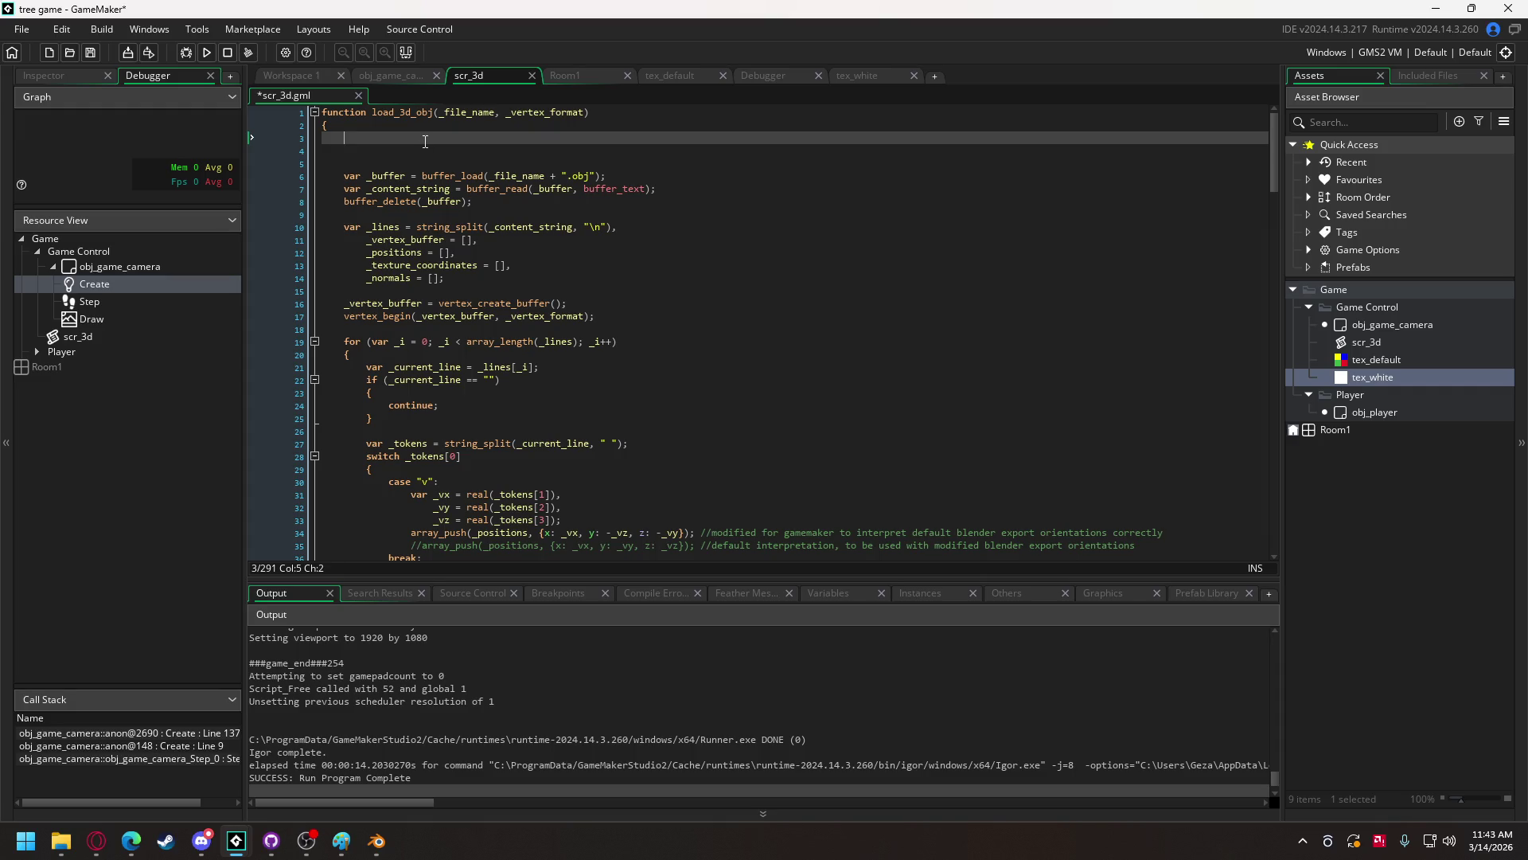
# - Begin a 'var _vbuff' declaration on line 3 of load_3d_obj, then switch to the browser
pyautogui.write('var )')
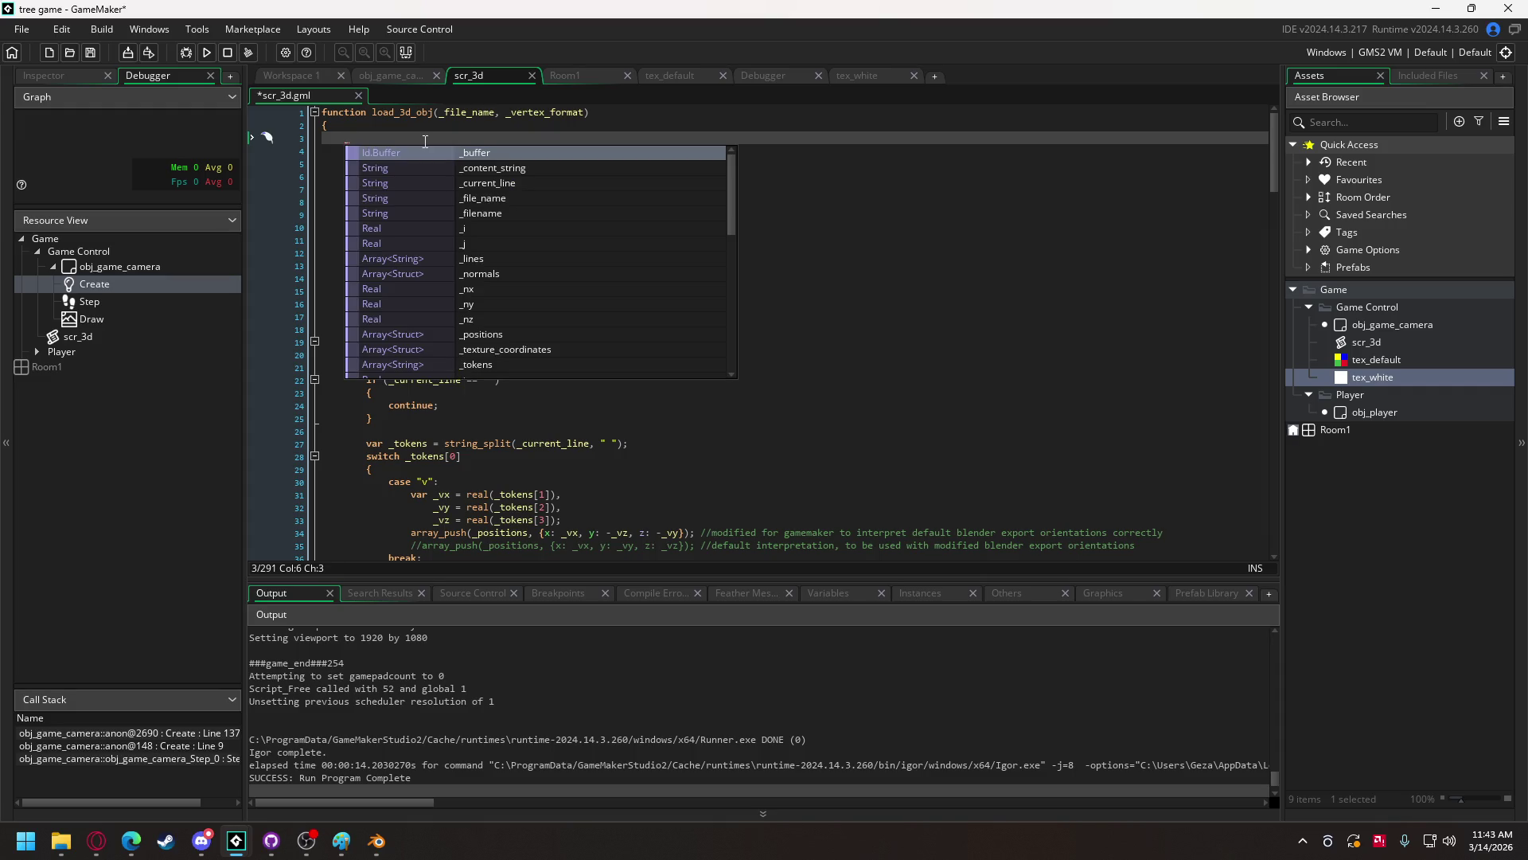
pyautogui.write('vbuff')
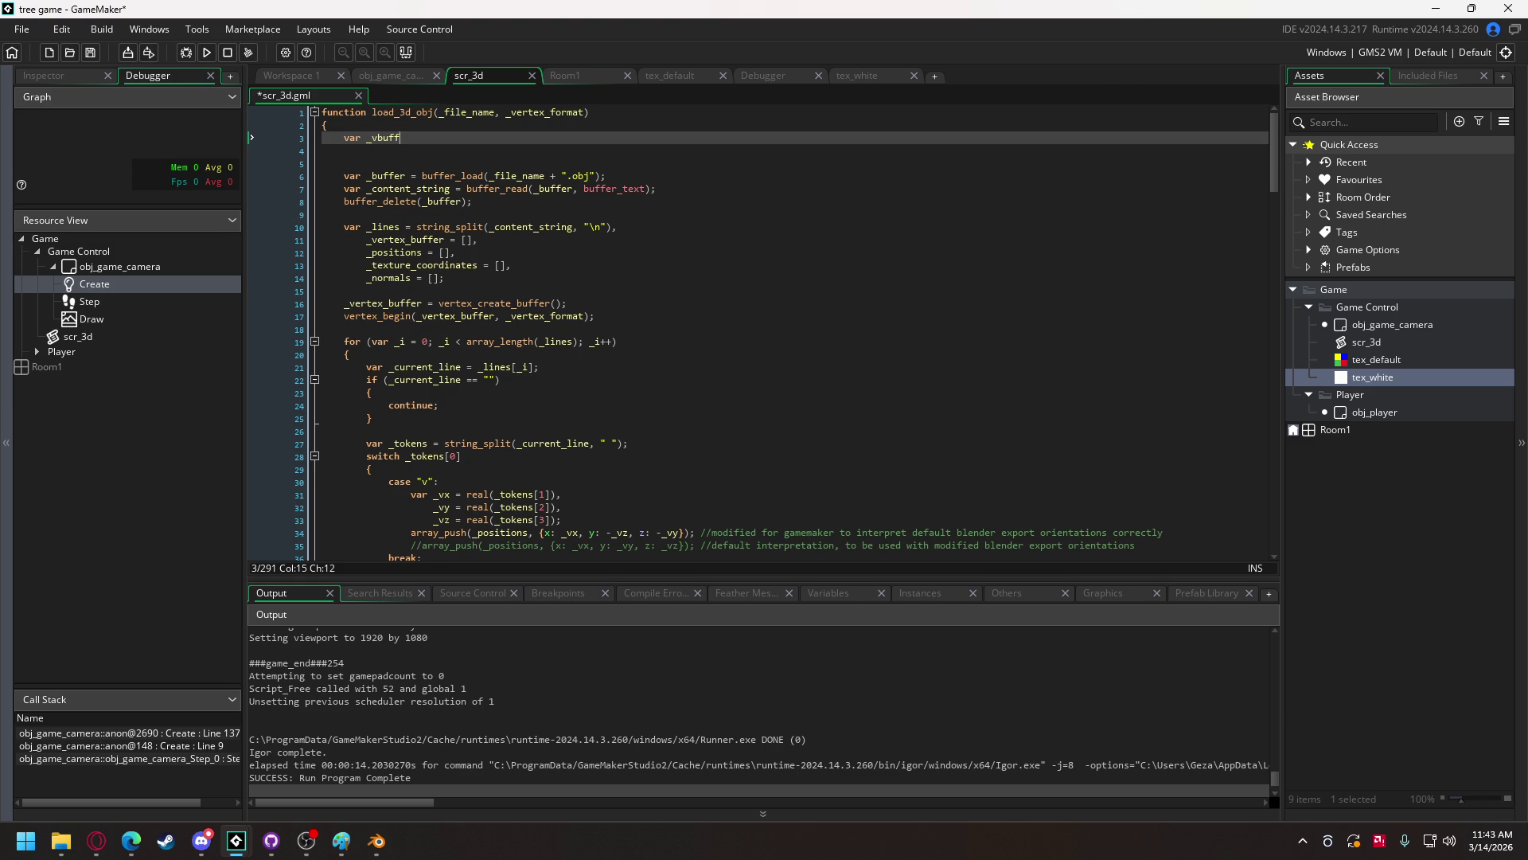
pyautogui.hotkey('alt', 'Tab')
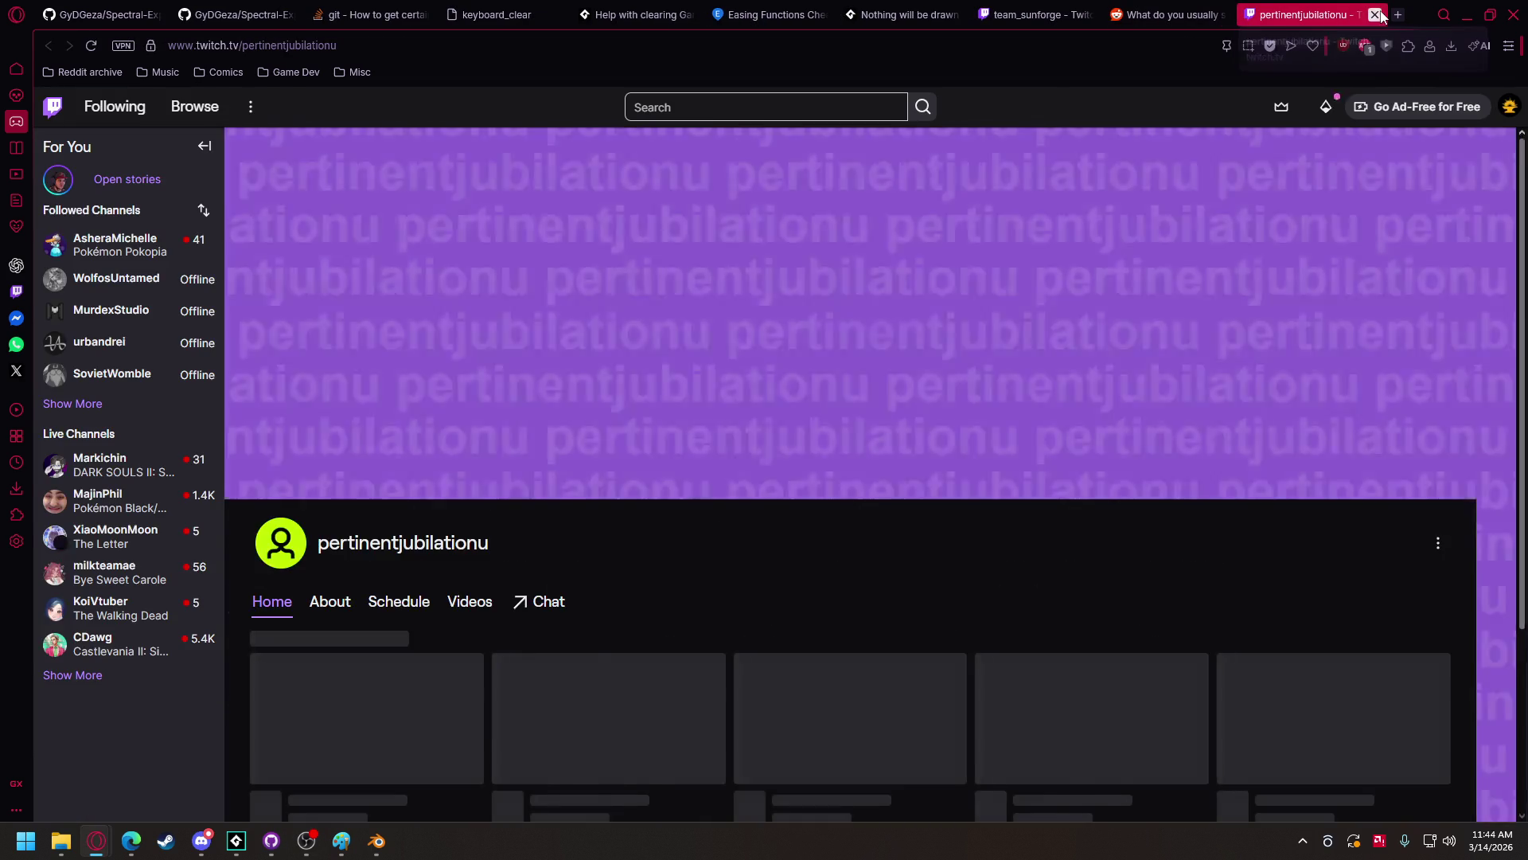
# - Close the Twitch tab in Opera GX and bring the tree game project forward
pyautogui.click(1374, 15)
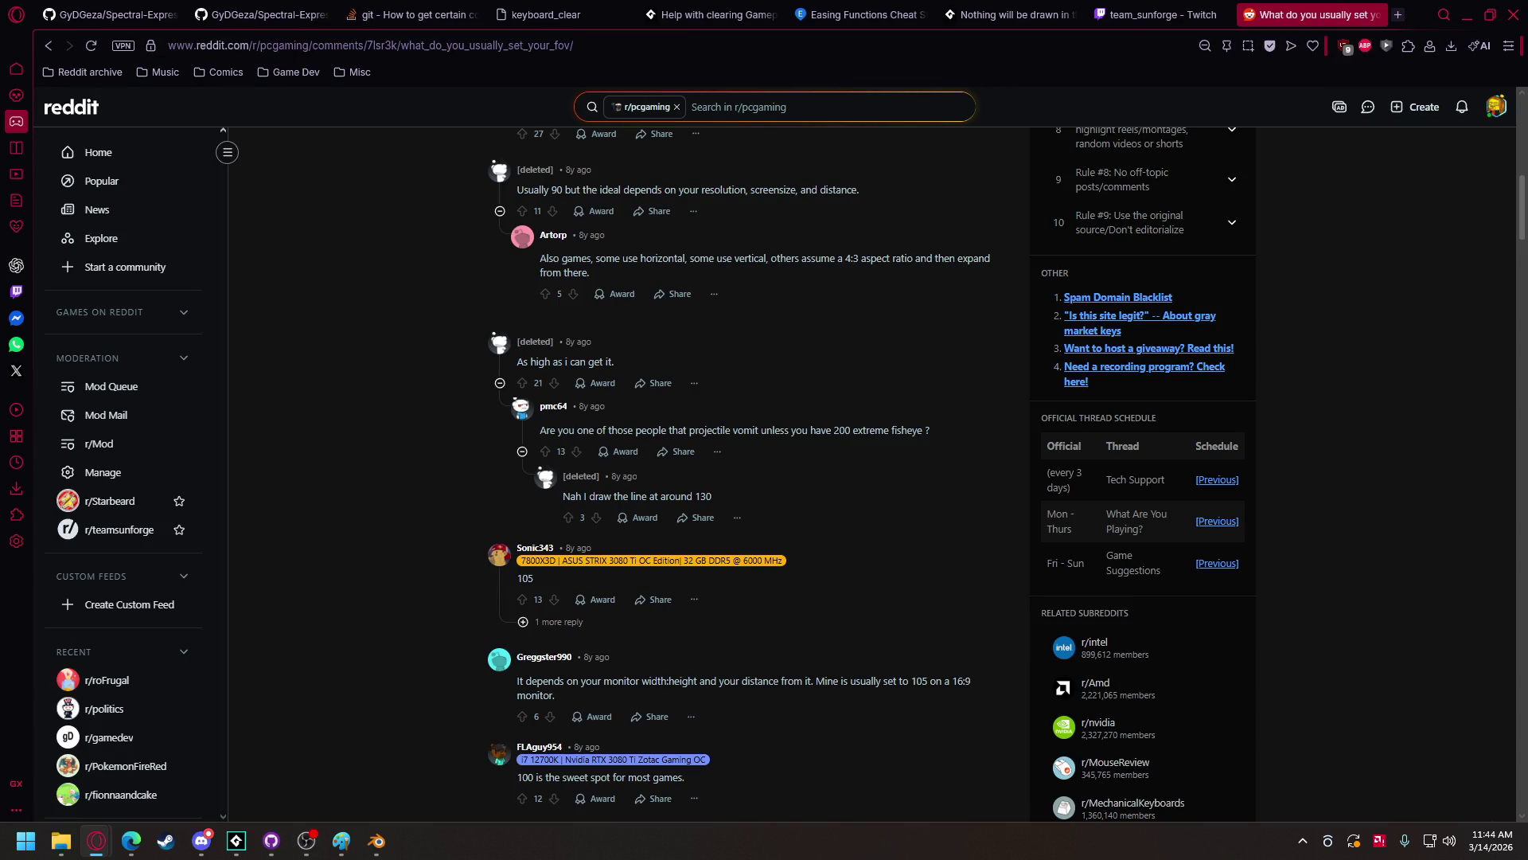
pyautogui.click(307, 841)
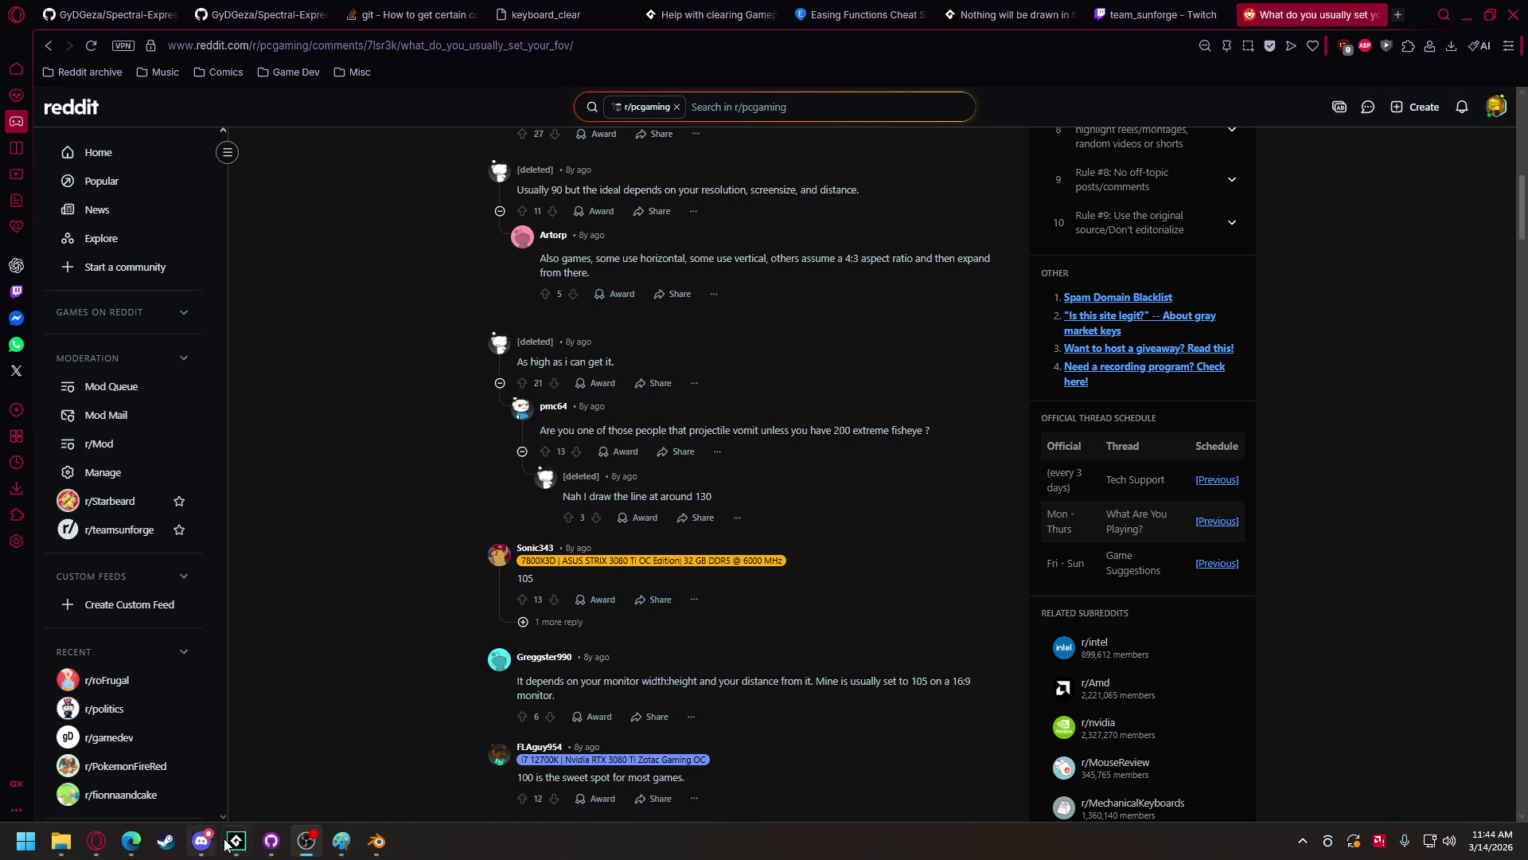
pyautogui.moveTo(237, 839)
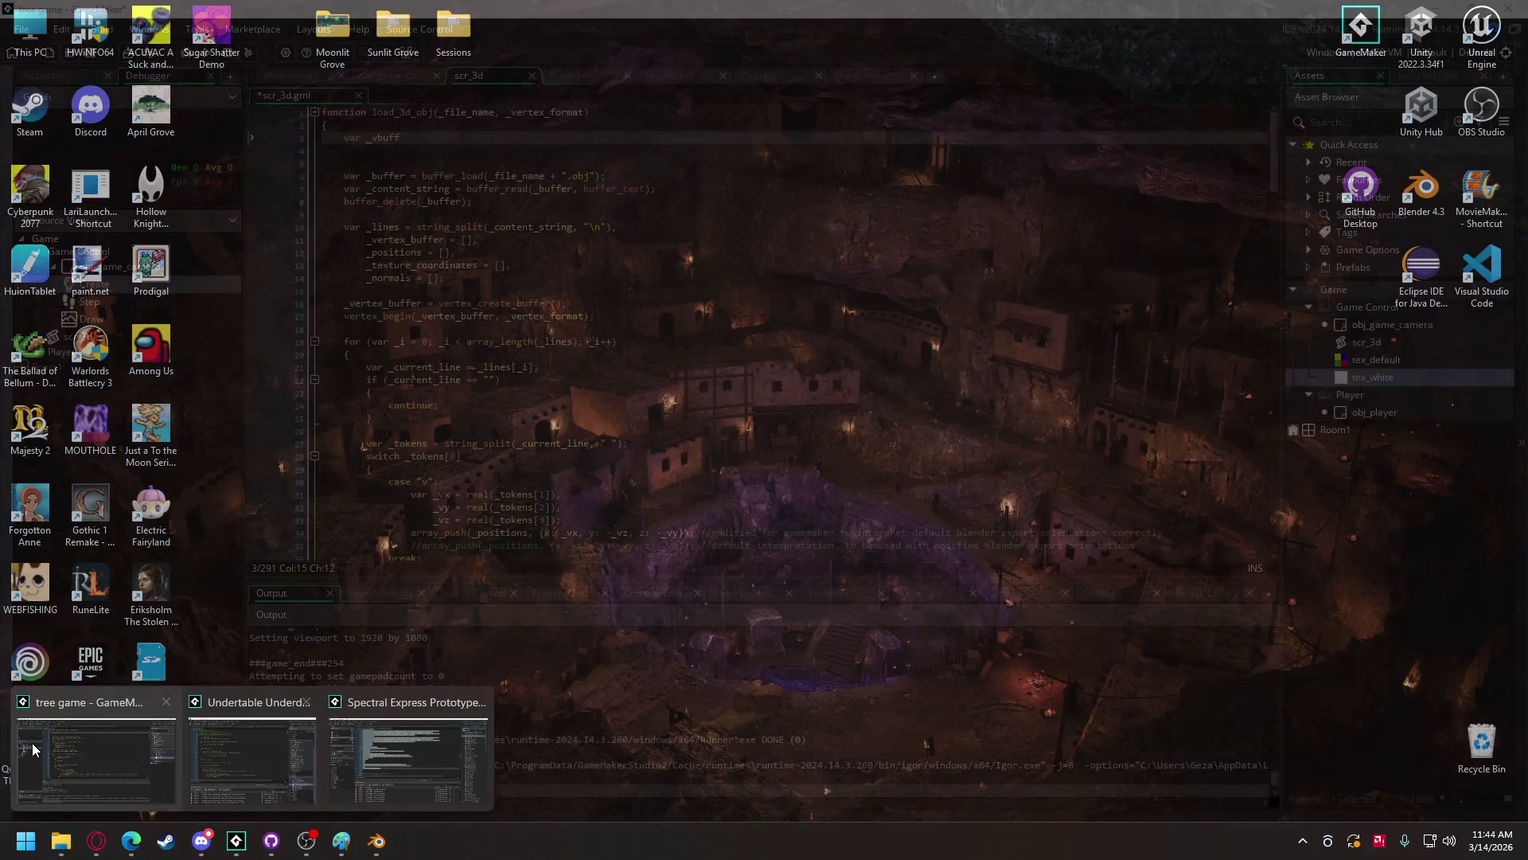
pyautogui.click(96, 756)
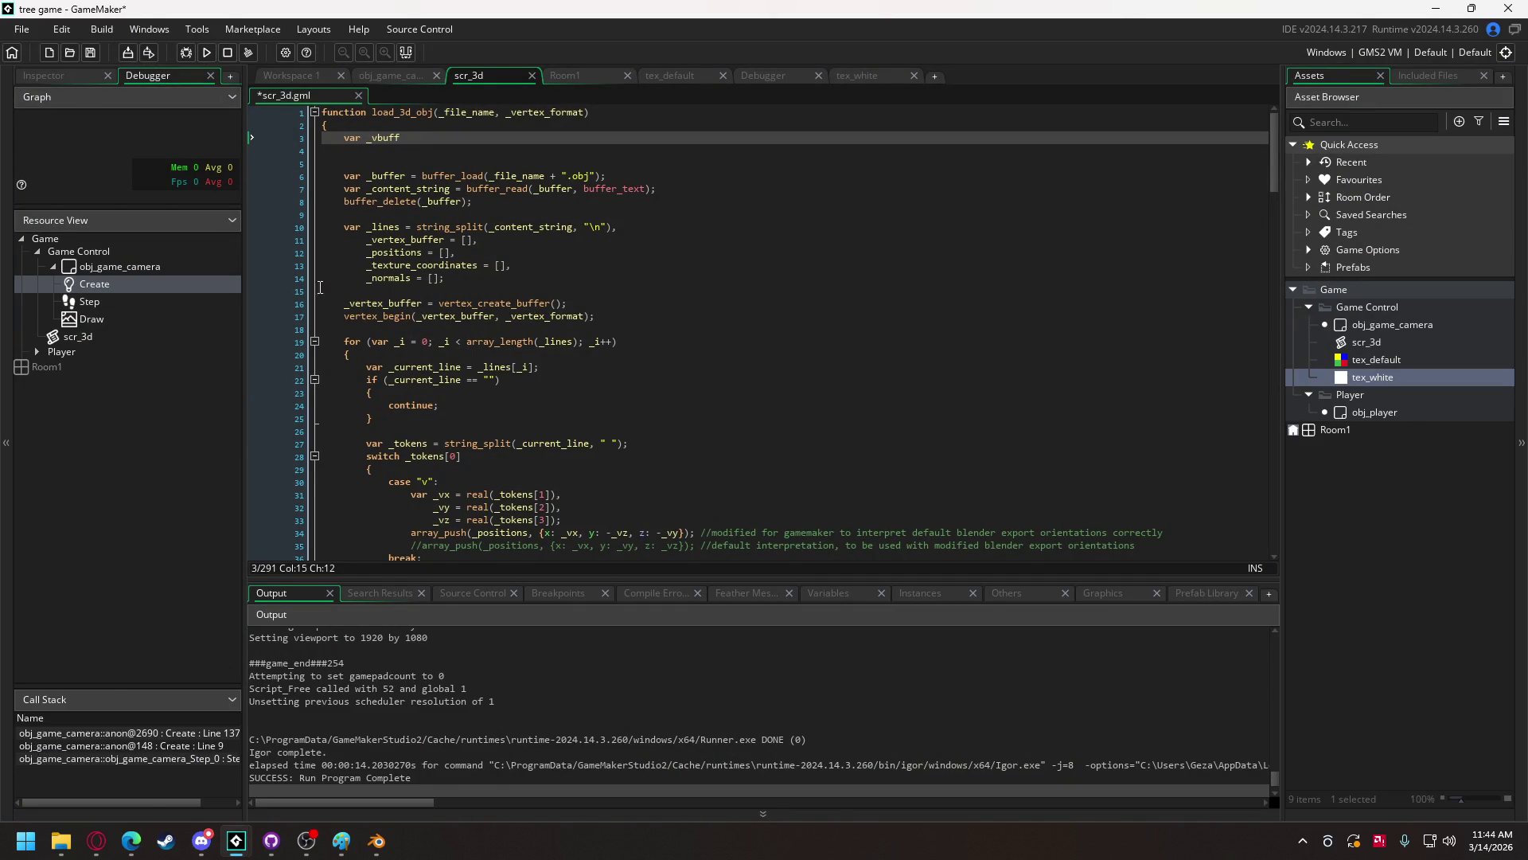
# - Complete line 3 as var _vbuff_filename = file_find_first(_file_name + ".vbuff");
pyautogui.click(416, 129)
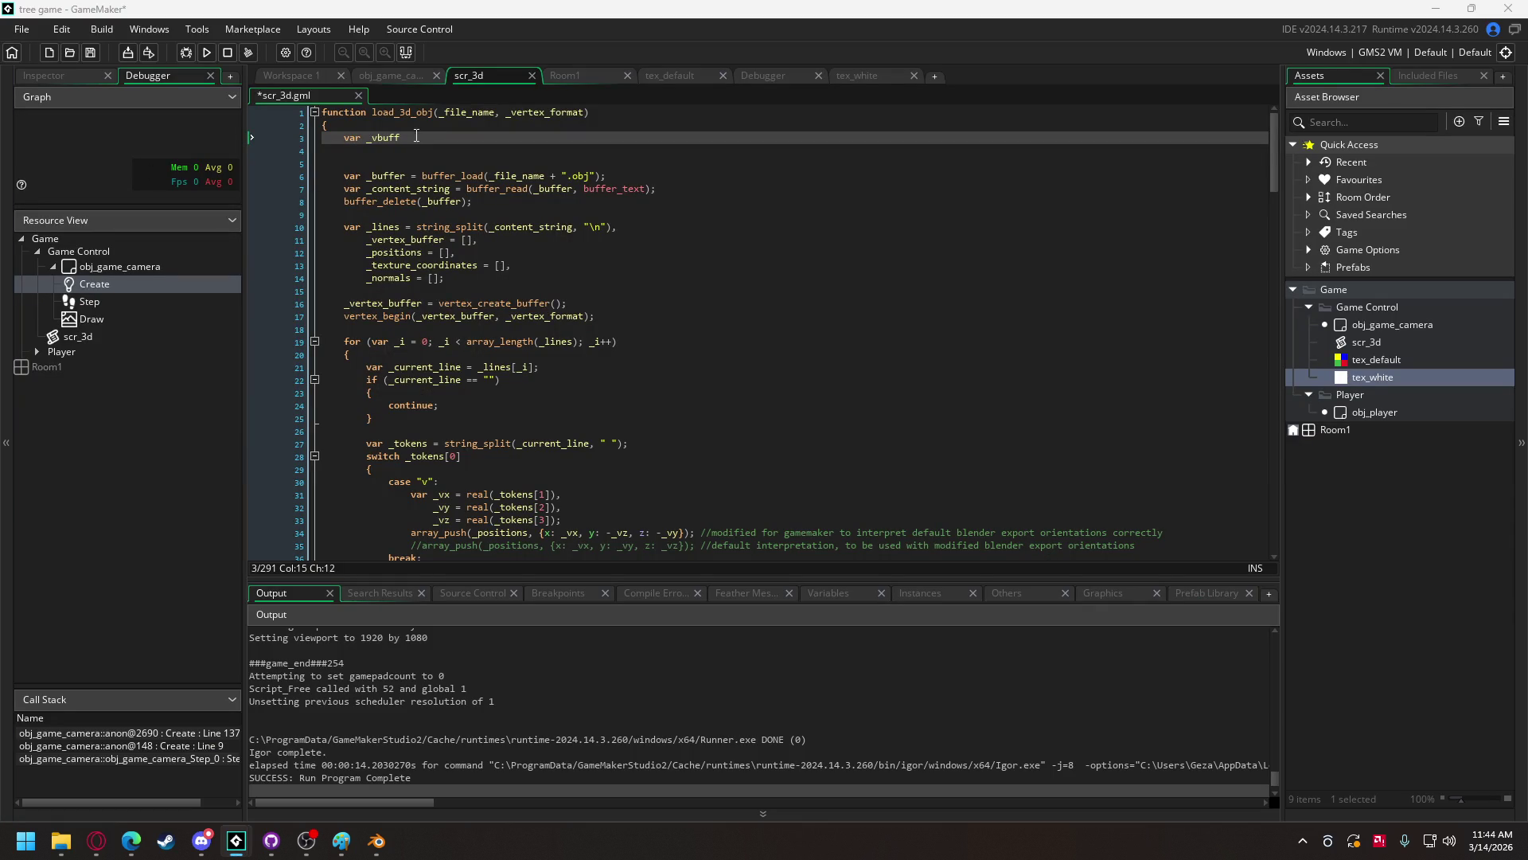
pyautogui.click(418, 136)
pyautogui.write('_filename = ')
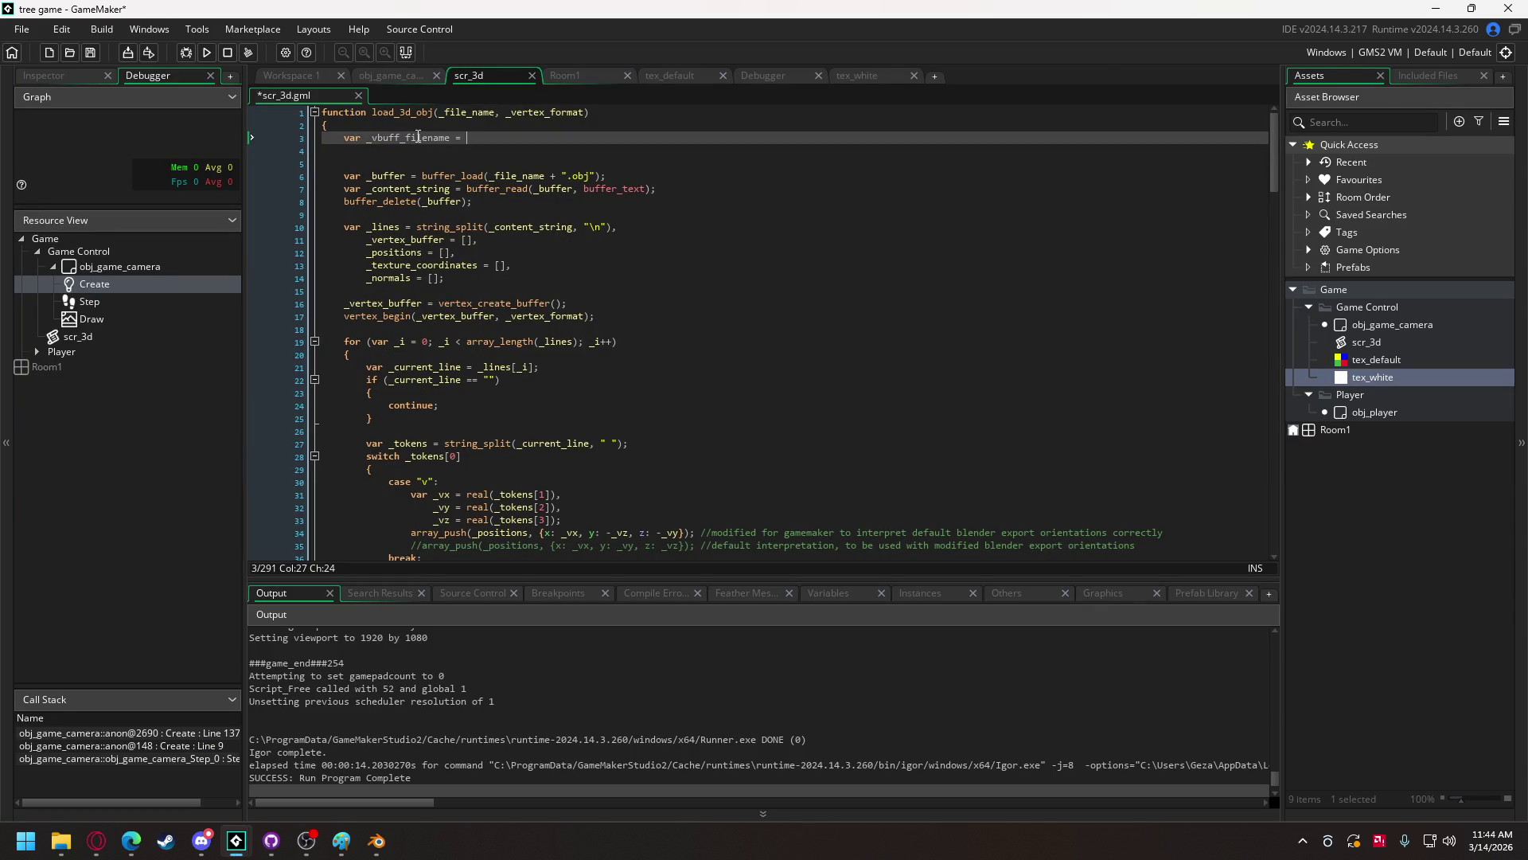
pyautogui.write('file_find_first')
pyautogui.write('()')
pyautogui.write(';')
pyautogui.press('Left')
pyautogui.press('Left')
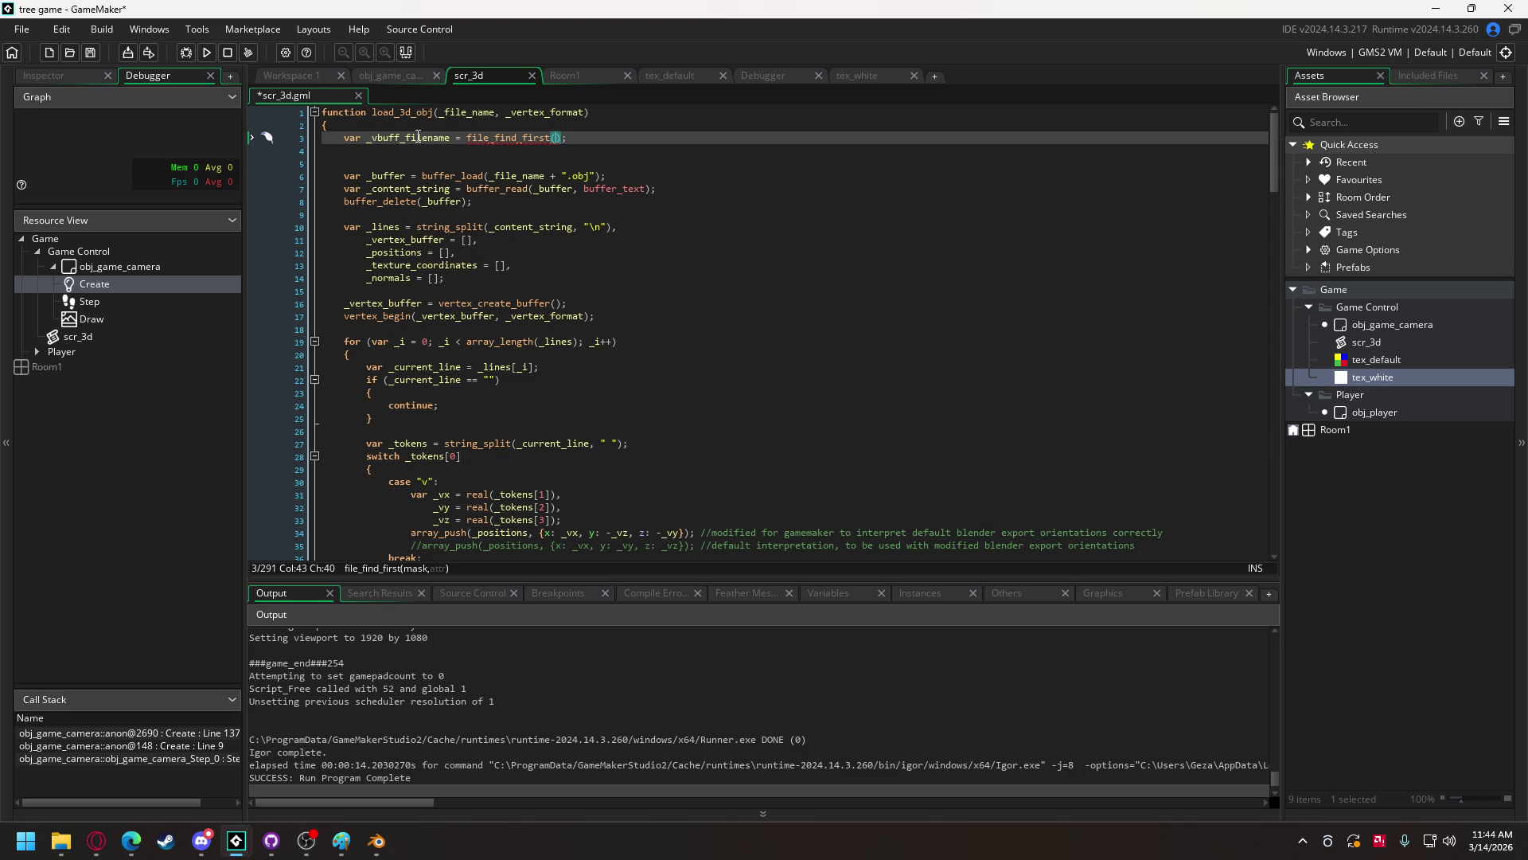
pyautogui.write('_filename')
pyautogui.write(' = "')
pyautogui.press('Left')
pyautogui.press('Left')
pyautogui.press('Left')
pyautogui.write('_')
pyautogui.press('Right')
pyautogui.press('Right')
pyautogui.press('Right')
pyautogui.write('.vbuff')
pyautogui.click(589, 139)
pyautogui.moveTo(589, 139)
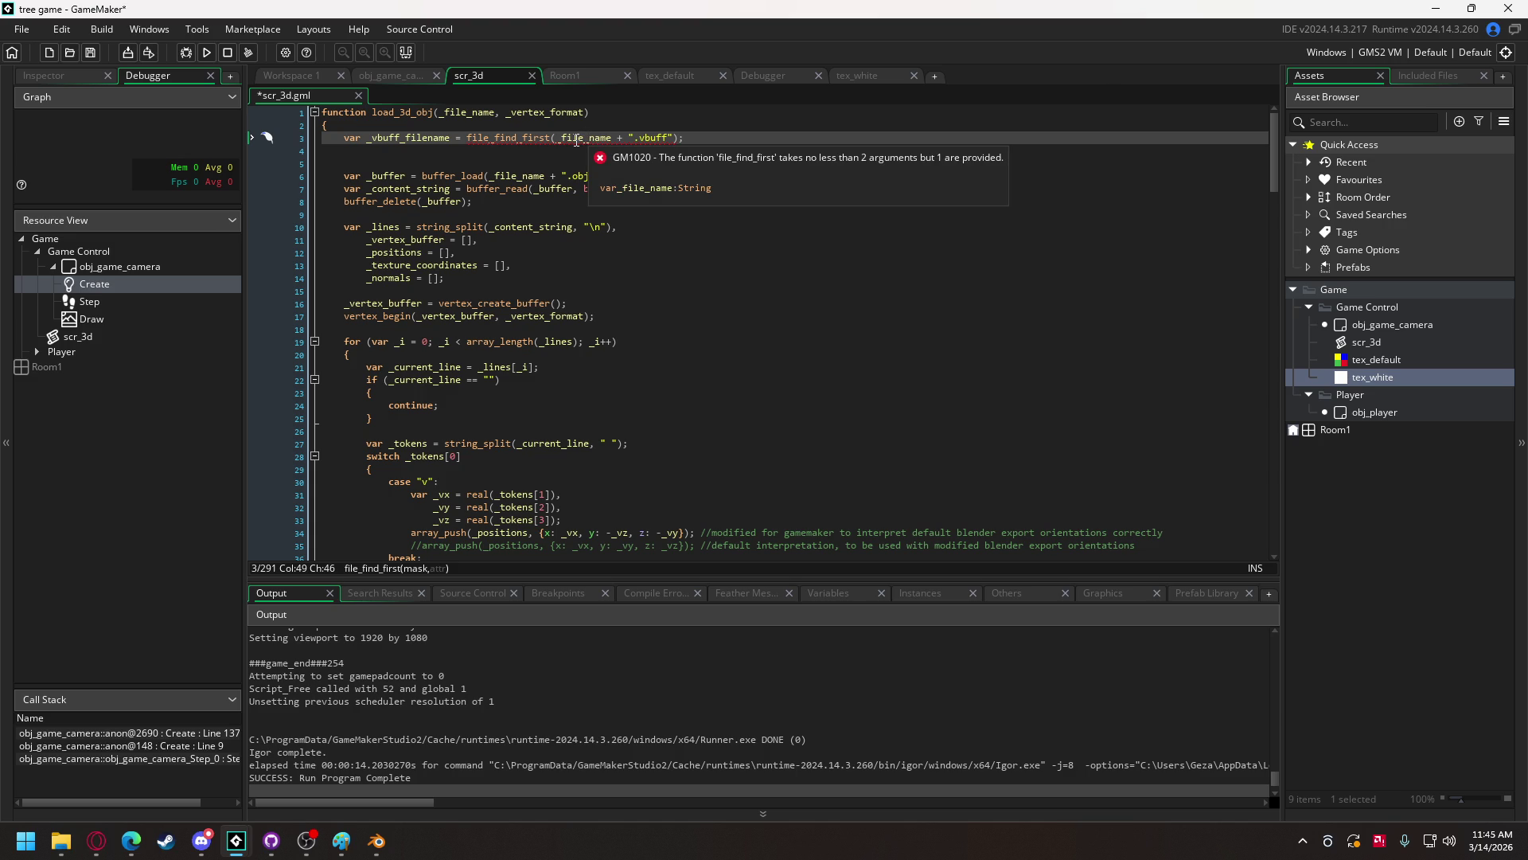
pyautogui.click(525, 138)
# - Check the error on _file_name and read the file_find_first manual page
pyautogui.click(584, 139)
pyautogui.moveTo(584, 139)
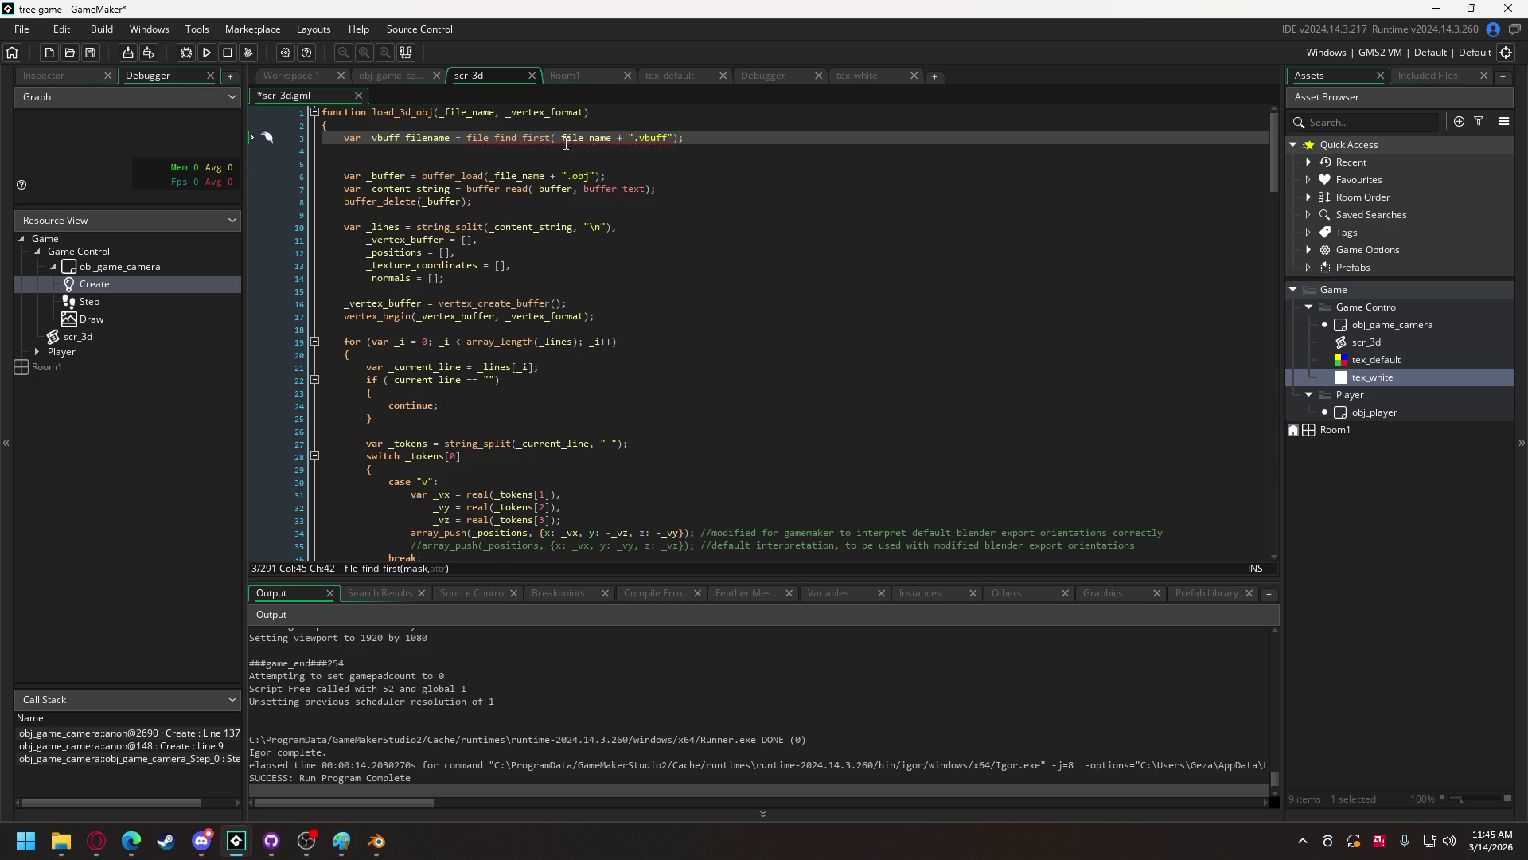
pyautogui.middleClick(509, 140)
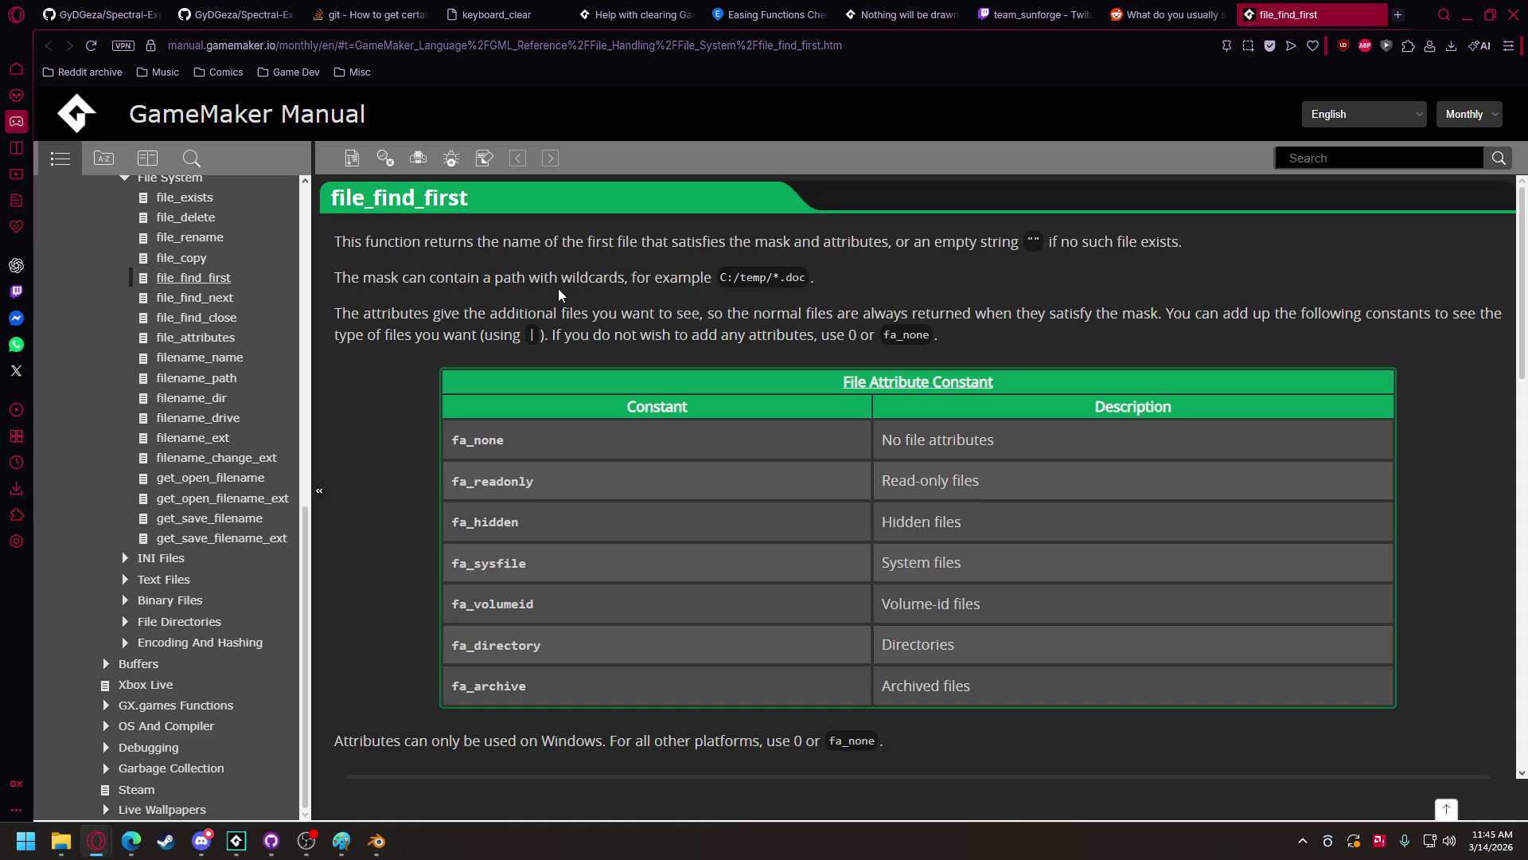
pyautogui.scroll(-10, 560, 295)
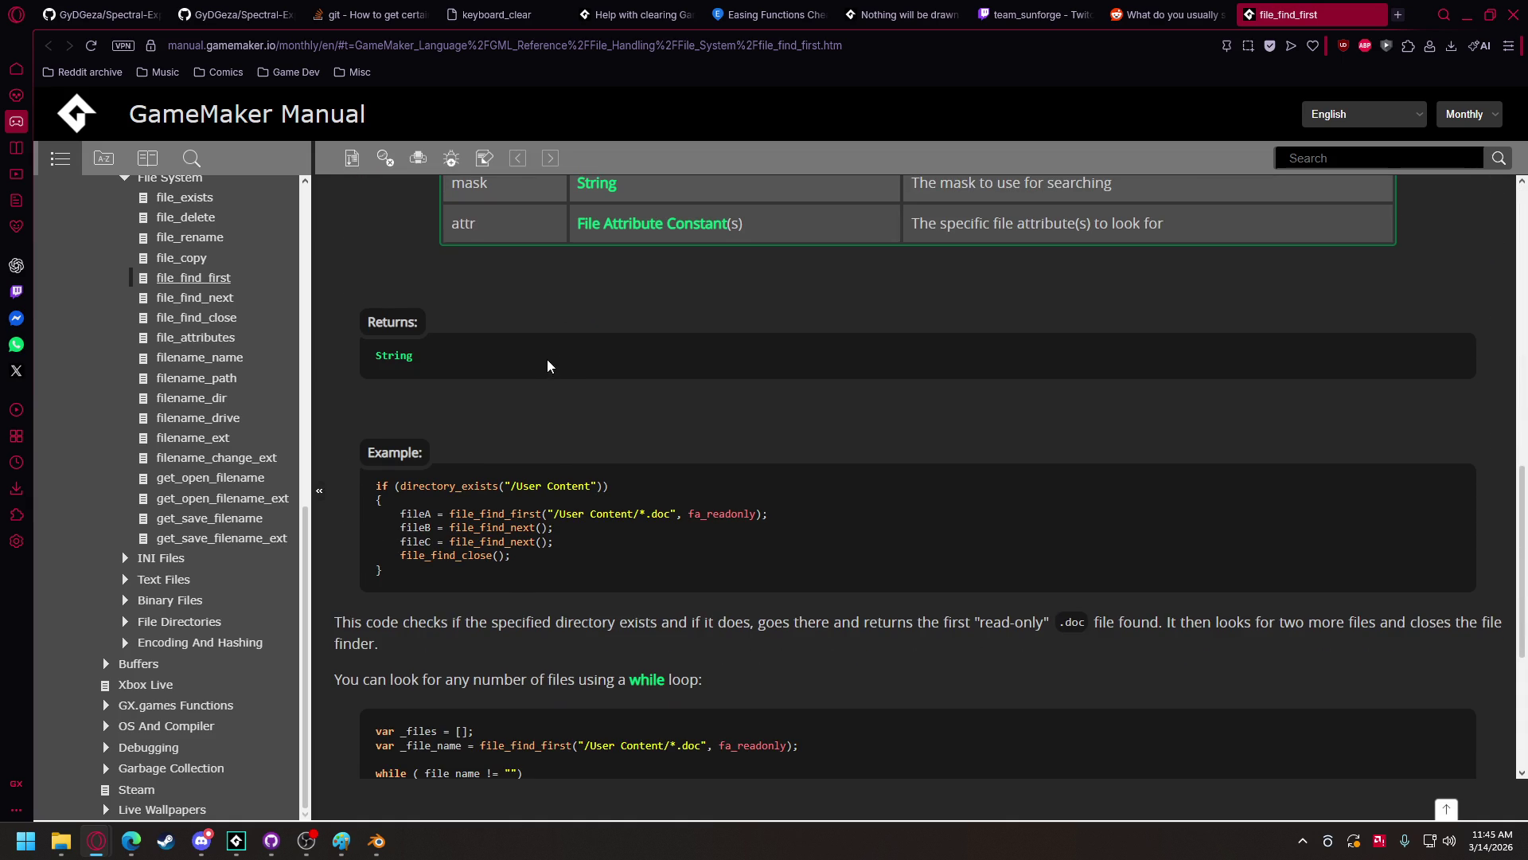
pyautogui.scroll(-4, 548, 363)
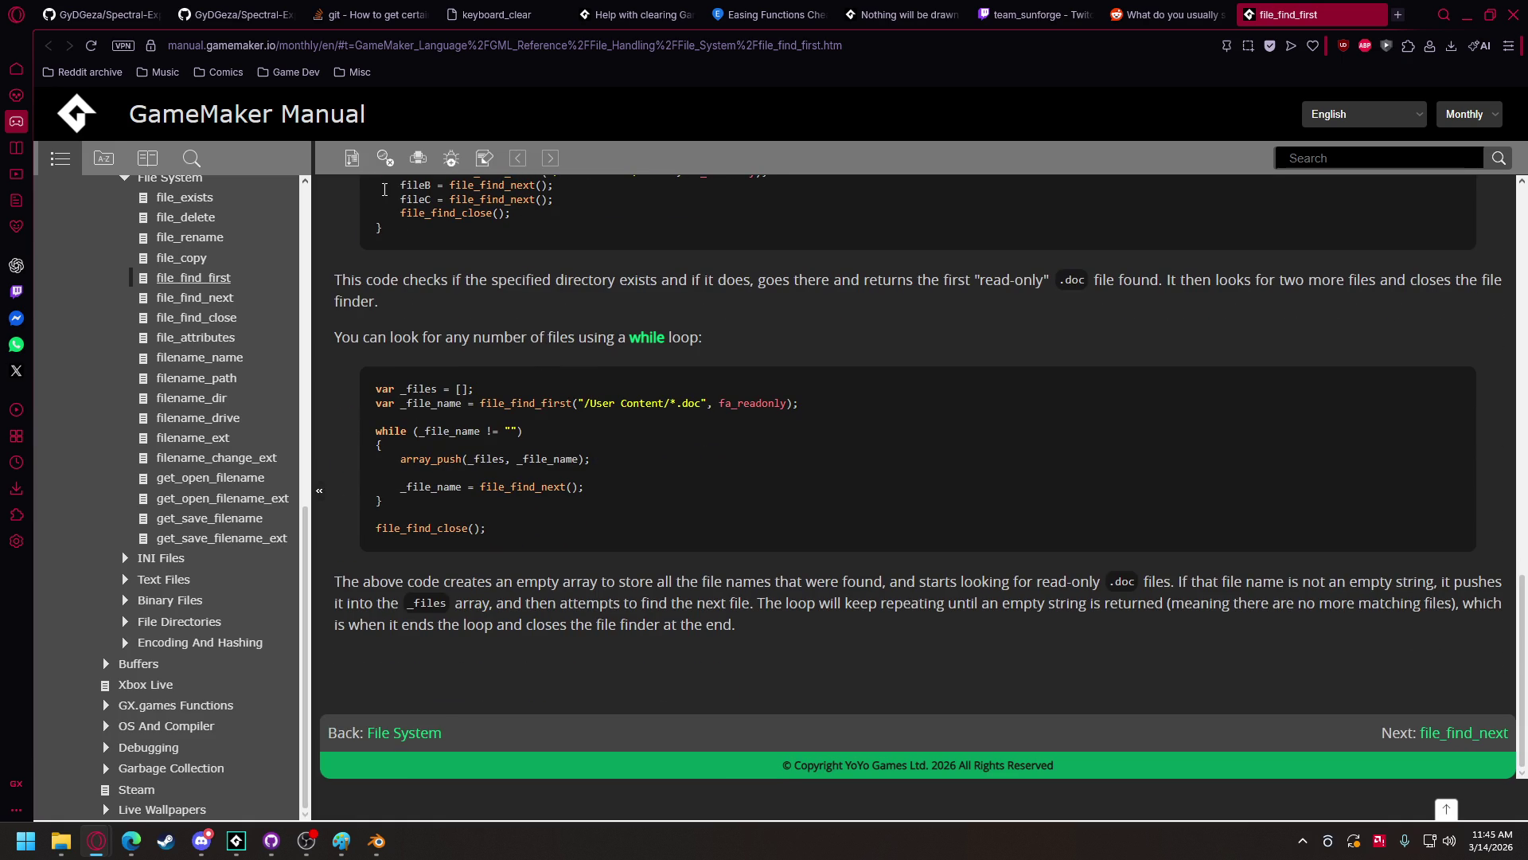
# - Search 'gamemaker find file by name' and copy the get_open_filename name from its manual page
pyautogui.click(1058, 41)
pyautogui.write('ga')
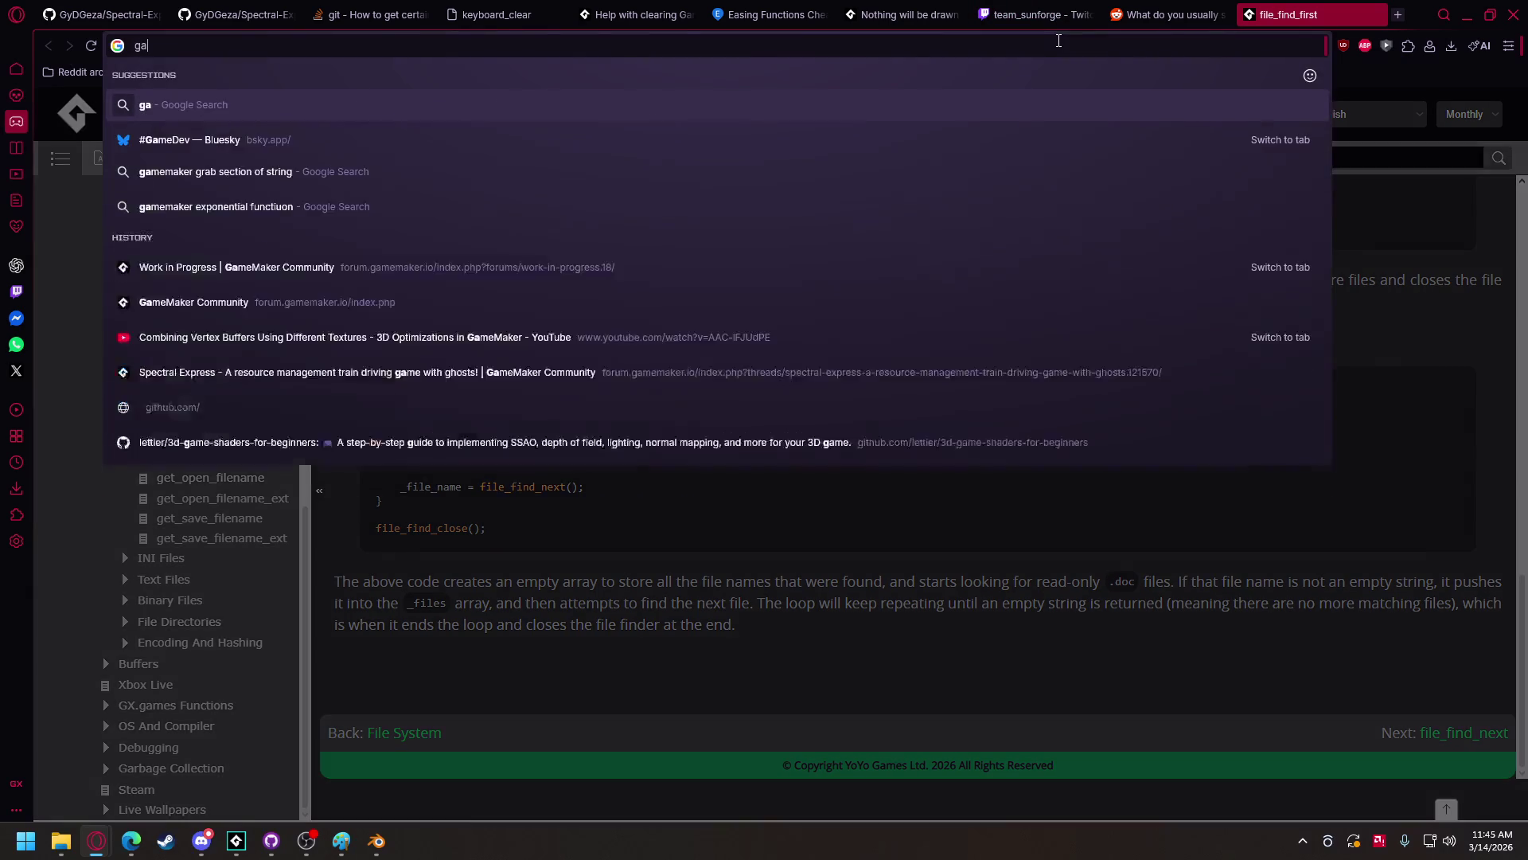
pyautogui.write('memaker find file by name')
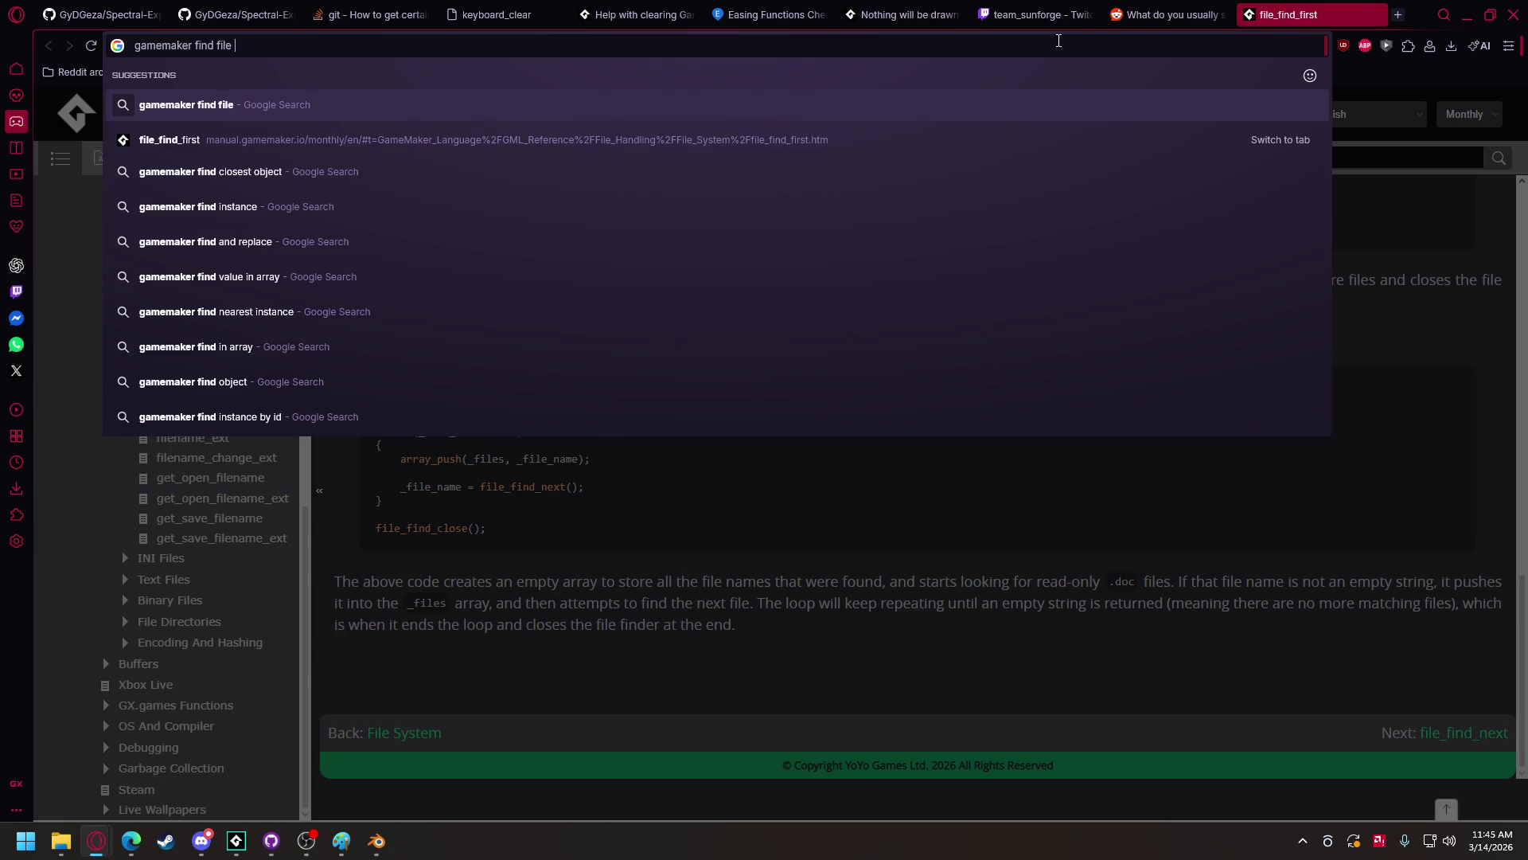
pyautogui.press('Return')
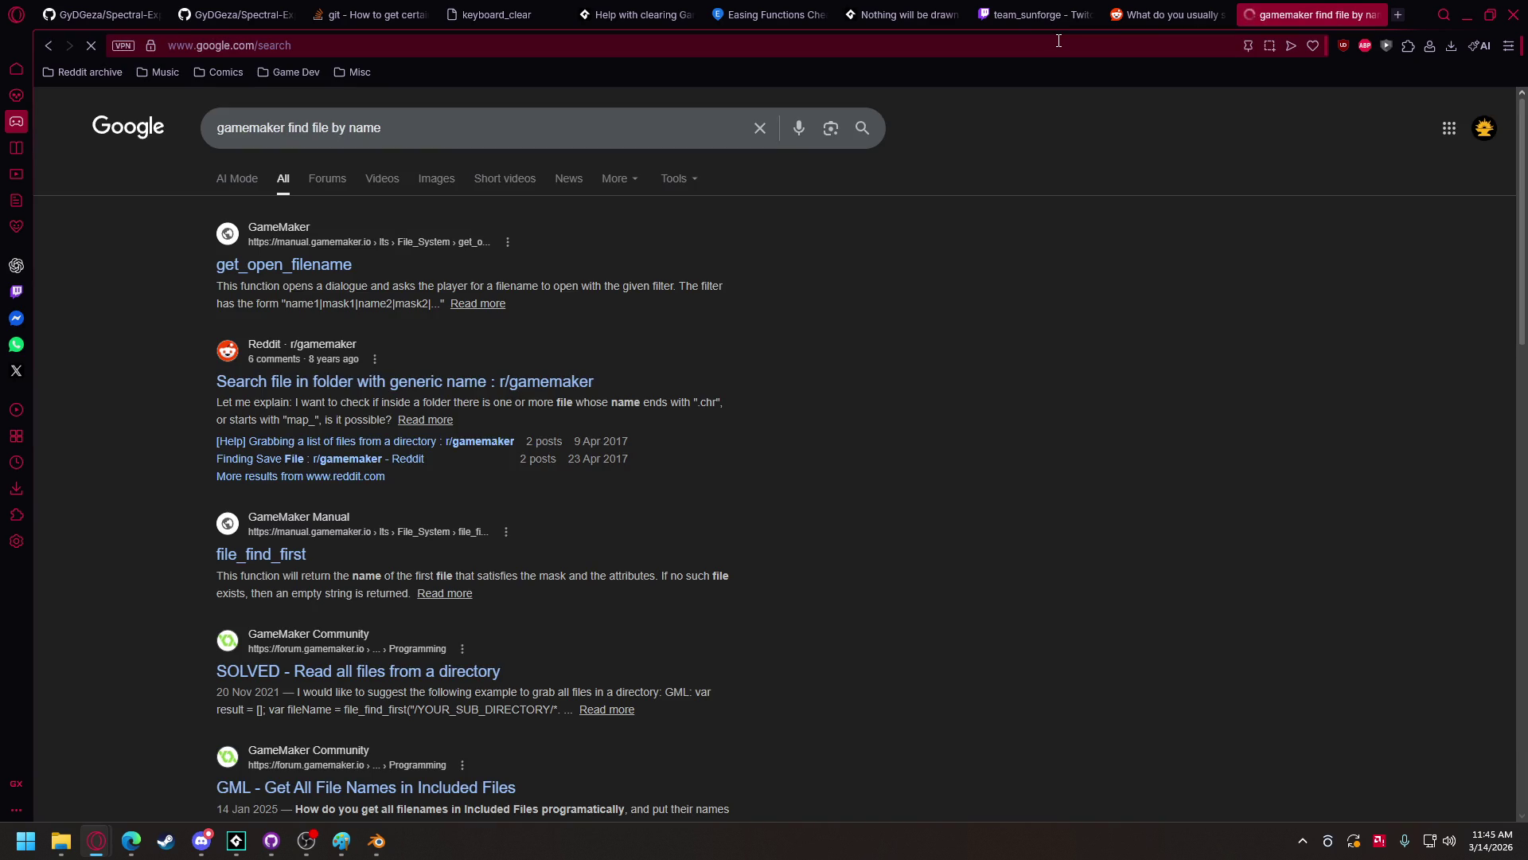
pyautogui.click(298, 266)
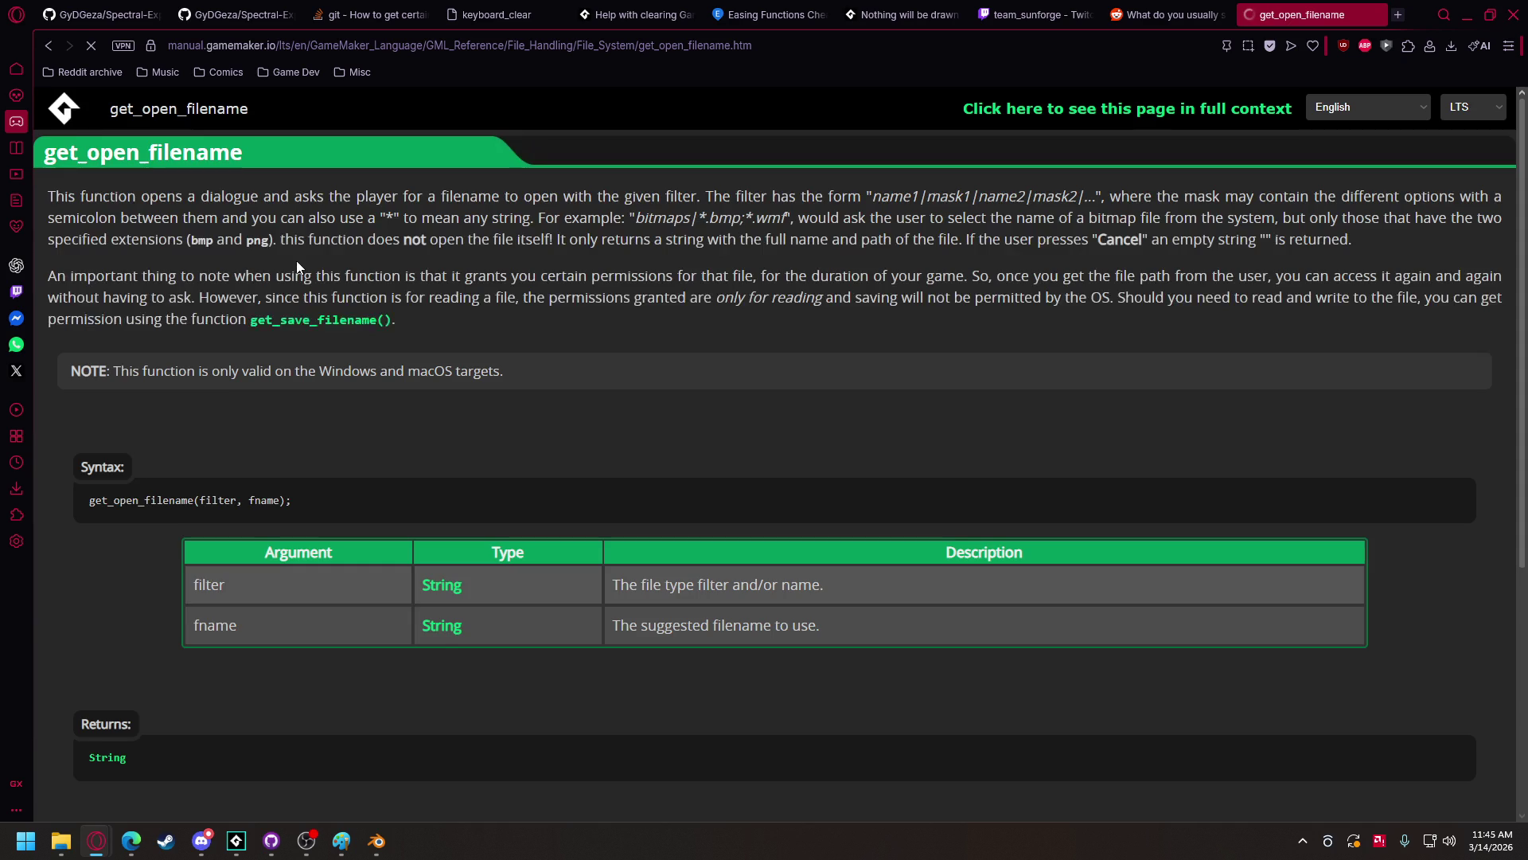
pyautogui.scroll(-5, 387, 342)
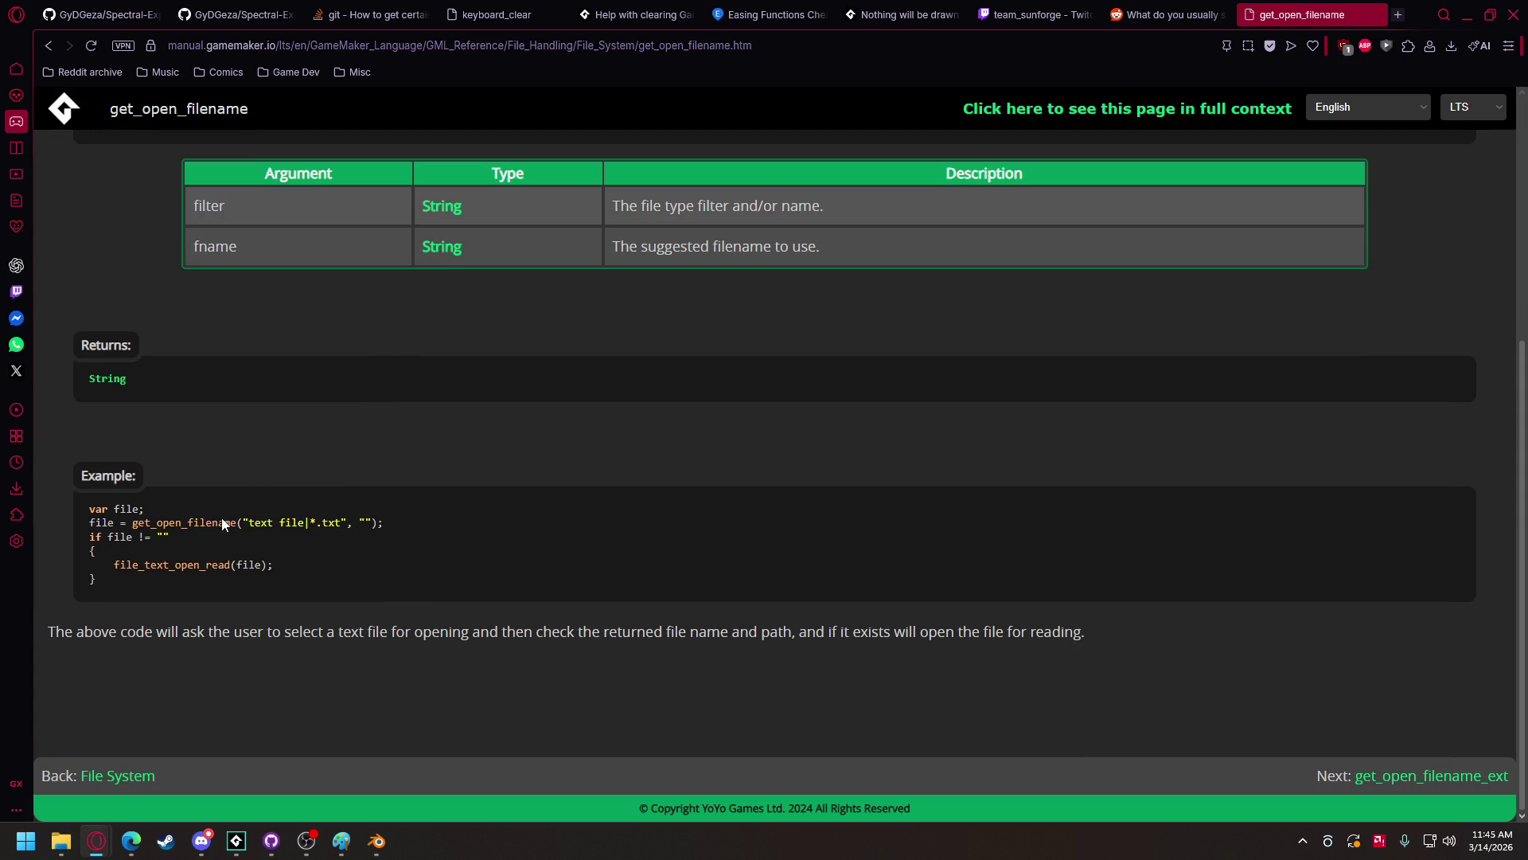
pyautogui.doubleClick(203, 522)
pyautogui.hotkey('ctrl', 'c')
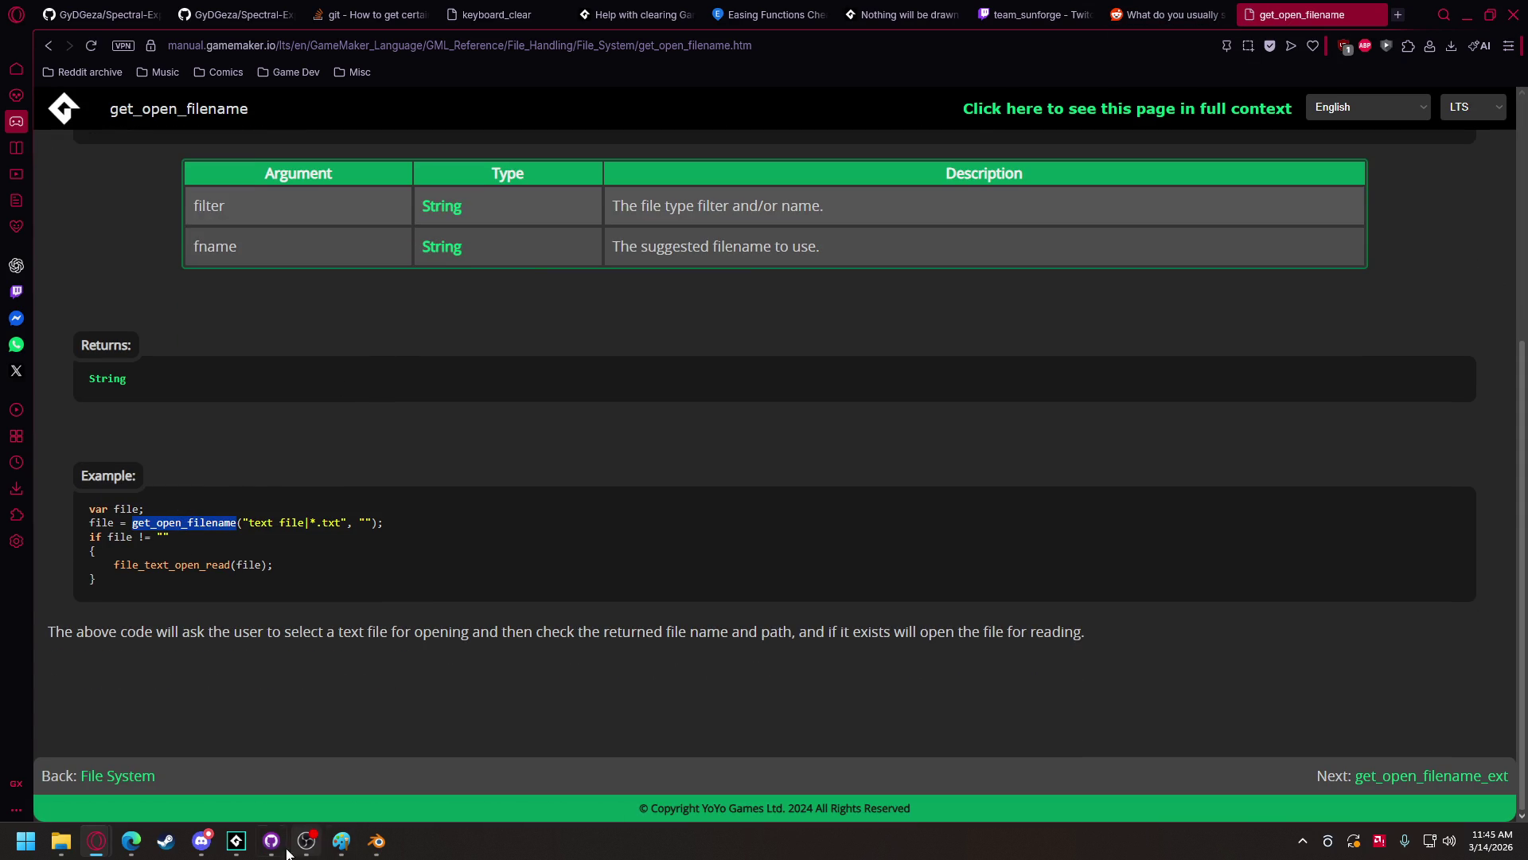
pyautogui.click(236, 840)
pyautogui.click(128, 762)
# - Replace file_find_first on line 3 with the copied get_open_filename, then return to its manual page
pyautogui.doubleClick(533, 139)
pyautogui.hotkey('ctrl', 'v')
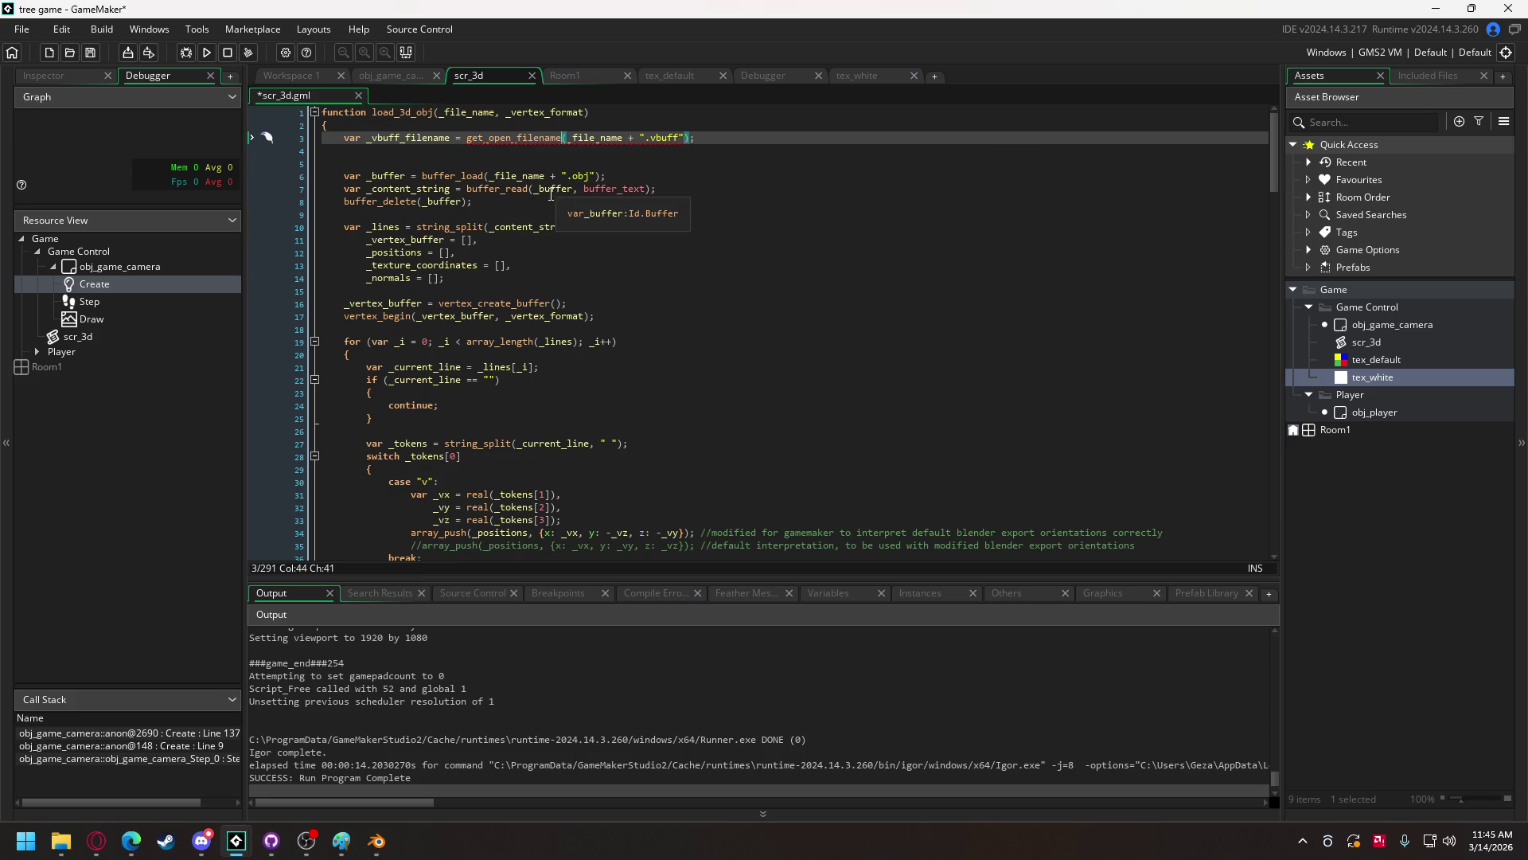
pyautogui.click(574, 139)
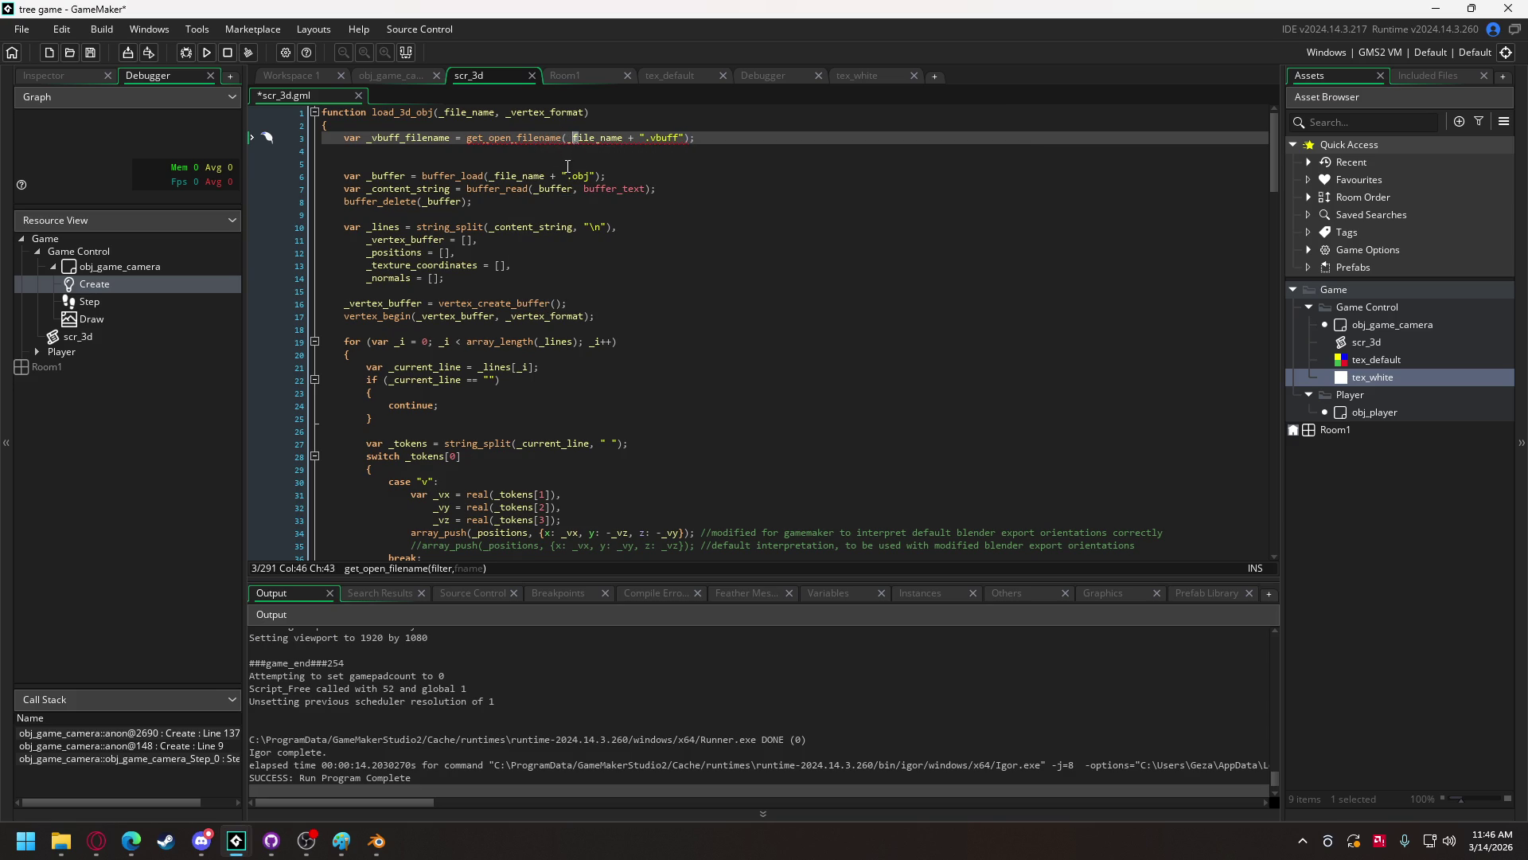
pyautogui.hotkey('alt', 'Tab')
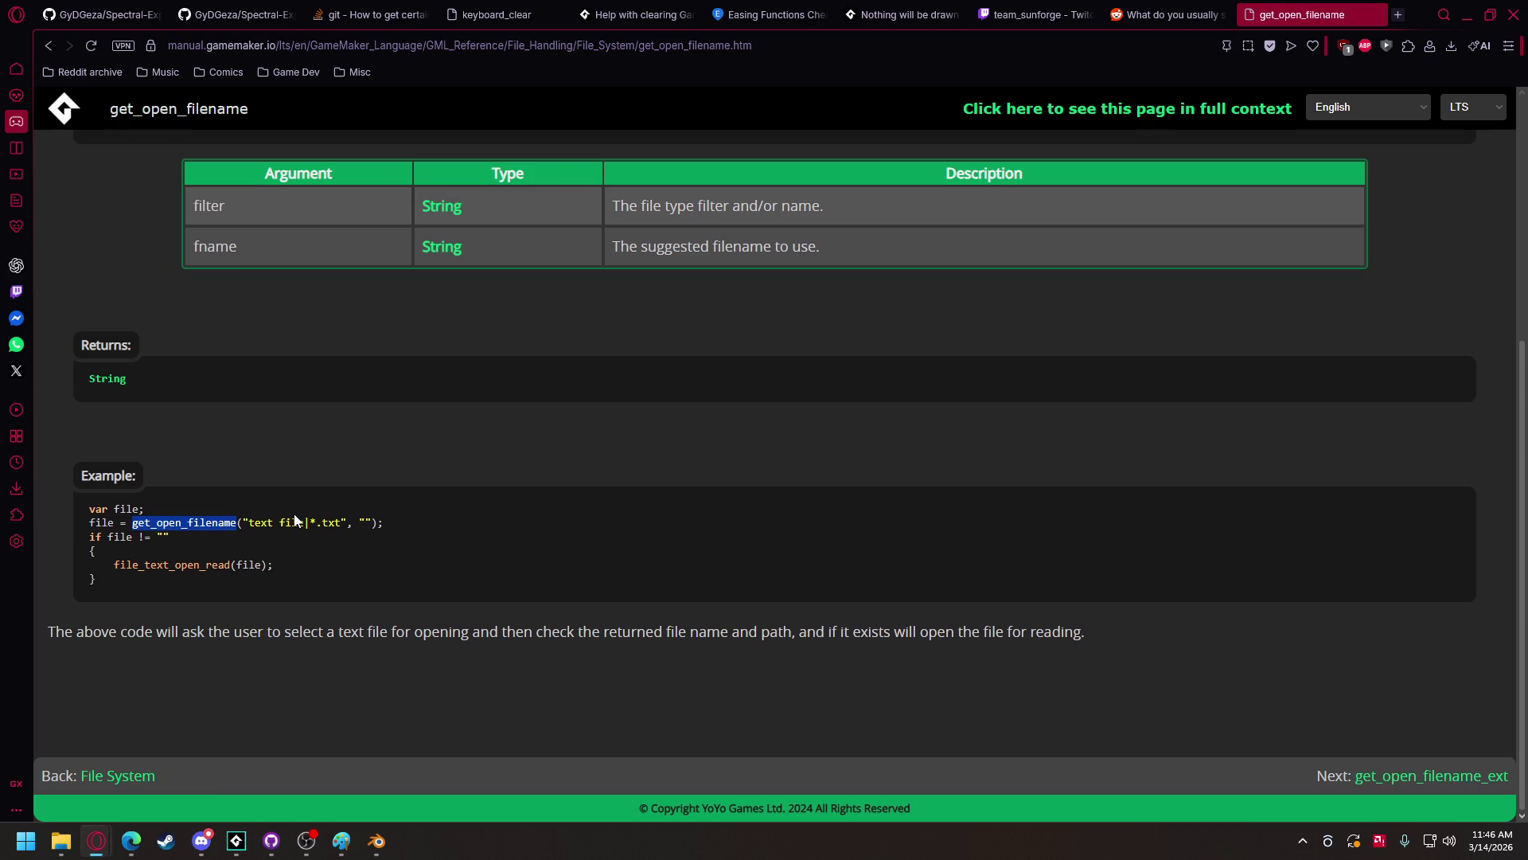
# - Read through the get_open_filename page, then go back to the 'gamemaker find file by name' results
pyautogui.scroll(2, 293, 519)
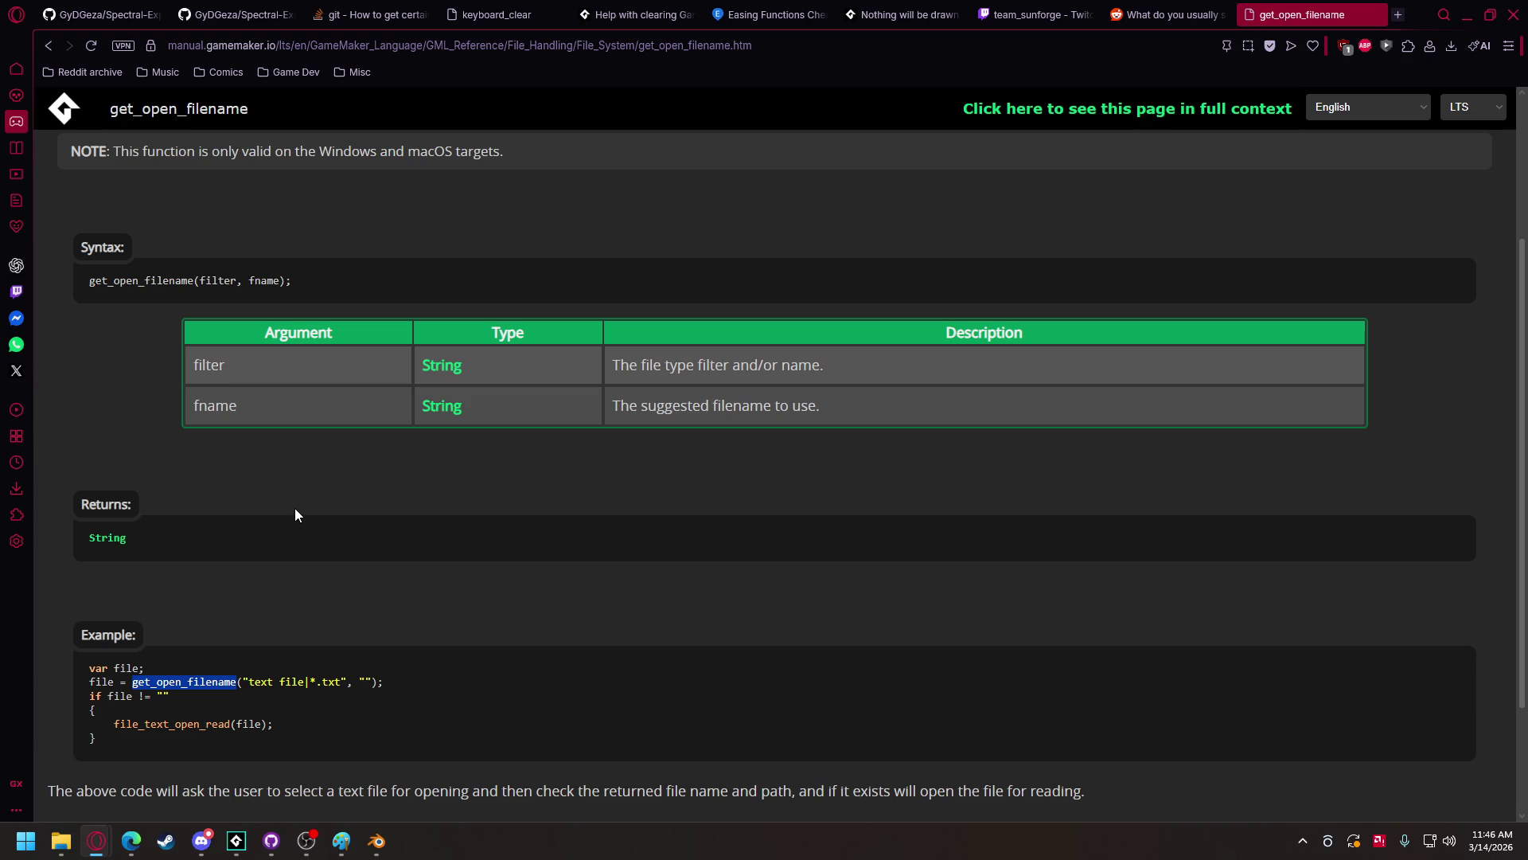
pyautogui.scroll(2, 295, 514)
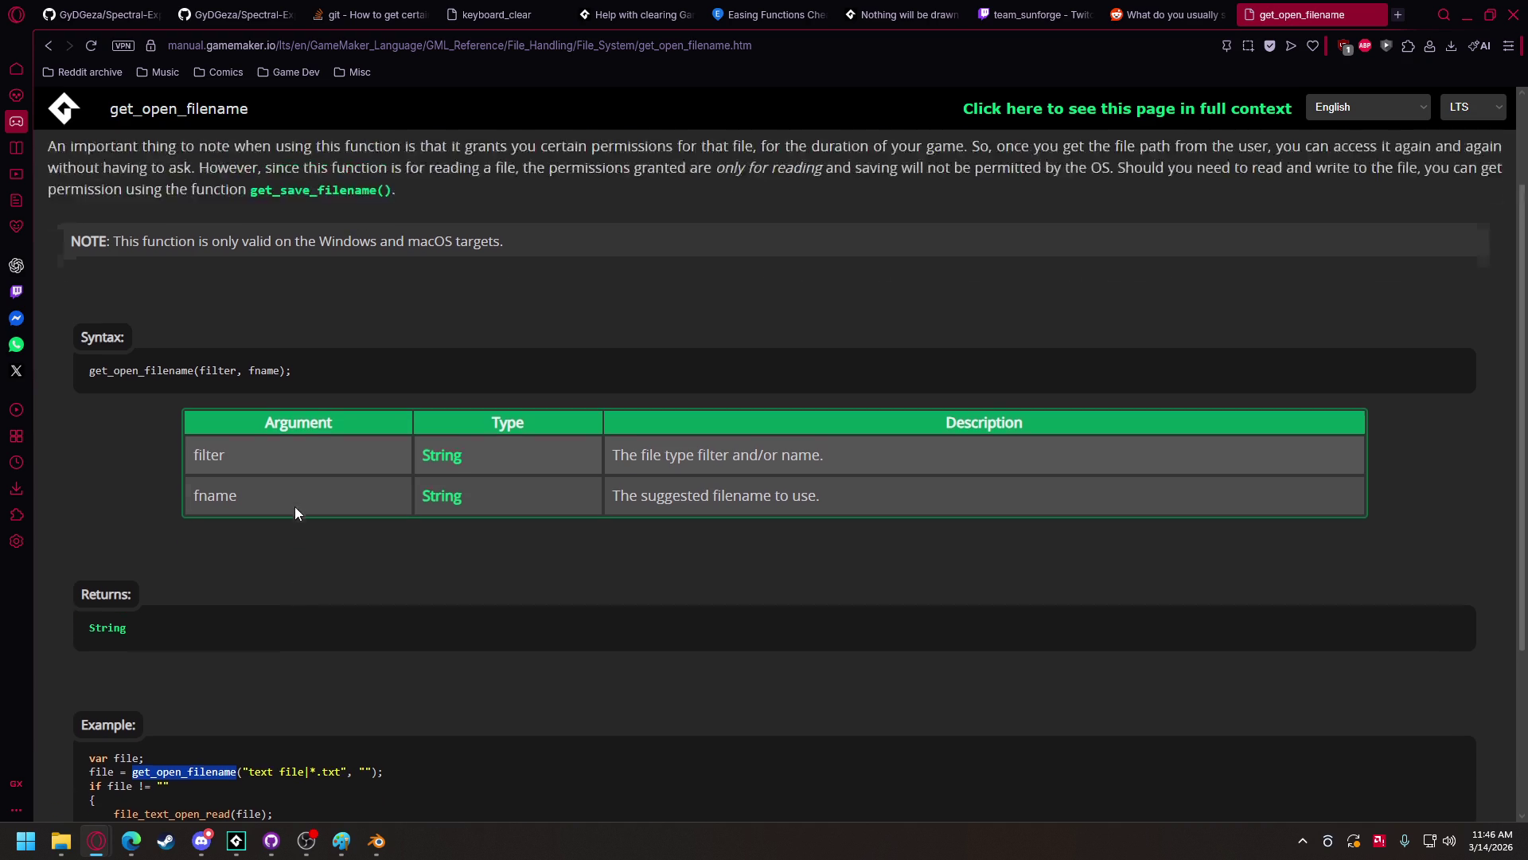
pyautogui.scroll(-2, 296, 513)
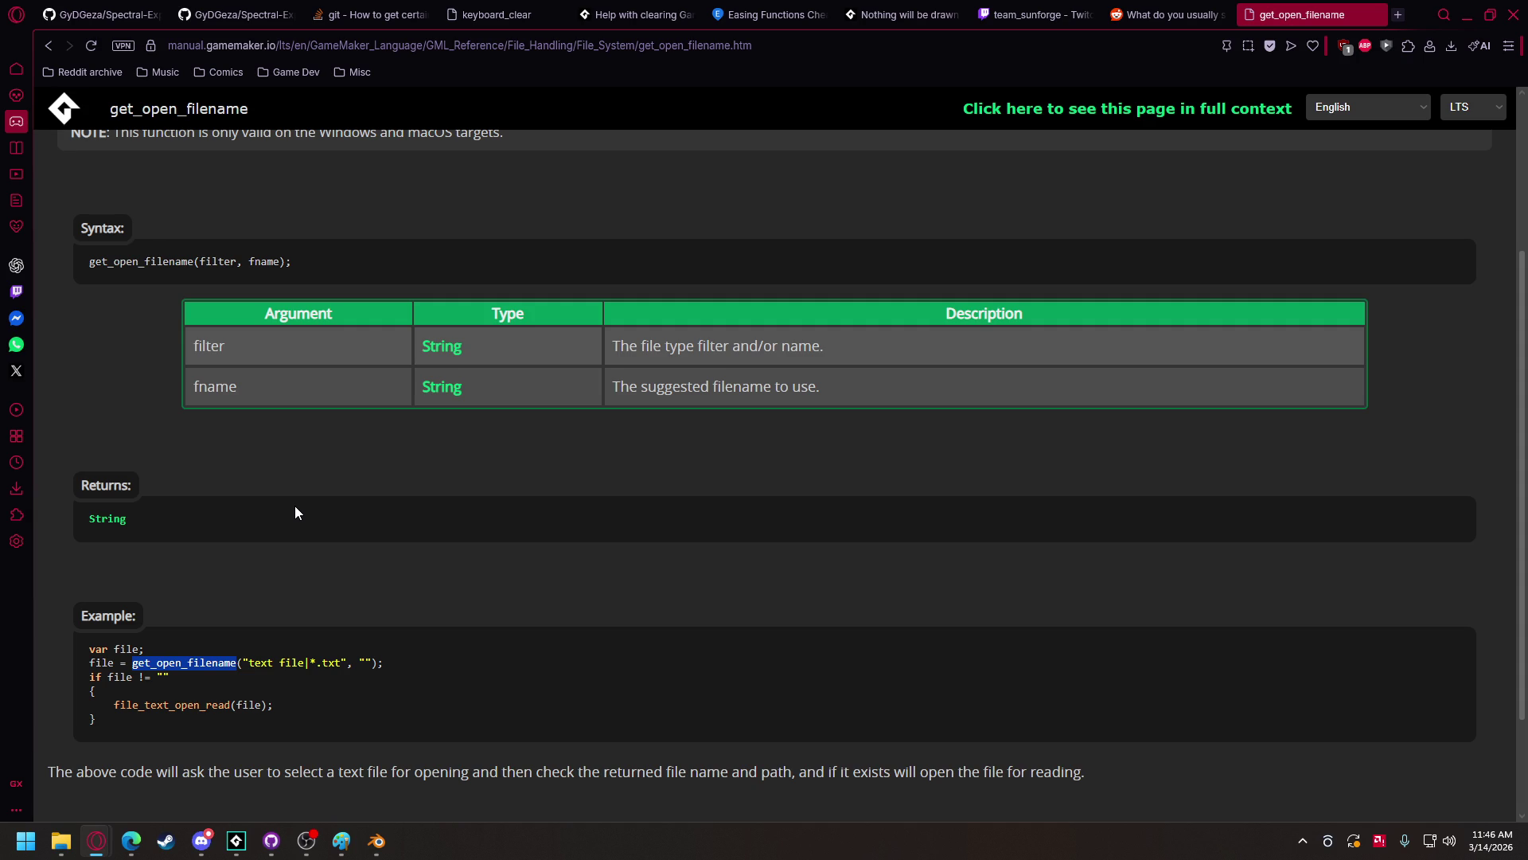
pyautogui.scroll(3, 291, 510)
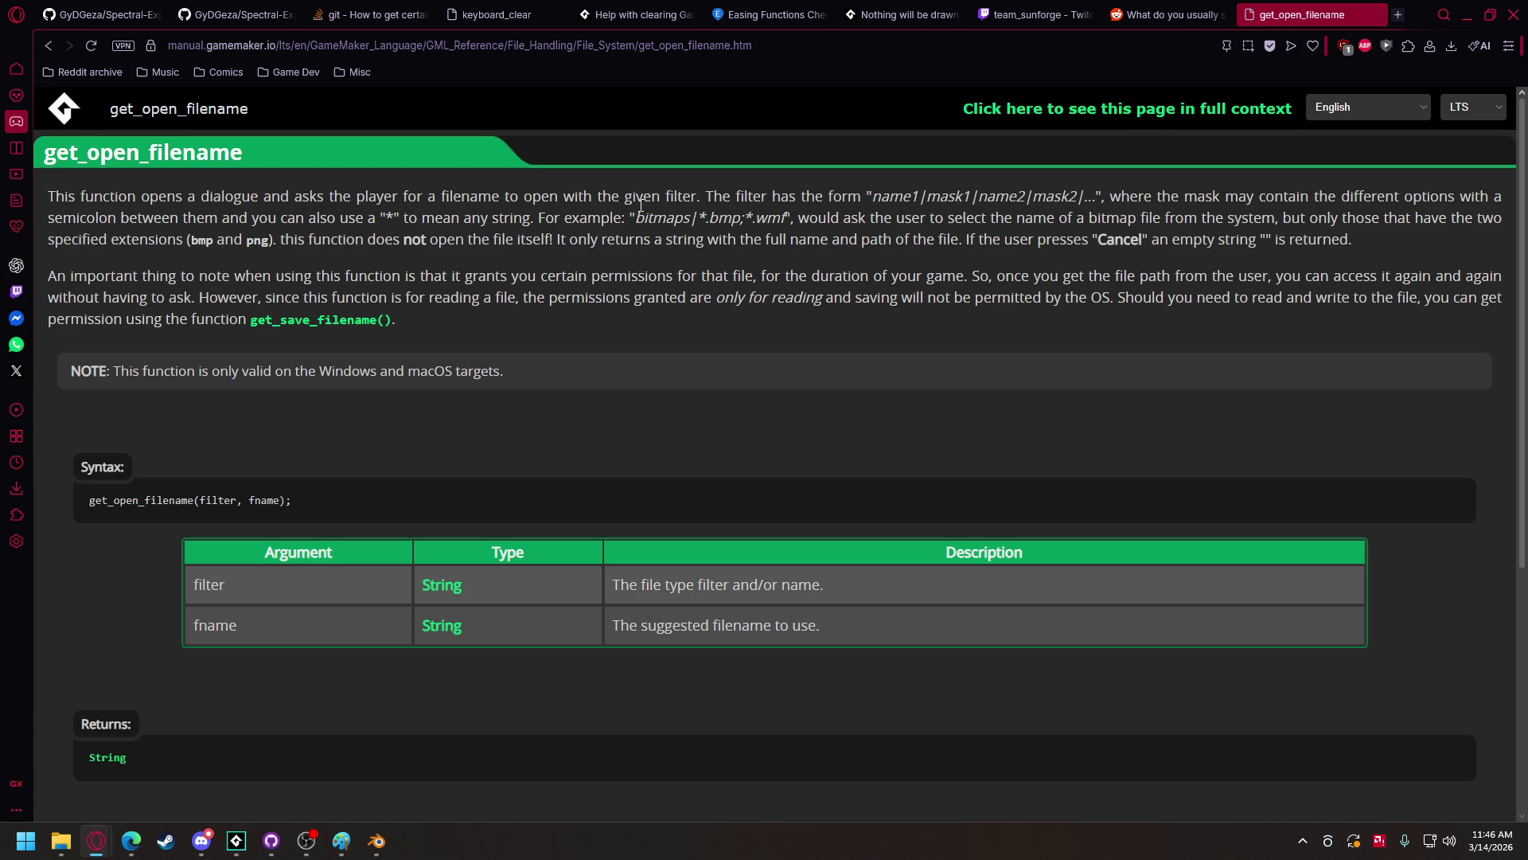
pyautogui.click(49, 46)
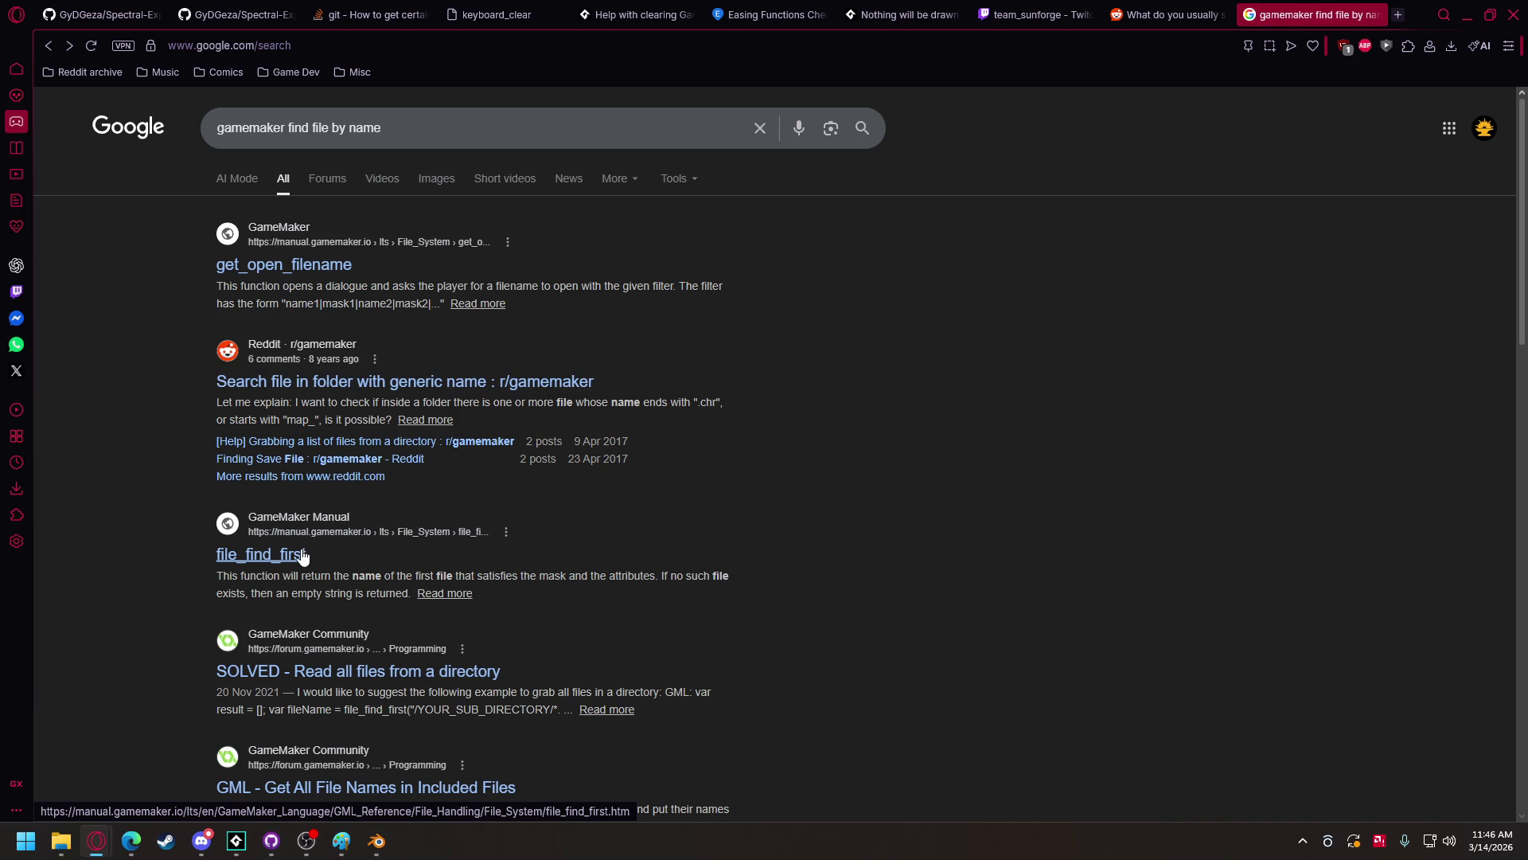
pyautogui.scroll(-4, 293, 541)
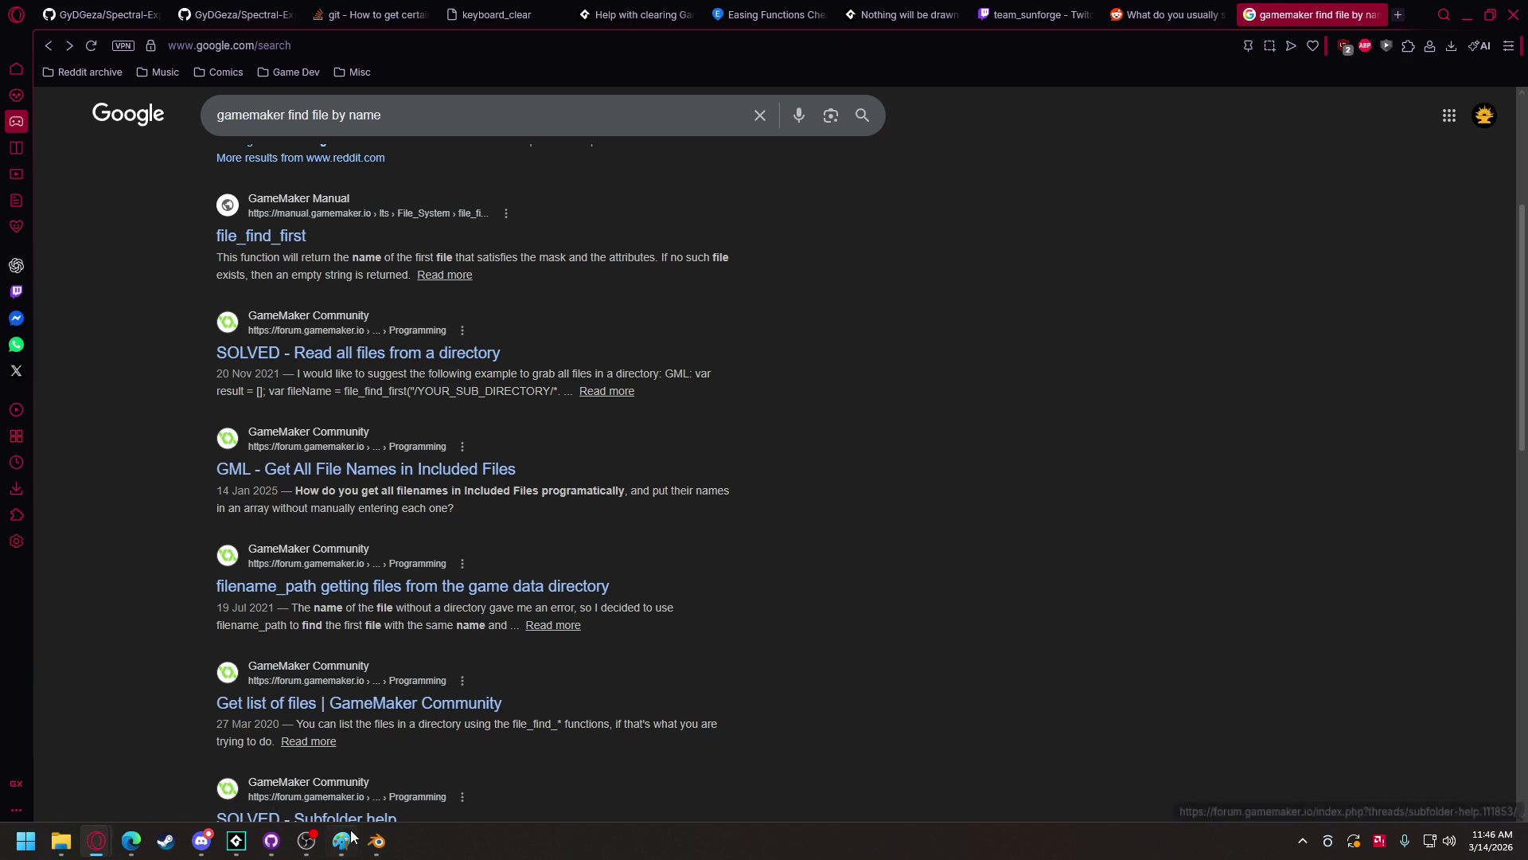
# - Undo and redo edits on line 3 to restore the file_find_first .vbuff search
pyautogui.moveTo(236, 841)
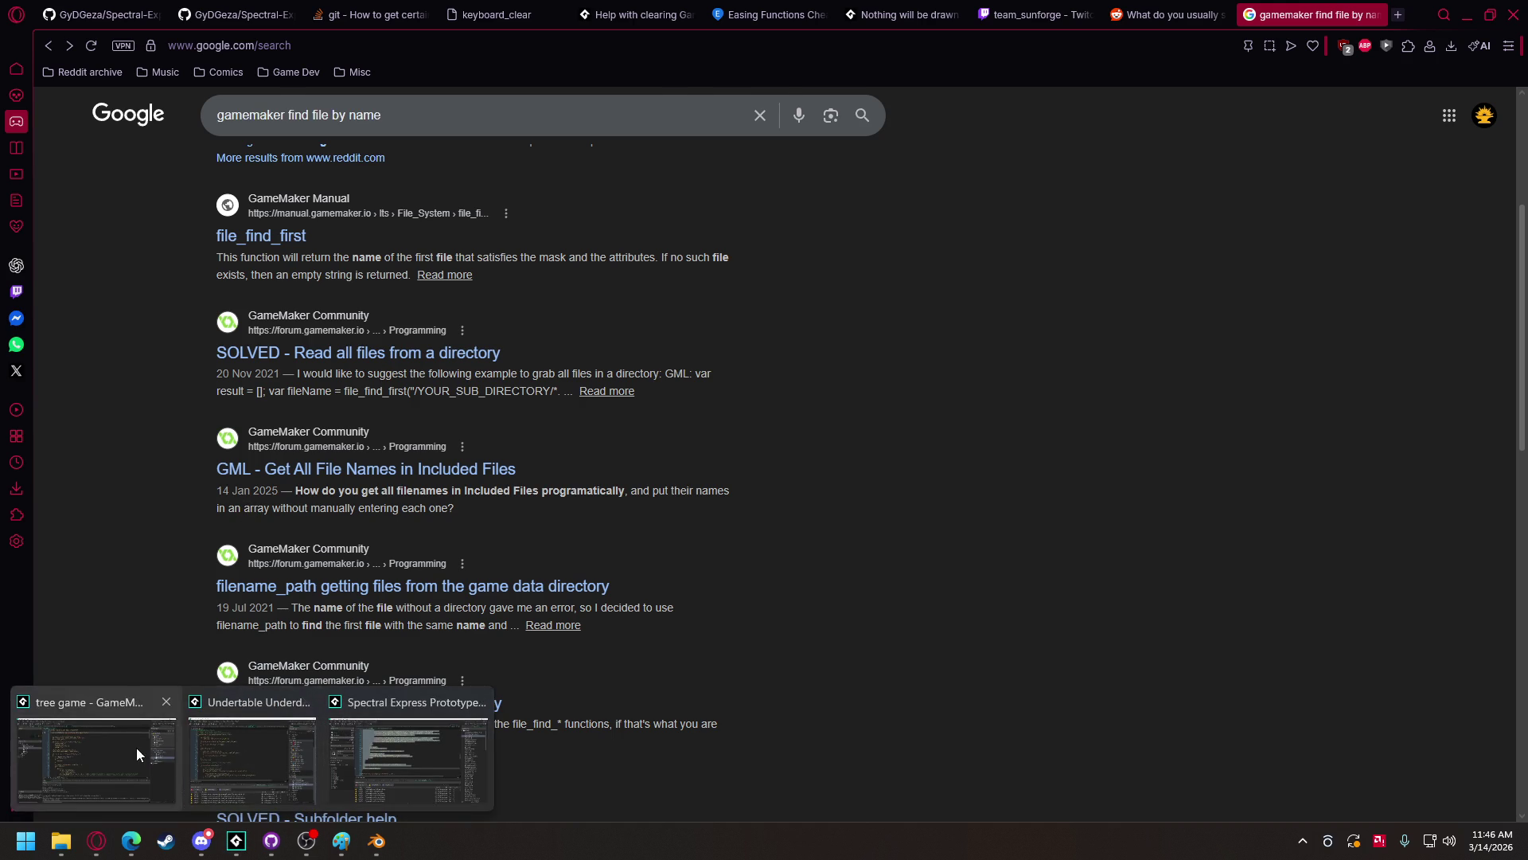
pyautogui.click(92, 752)
pyautogui.click(599, 153)
pyautogui.hotkey('ctrl', 'z')
pyautogui.hotkey('ctrl', 'z')
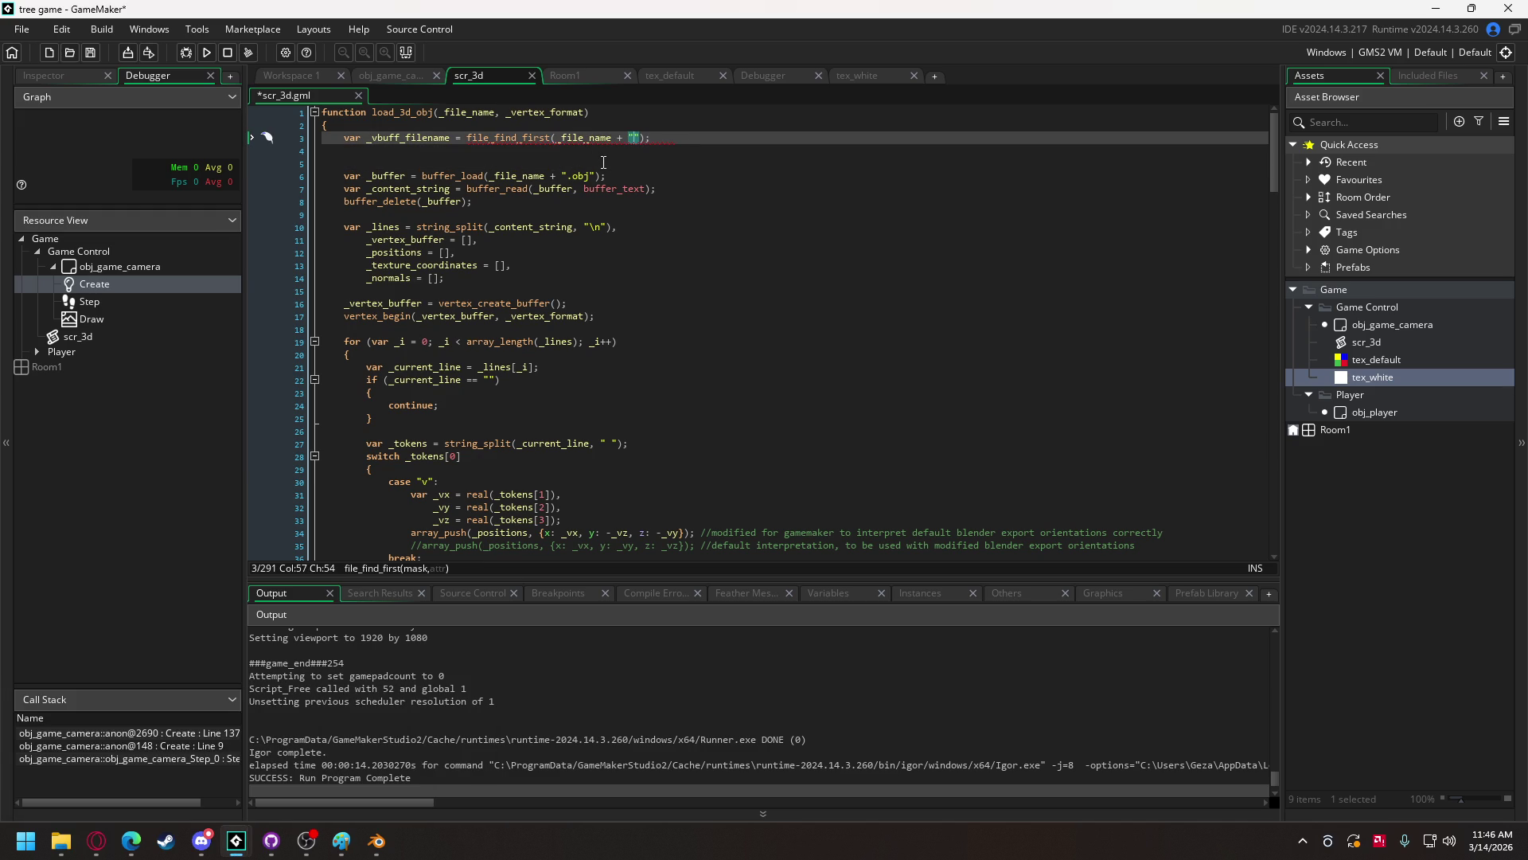
pyautogui.hotkey('ctrl', 'z')
pyautogui.hotkey('ctrl', 'y')
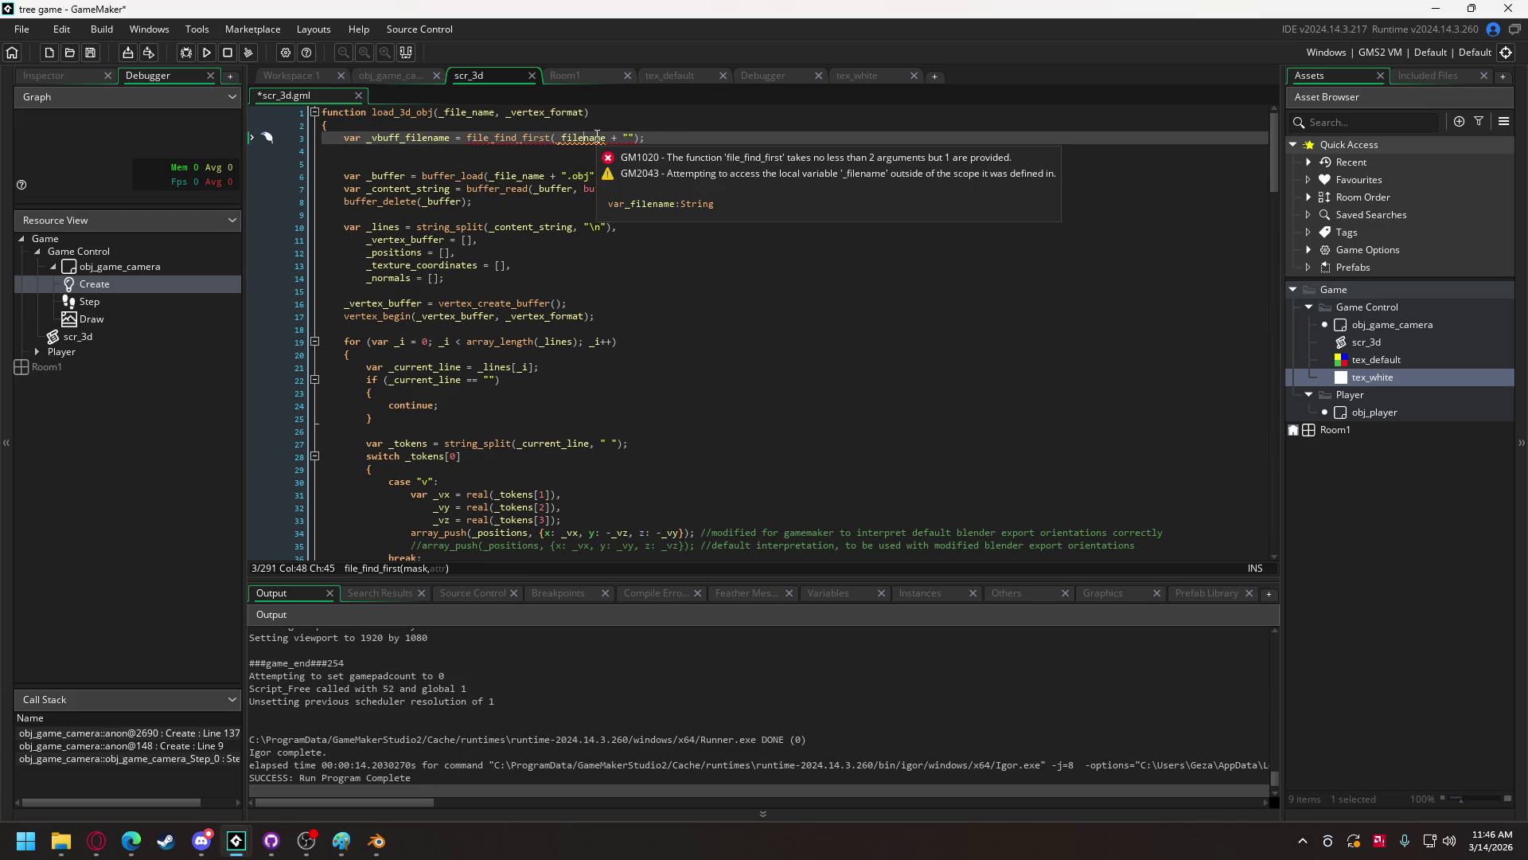
pyautogui.hotkey('ctrl', 'y')
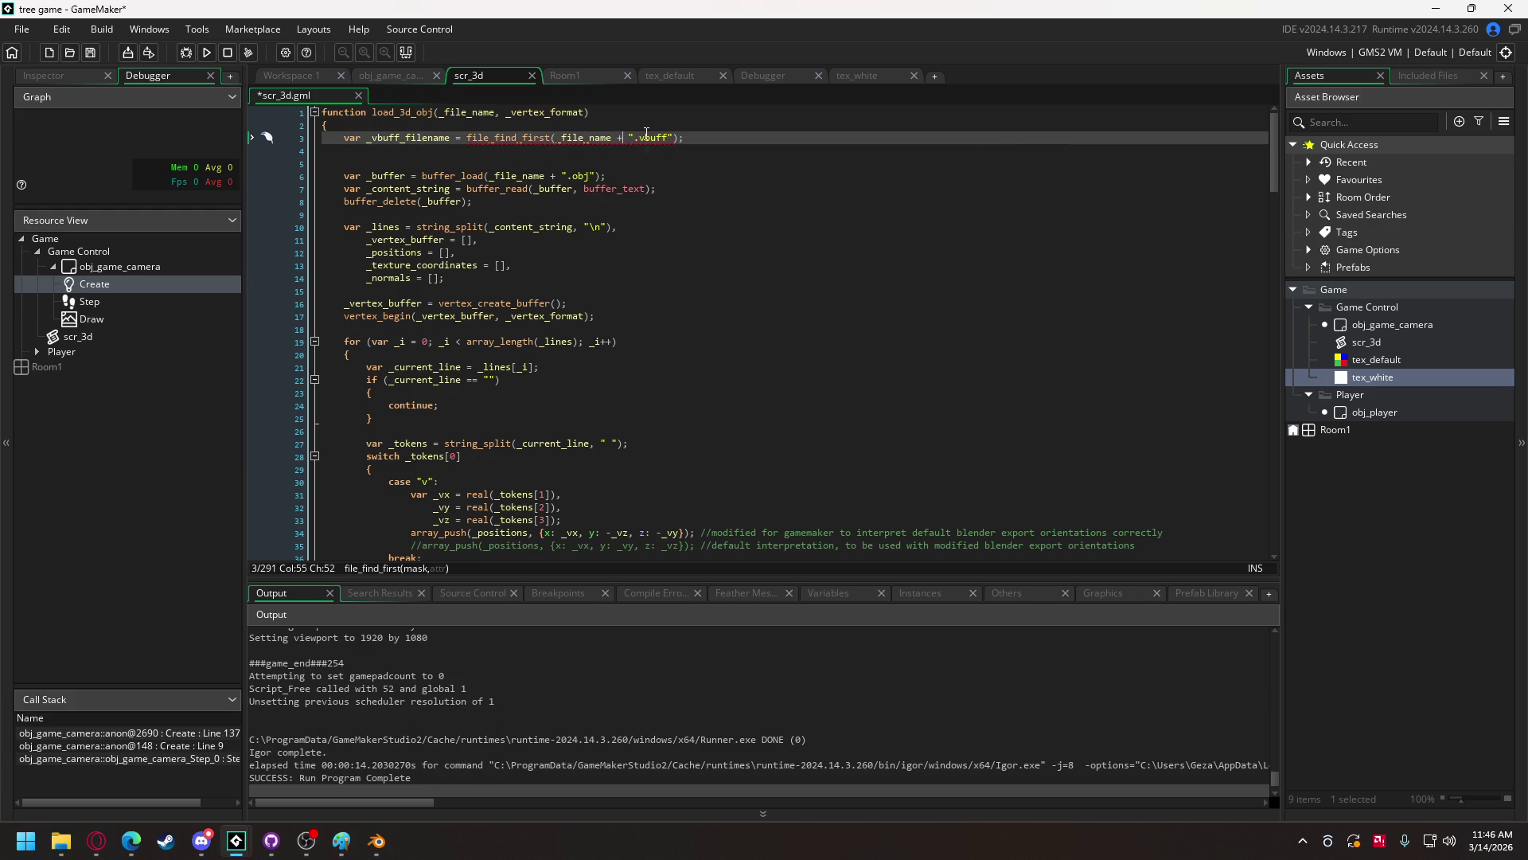
# - Change the call to file_find_first("*.vbuff", 0) and add a new line below it
pyautogui.moveTo(625, 138); pyautogui.dragTo(559, 146)
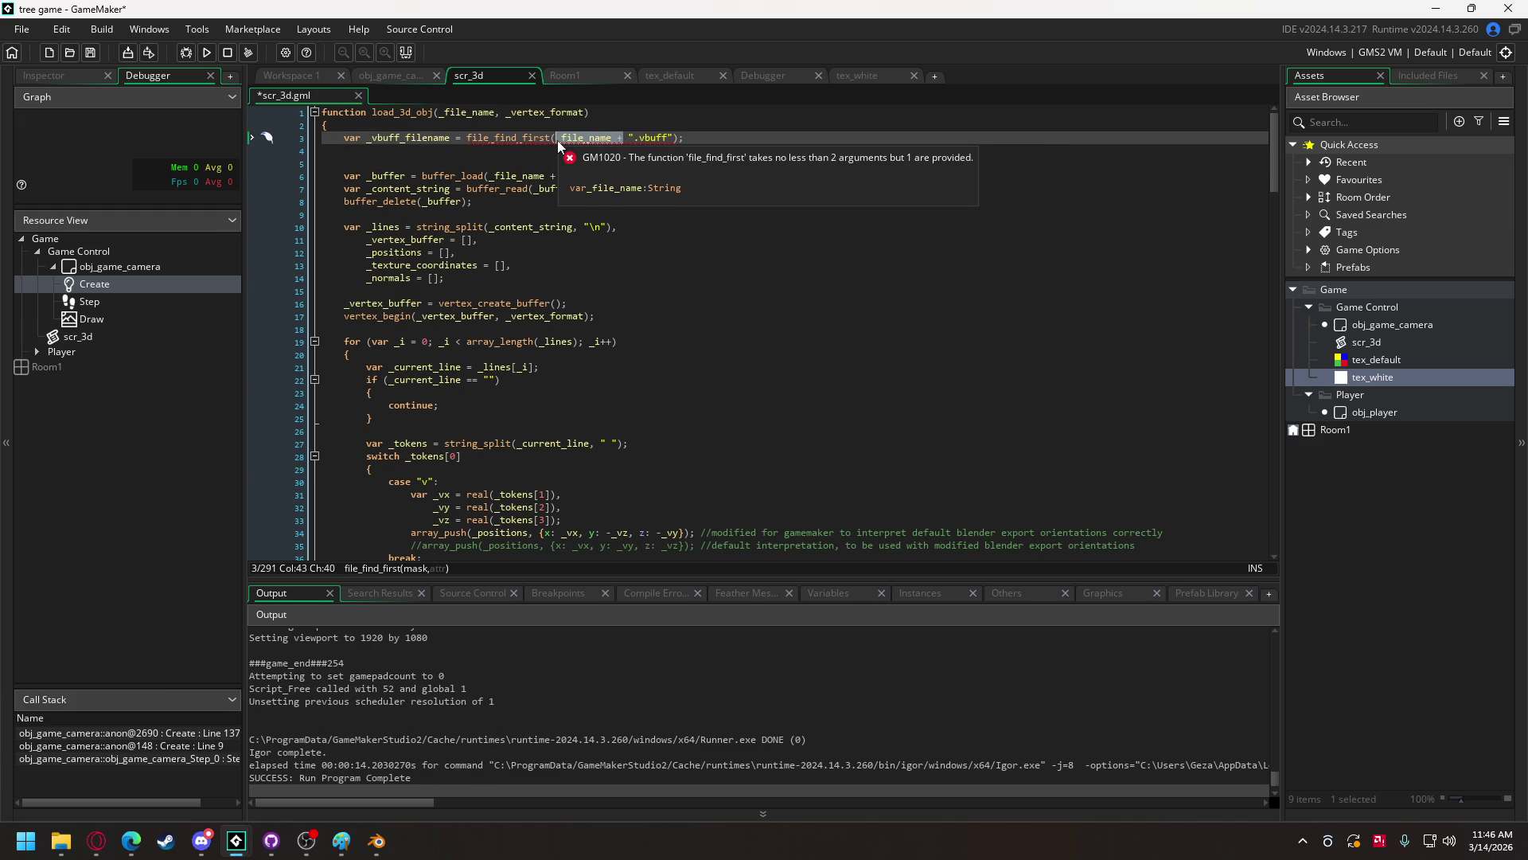
pyautogui.press('BackSpace')
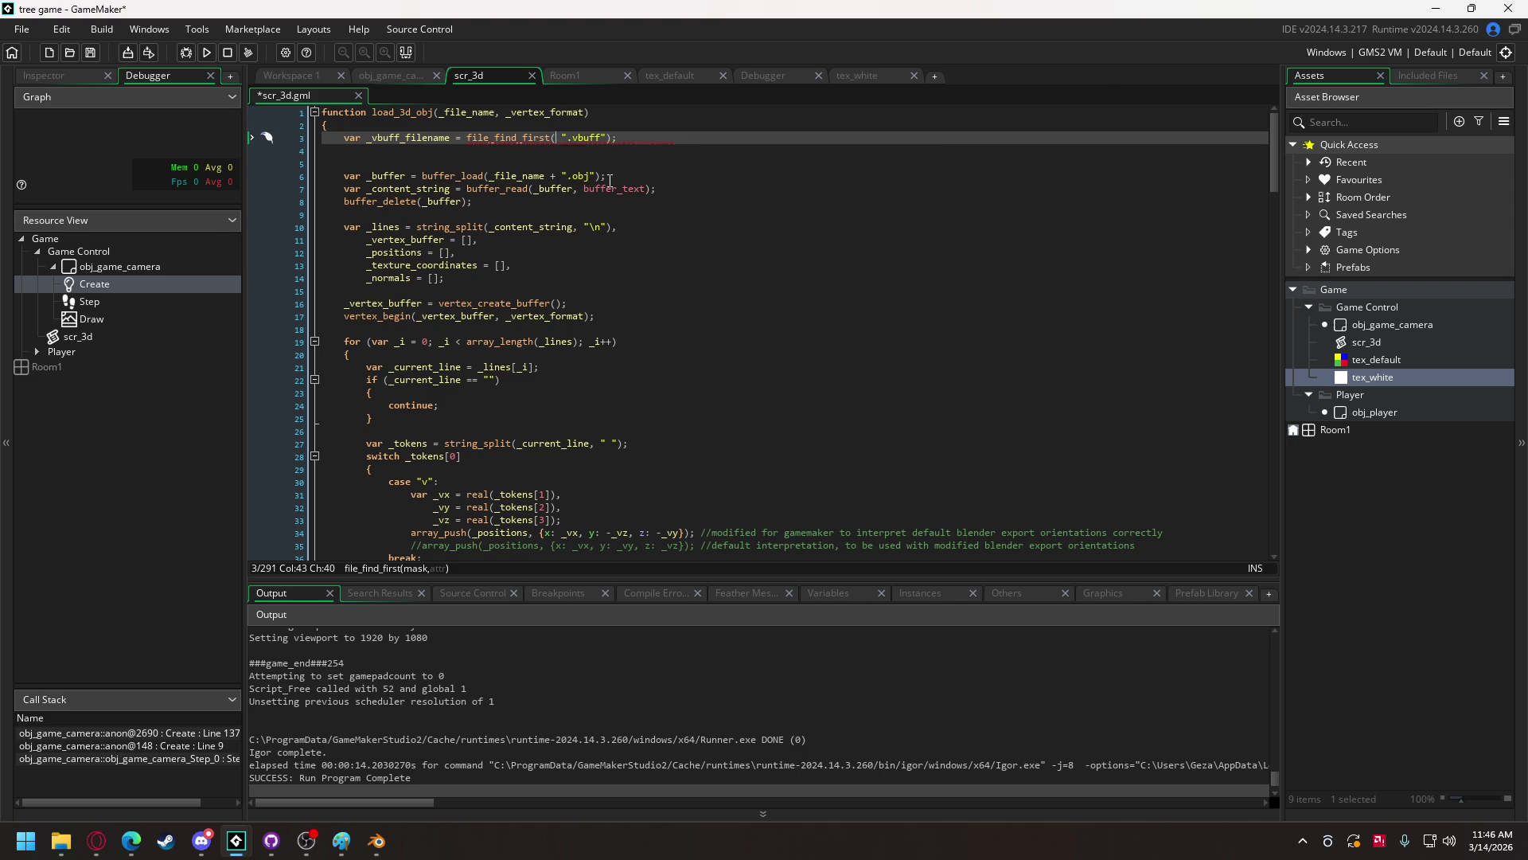
pyautogui.press('Right')
pyautogui.write('*')
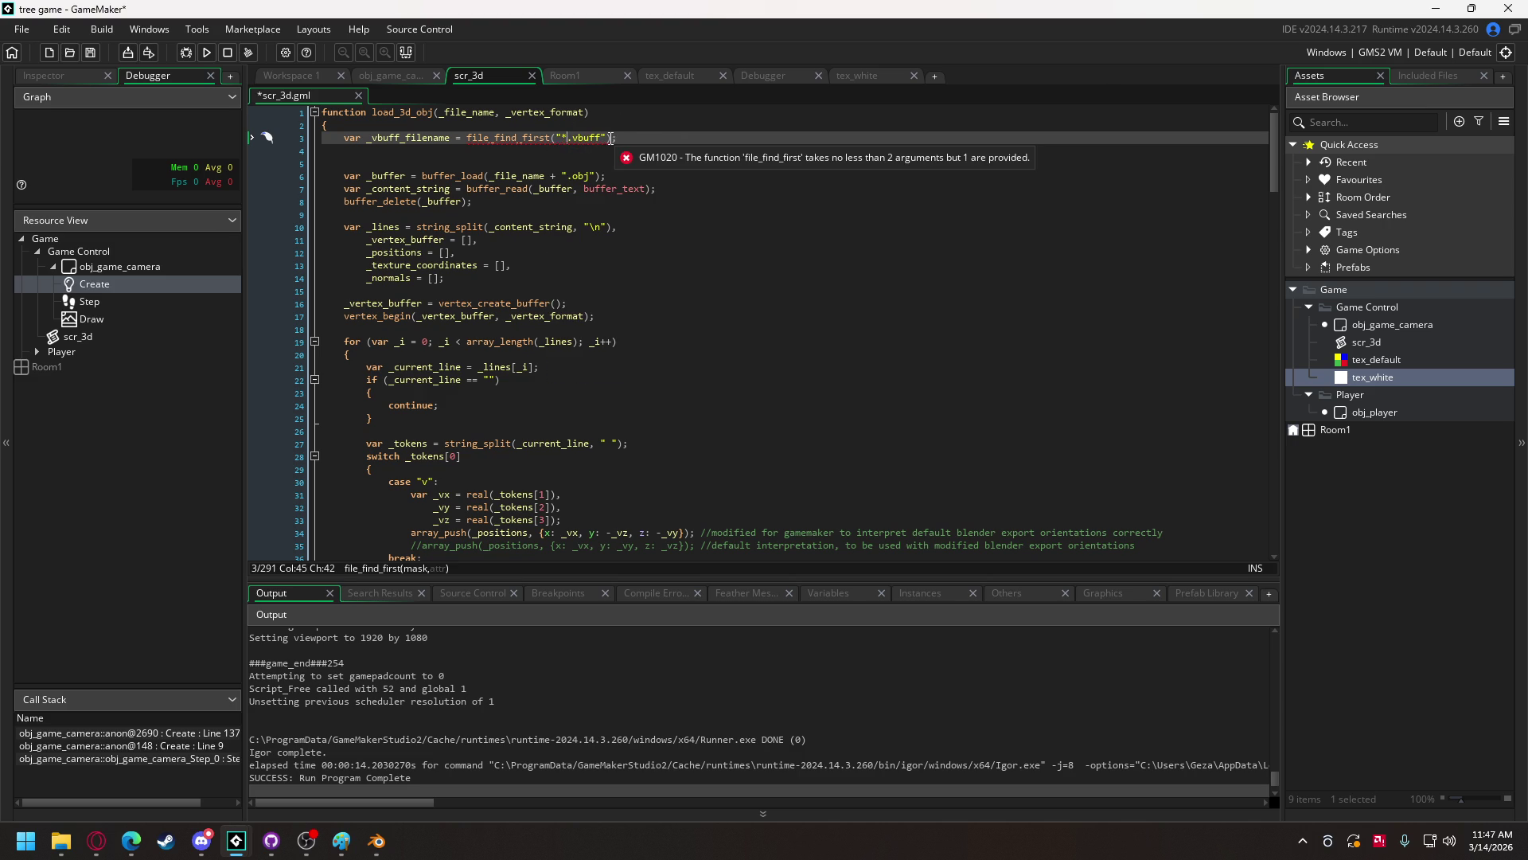
pyautogui.click(609, 139)
pyautogui.write(', 0')
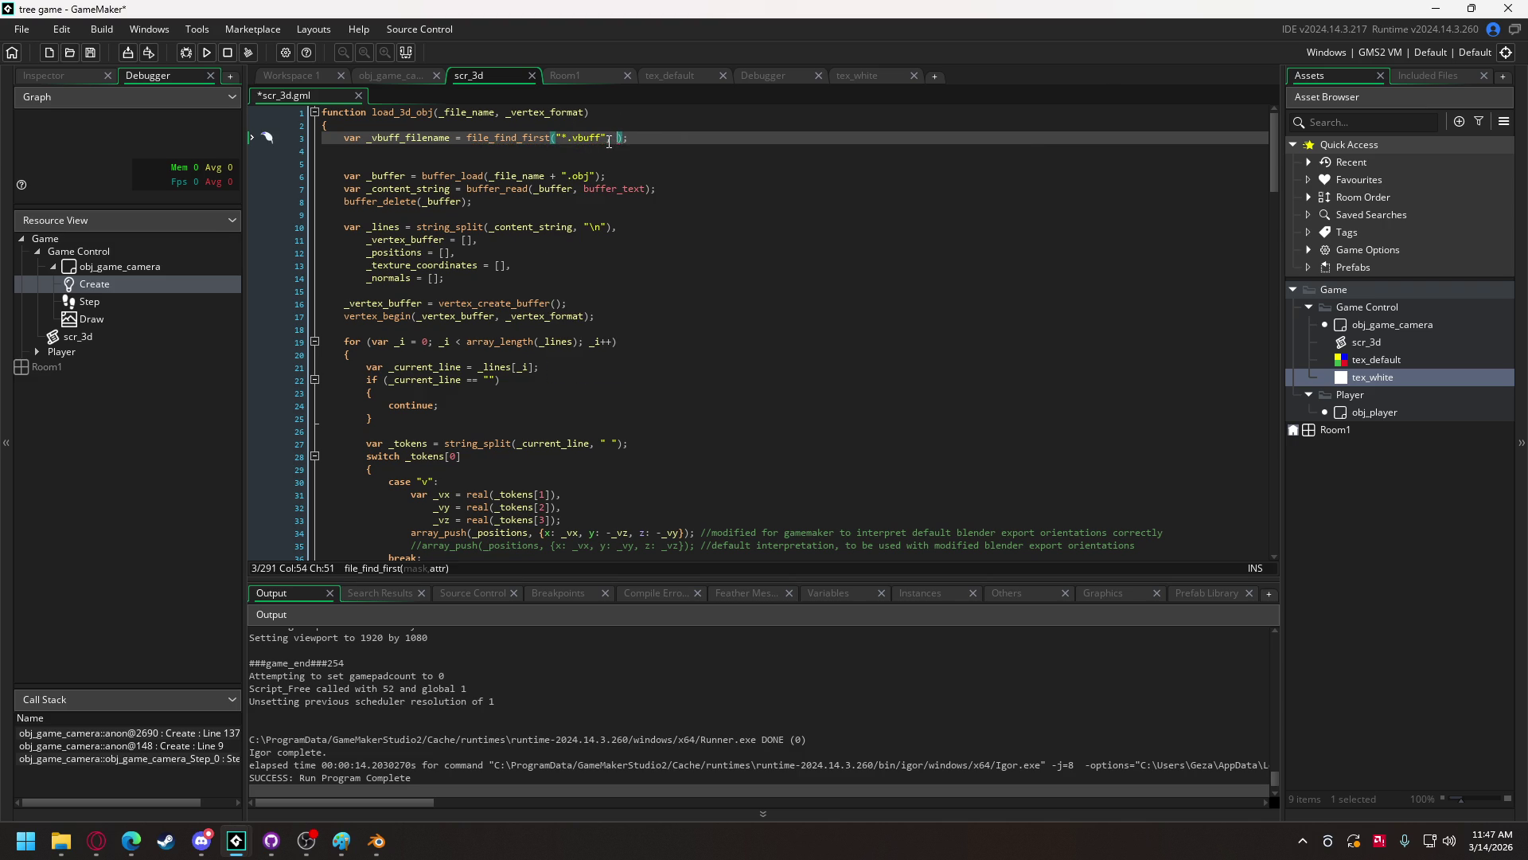
pyautogui.click(657, 138)
pyautogui.moveTo(516, 143)
pyautogui.press('Return')
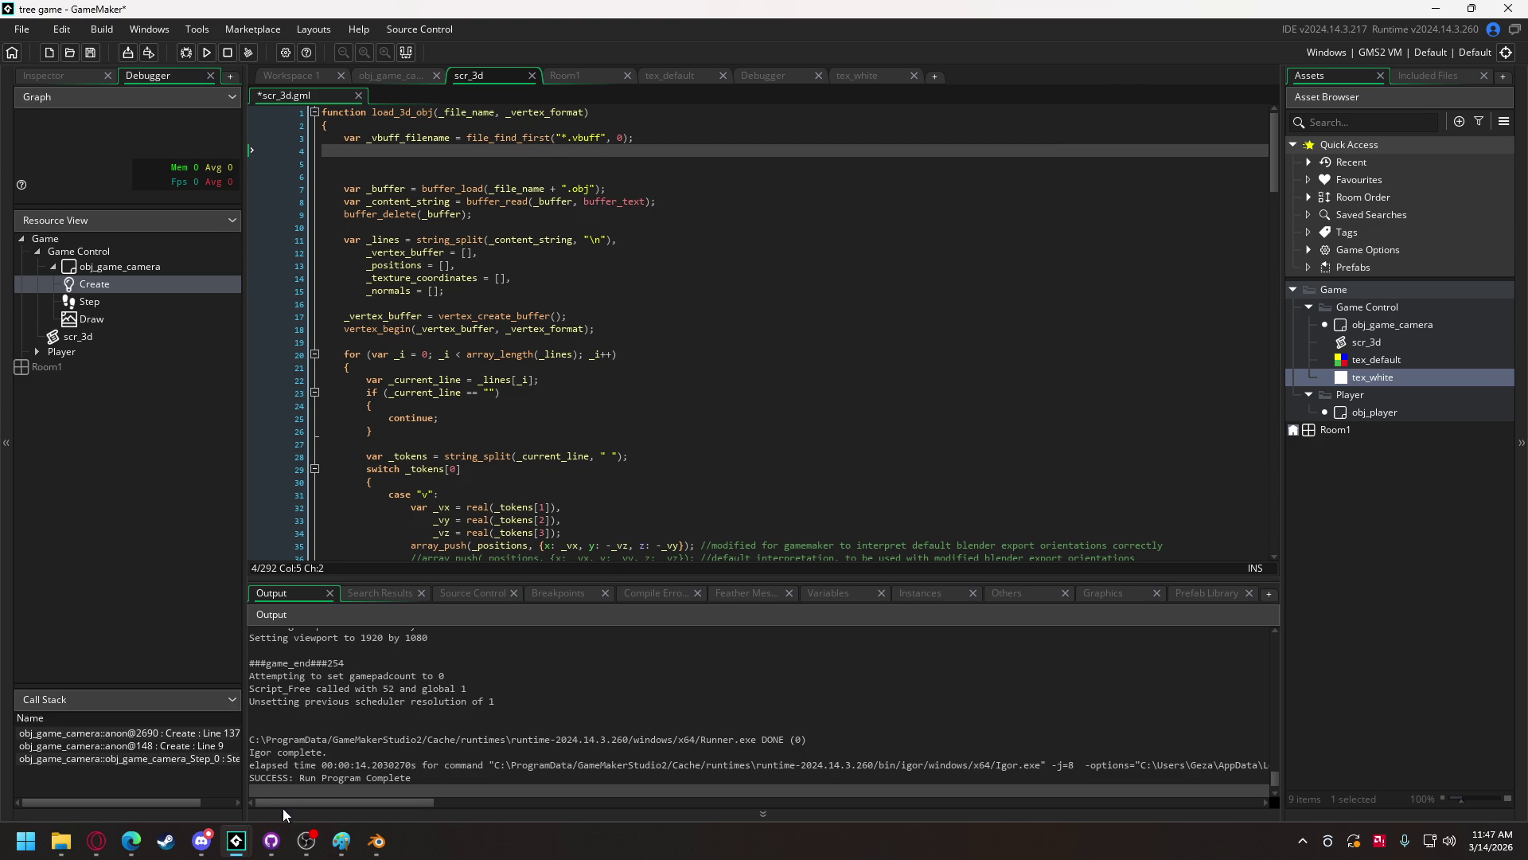
# - Open the file_find_first manual result from the search and read through it
pyautogui.moveTo(96, 841)
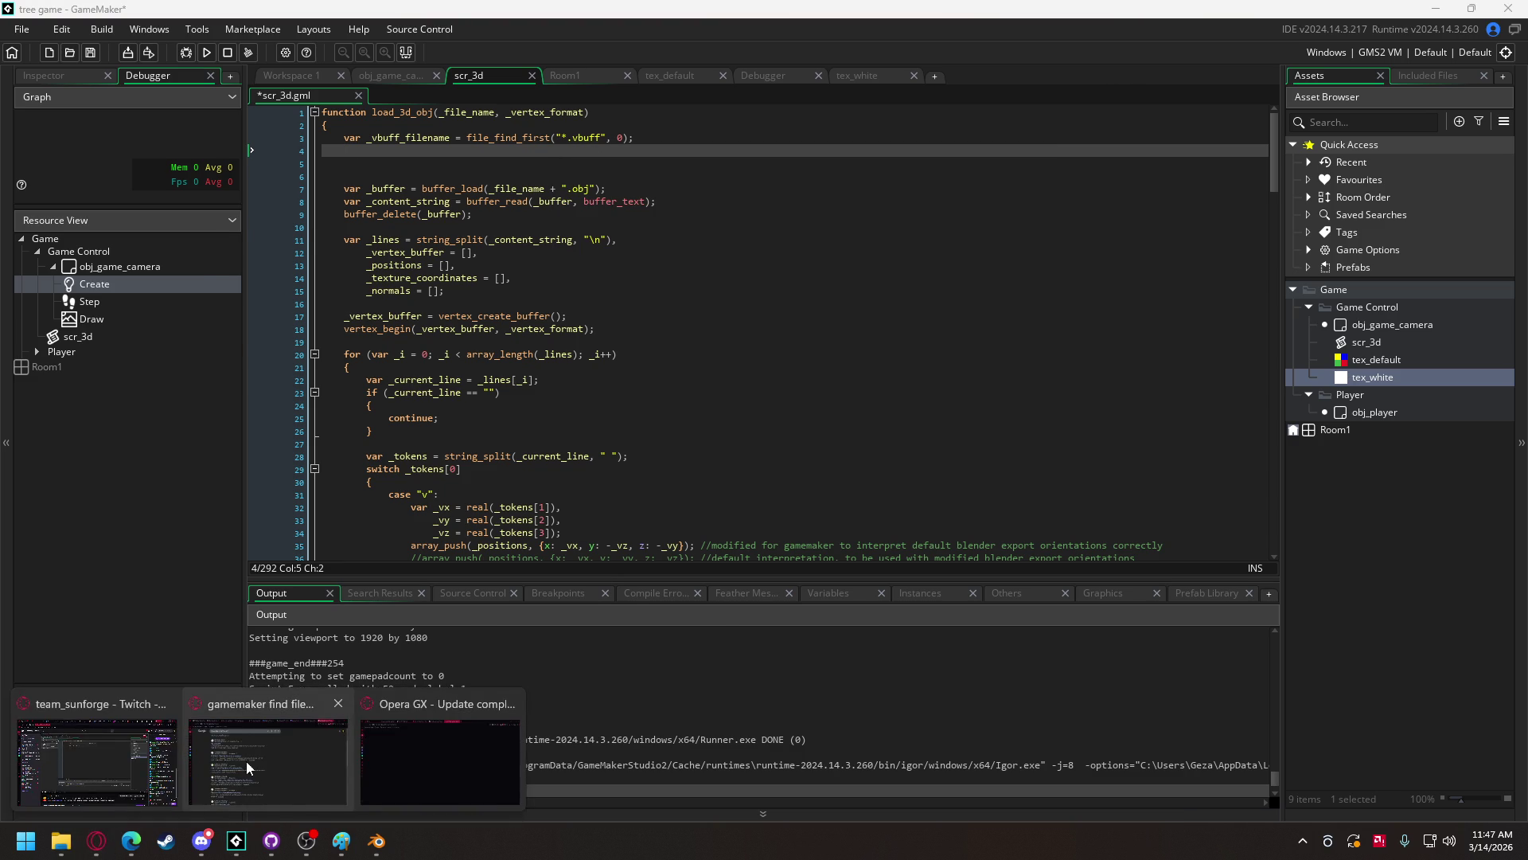
pyautogui.click(265, 756)
pyautogui.scroll(4, 270, 539)
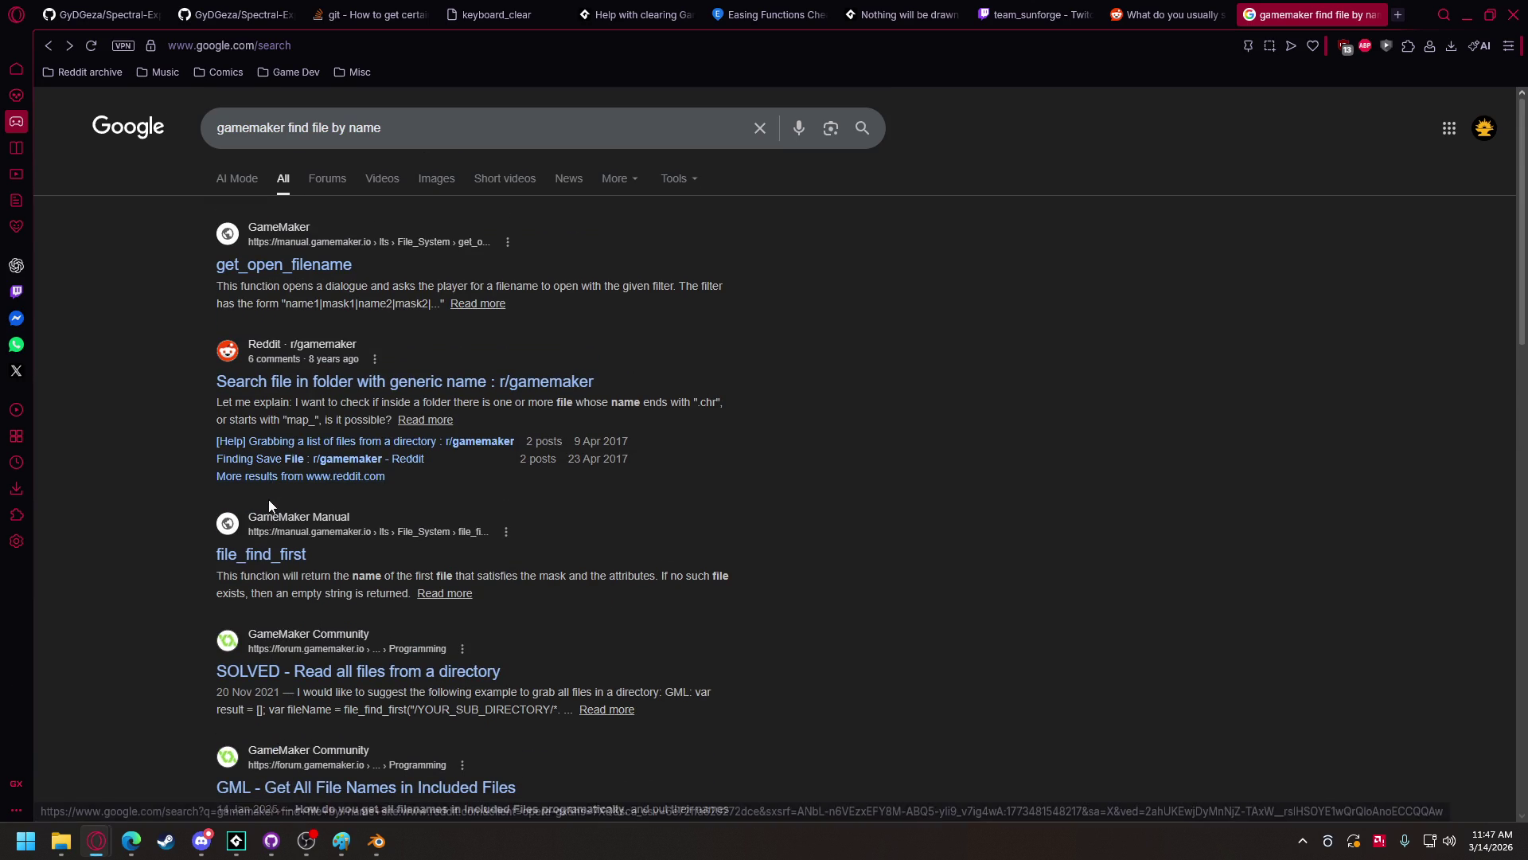
pyautogui.click(286, 560)
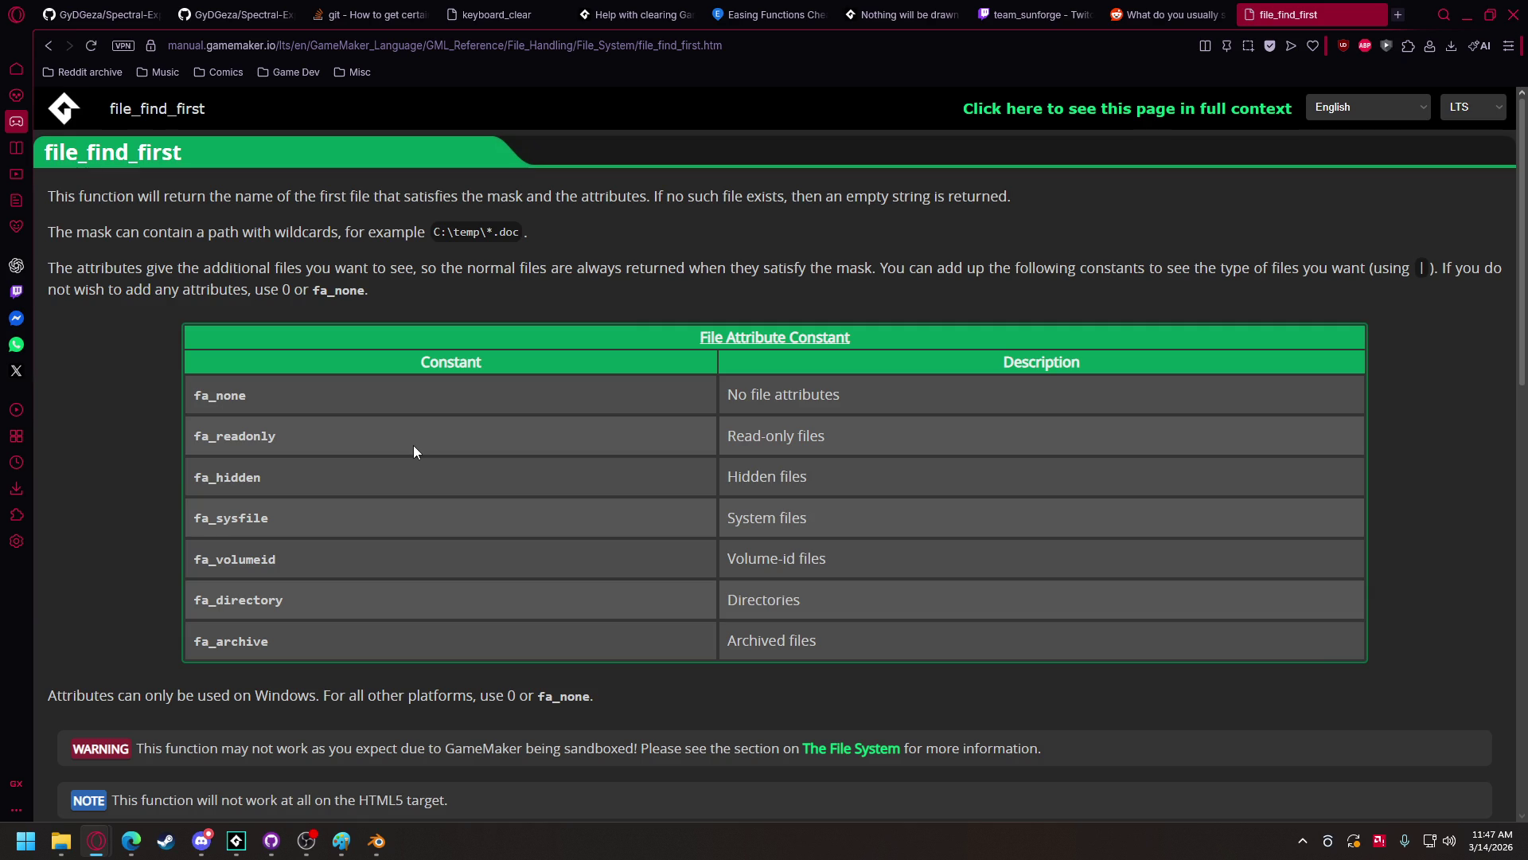
pyautogui.scroll(-7, 406, 420)
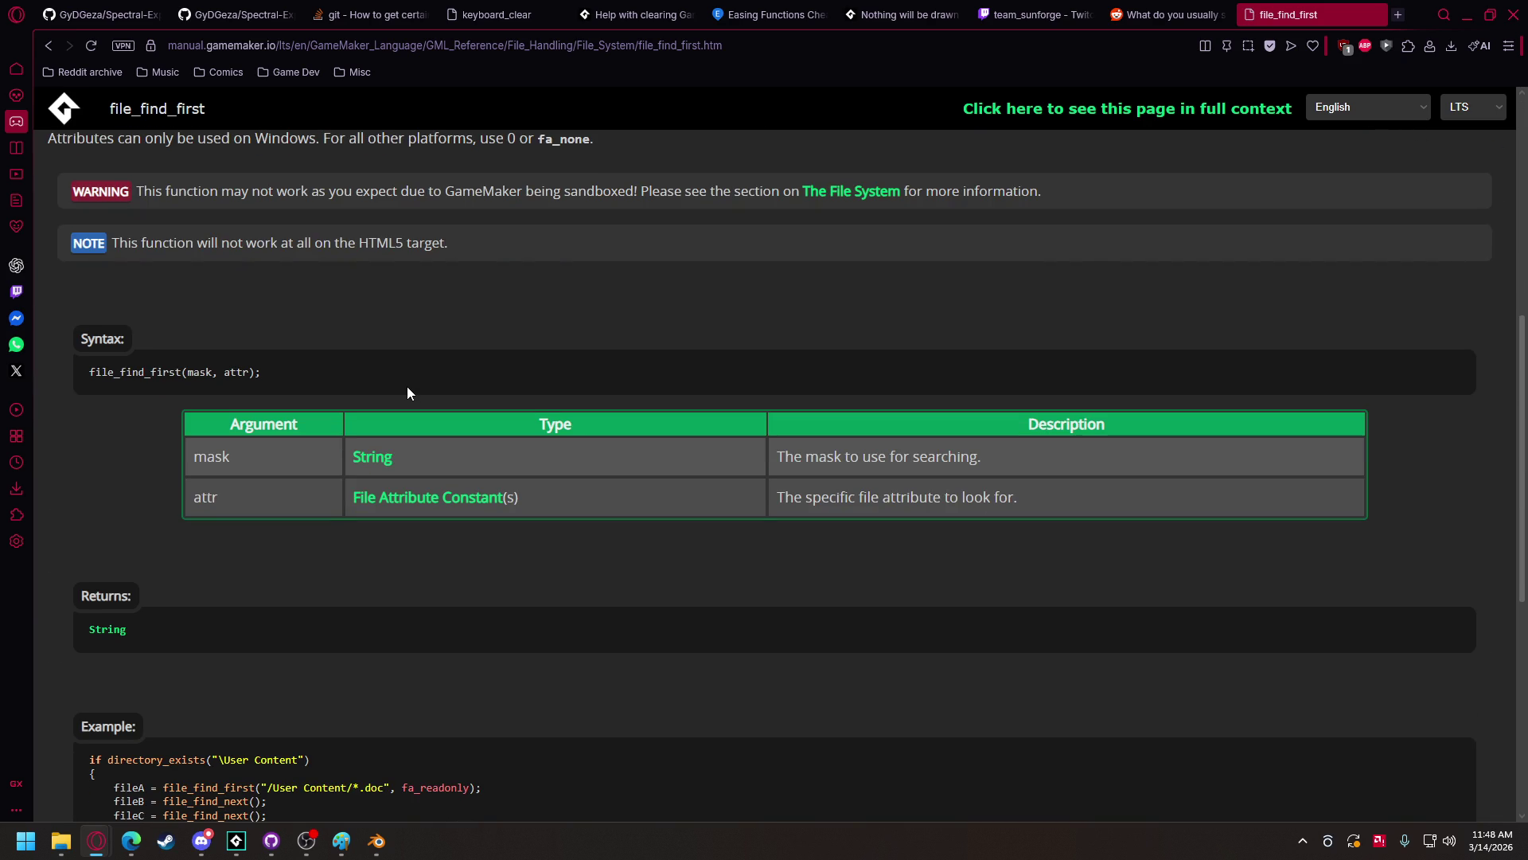
pyautogui.scroll(-6, 476, 228)
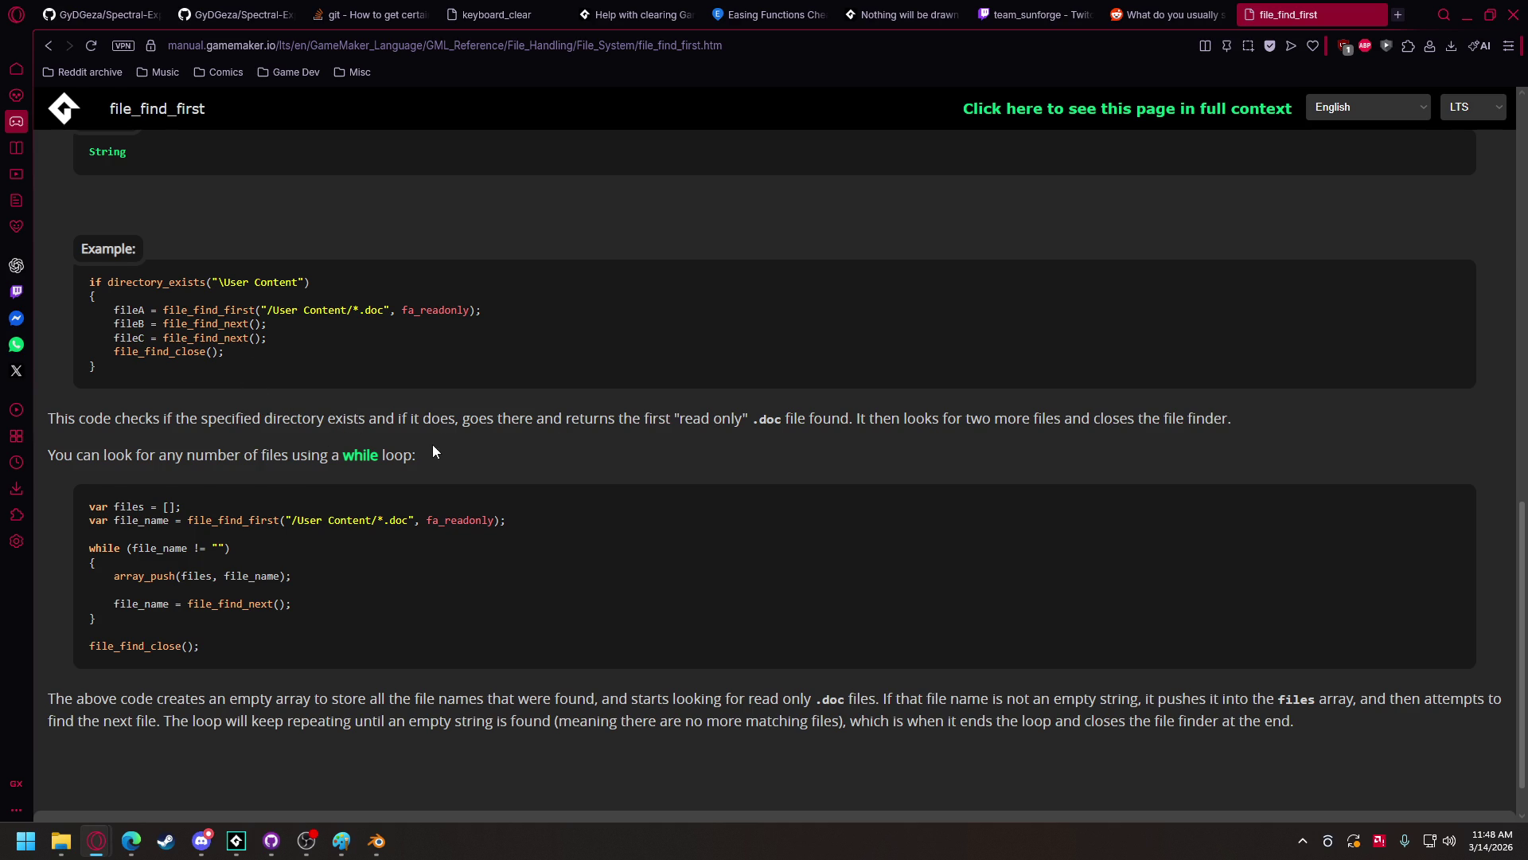
pyautogui.scroll(-1, 356, 458)
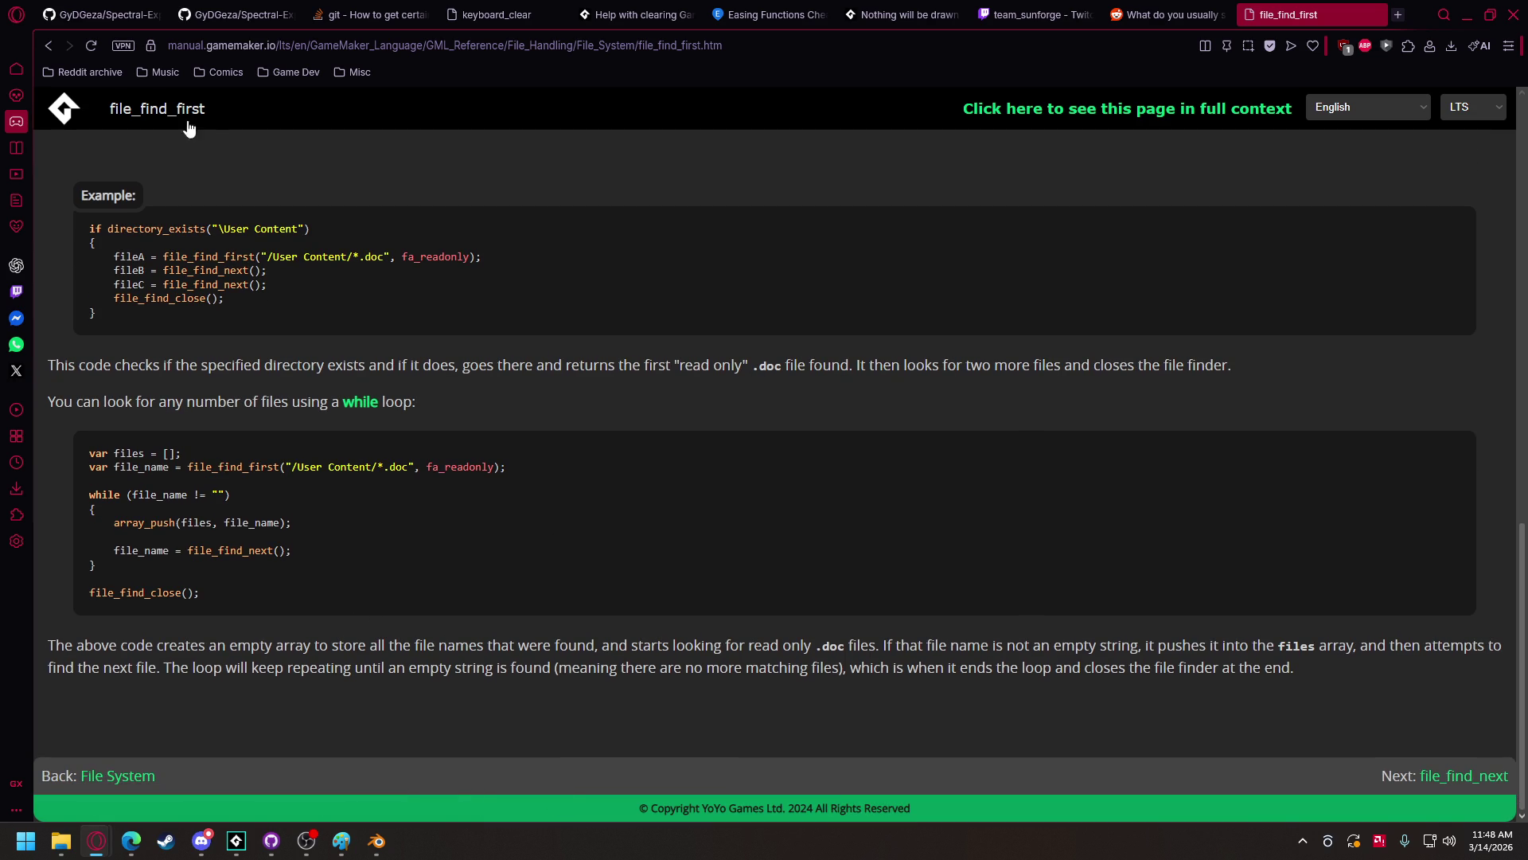
# - Return to the results and open the 'filename_path getting files from the game data directory' thread
pyautogui.click(50, 46)
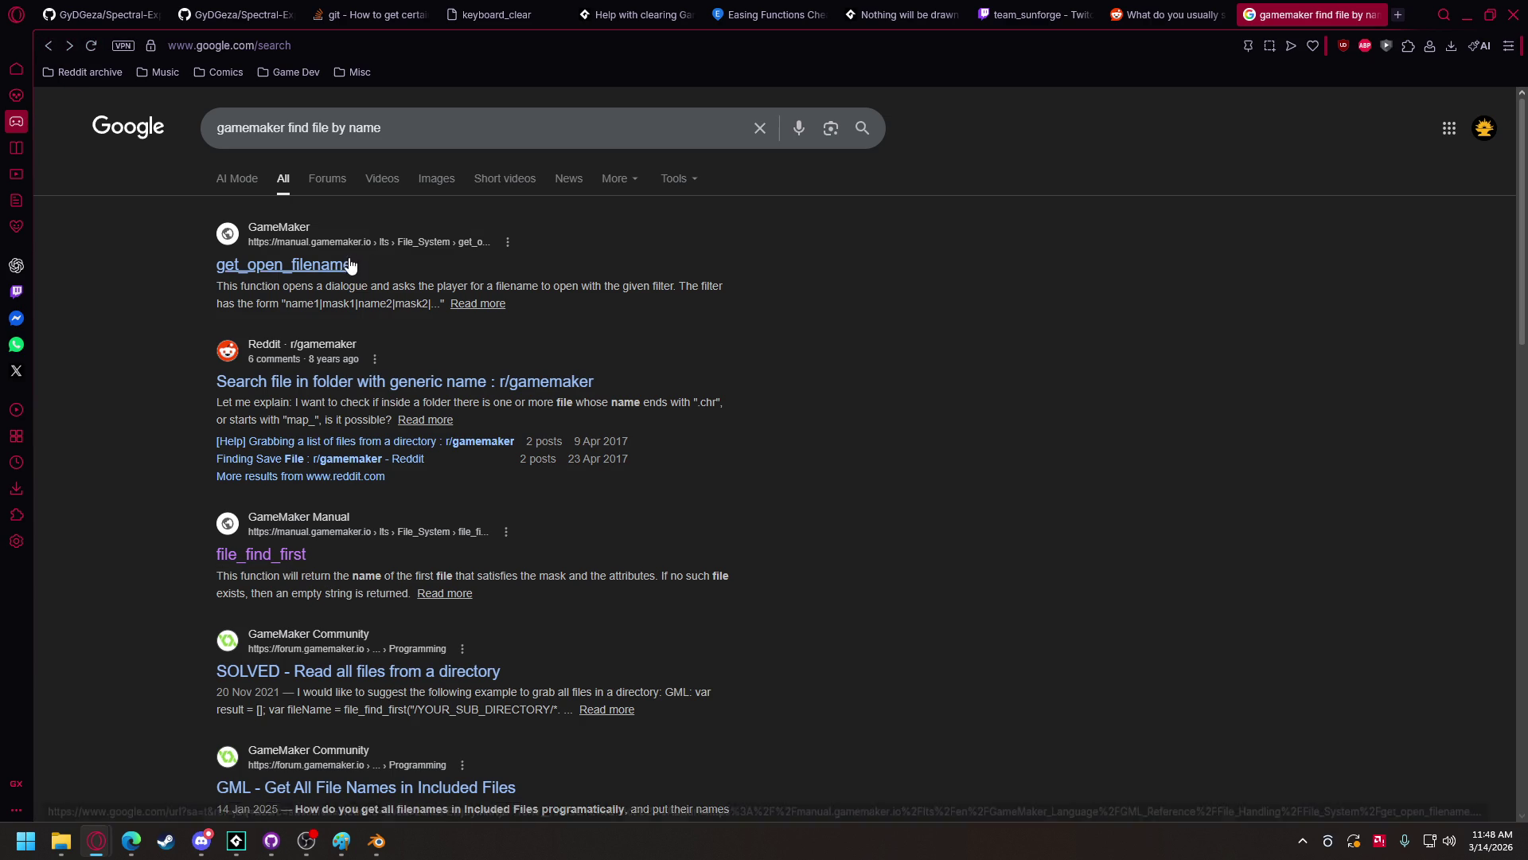
pyautogui.scroll(-8, 336, 289)
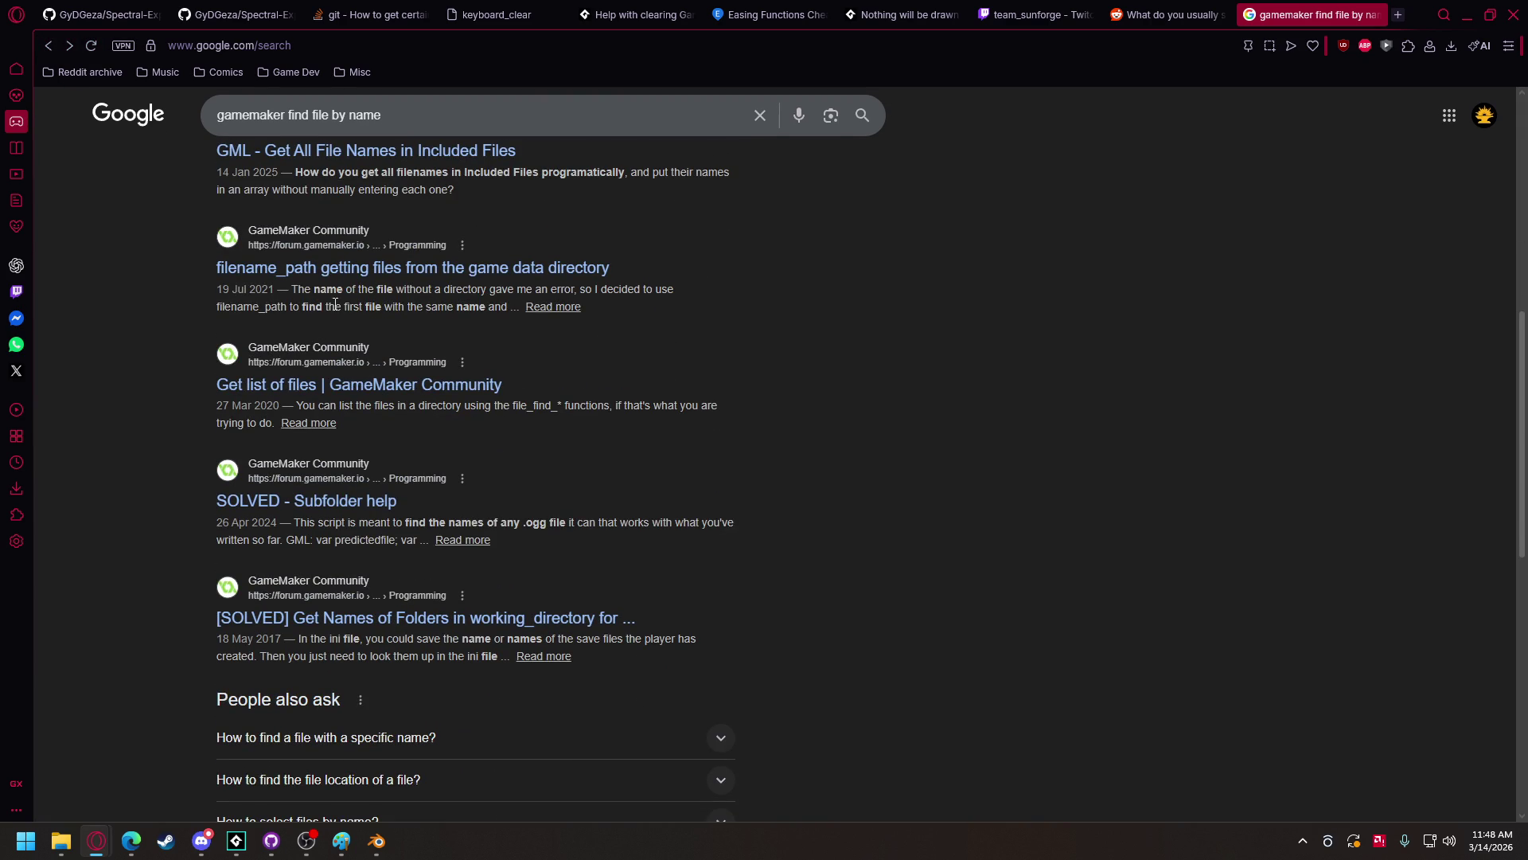
pyautogui.scroll(1, 326, 350)
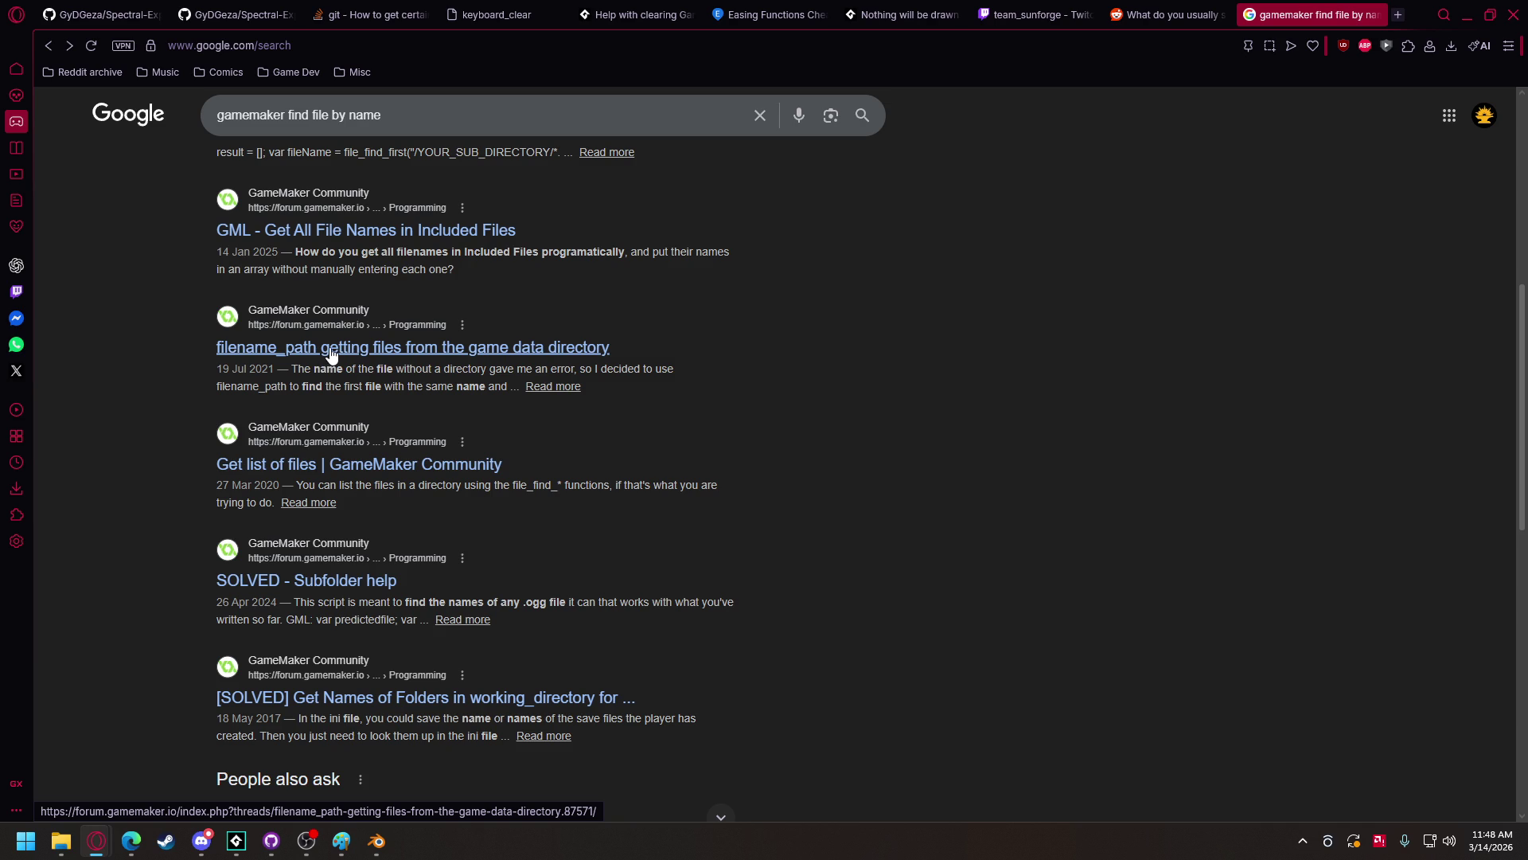
pyautogui.click(332, 348)
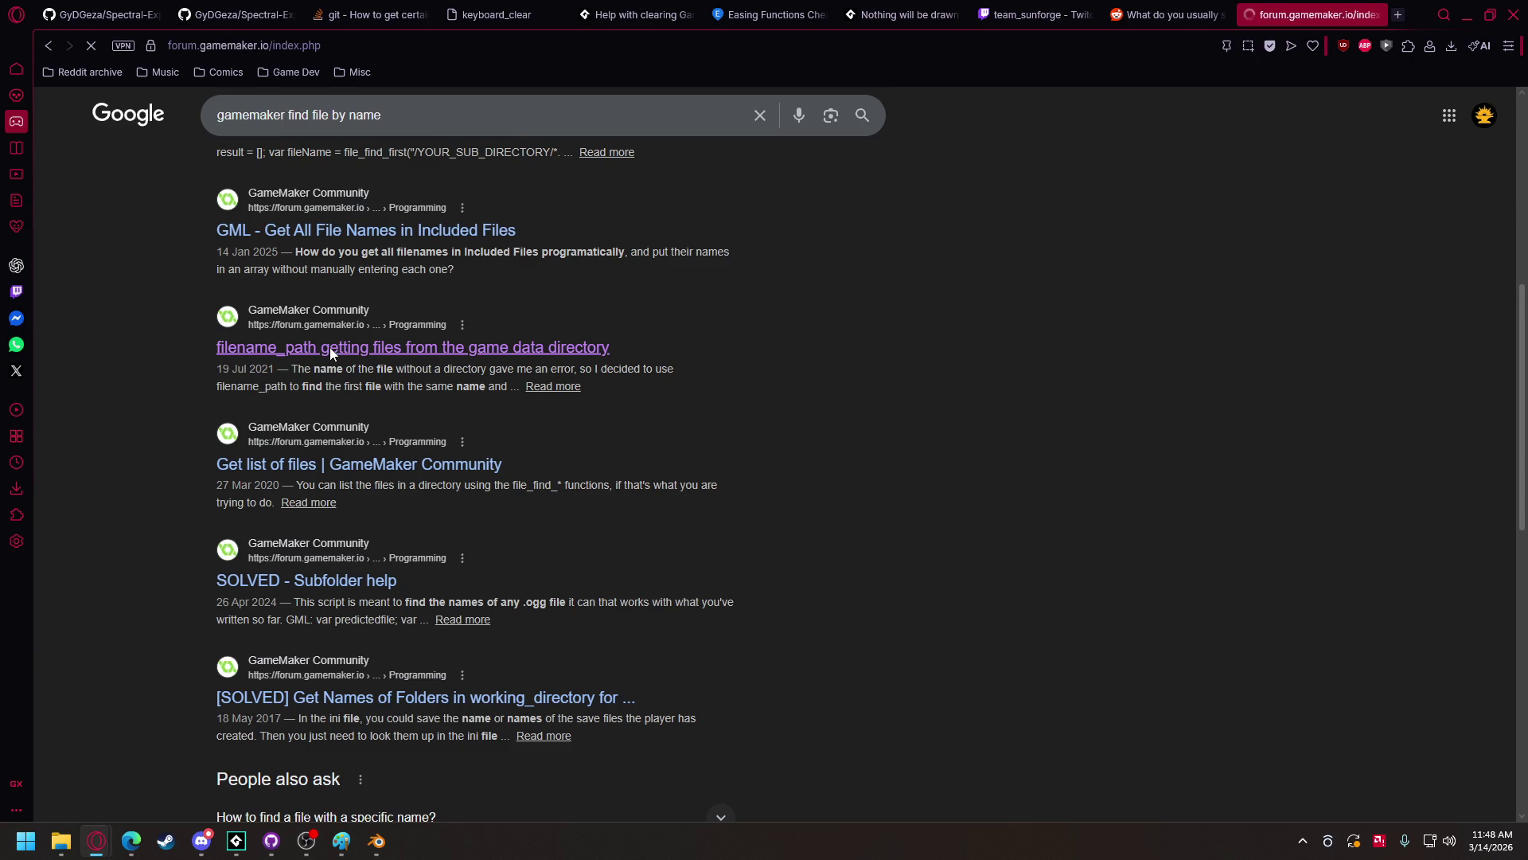
pyautogui.scroll(-7, 417, 462)
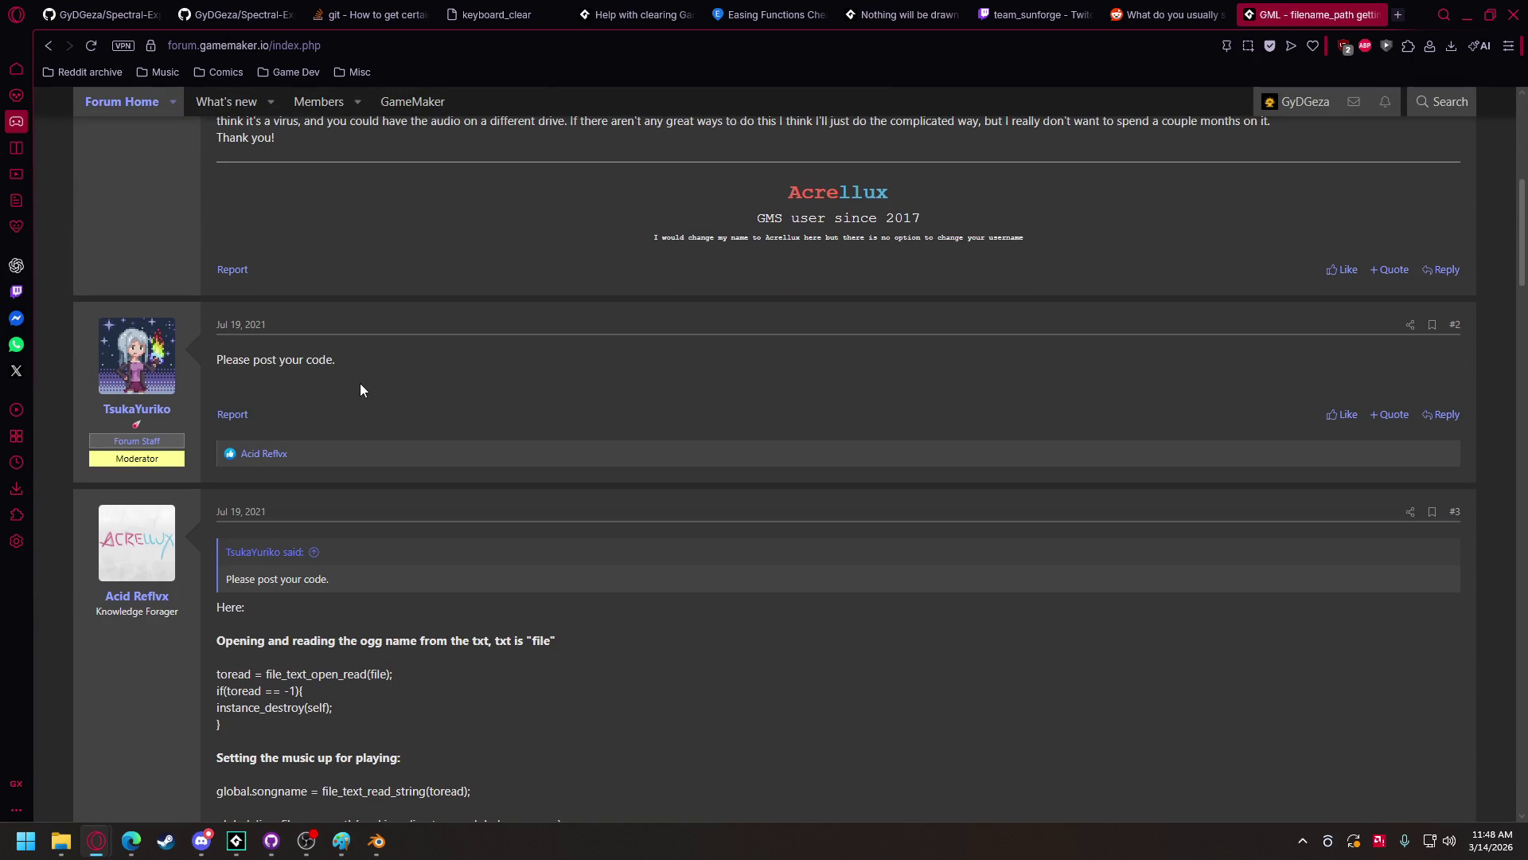
pyautogui.scroll(-3, 360, 384)
pyautogui.scroll(-5, 360, 384)
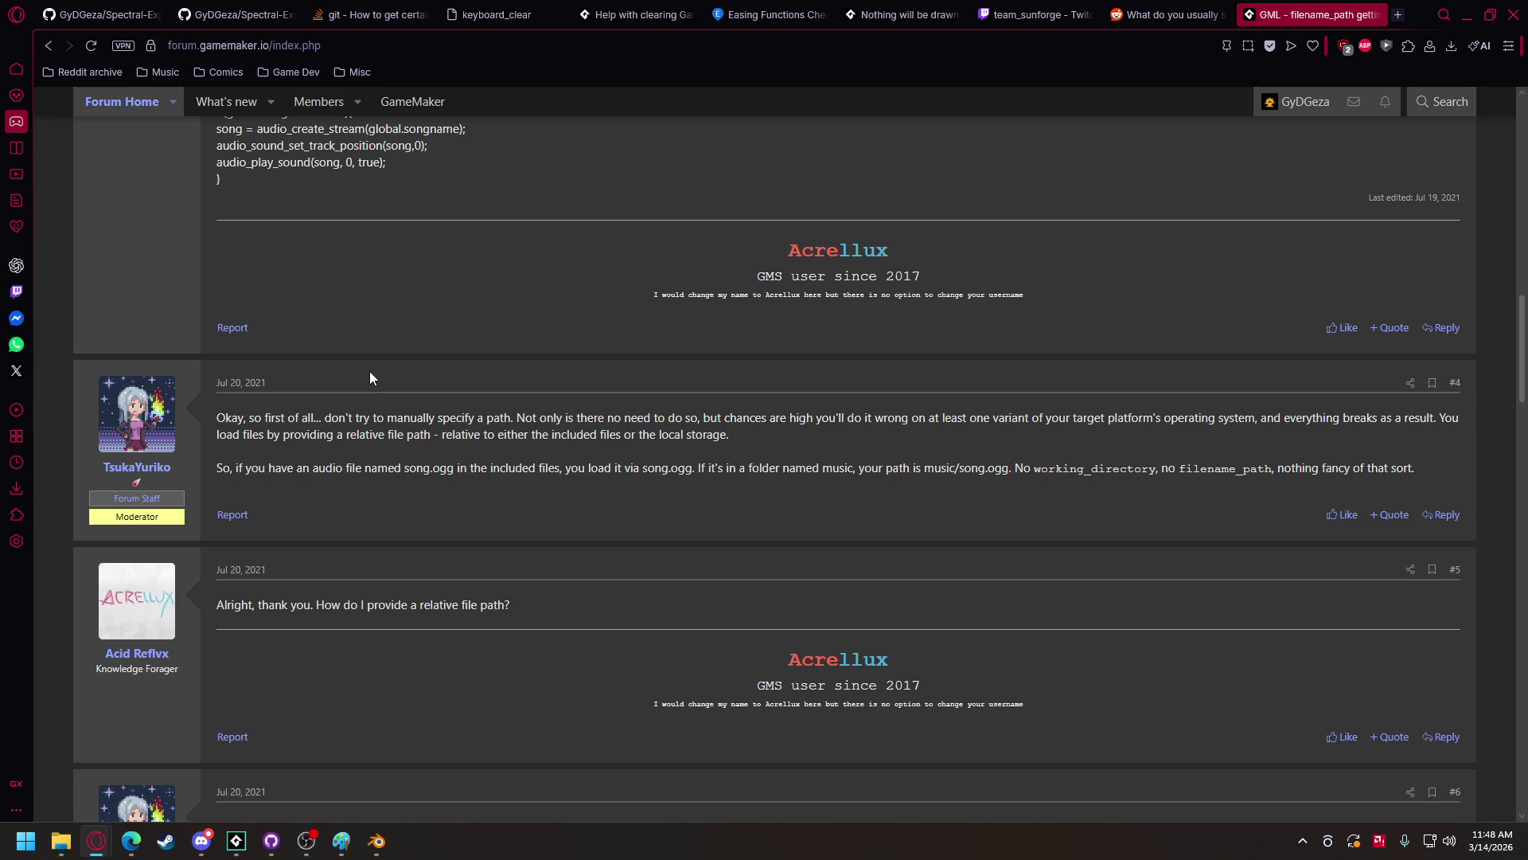
pyautogui.scroll(-4, 369, 371)
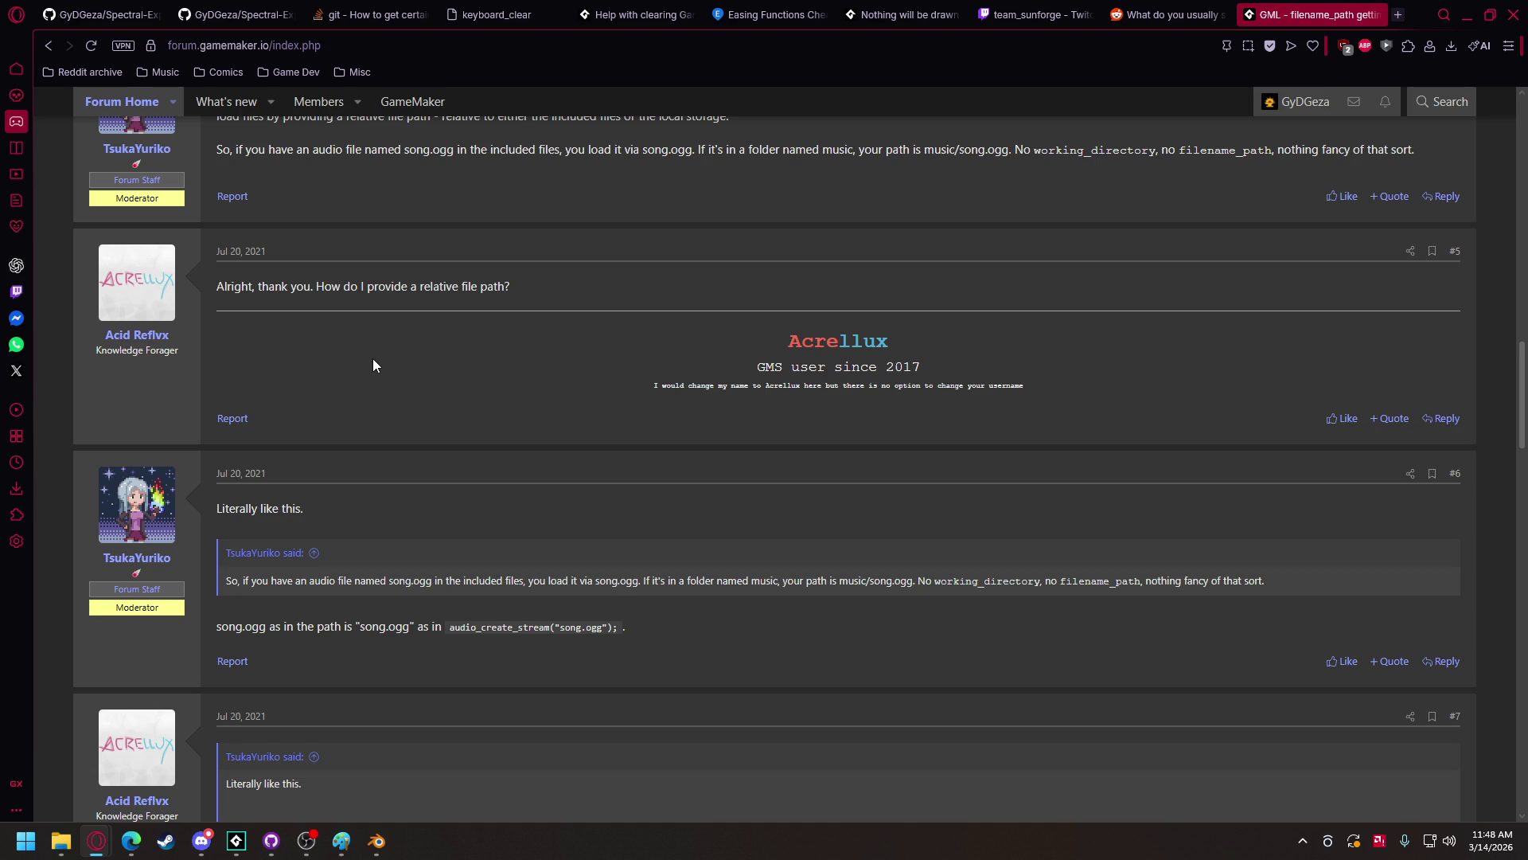
pyautogui.scroll(-5, 374, 359)
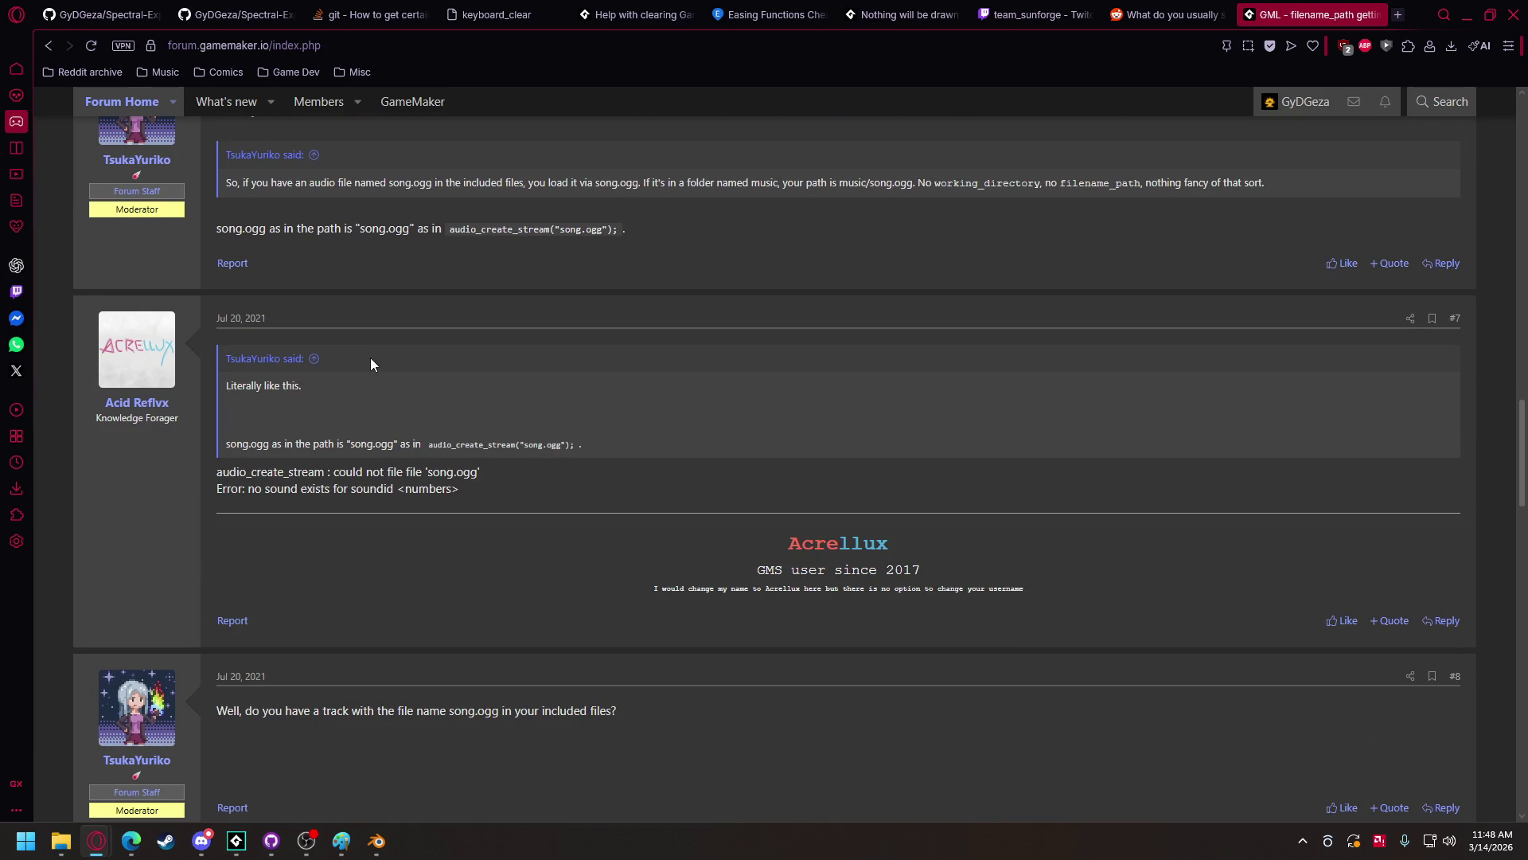
pyautogui.scroll(-4, 370, 357)
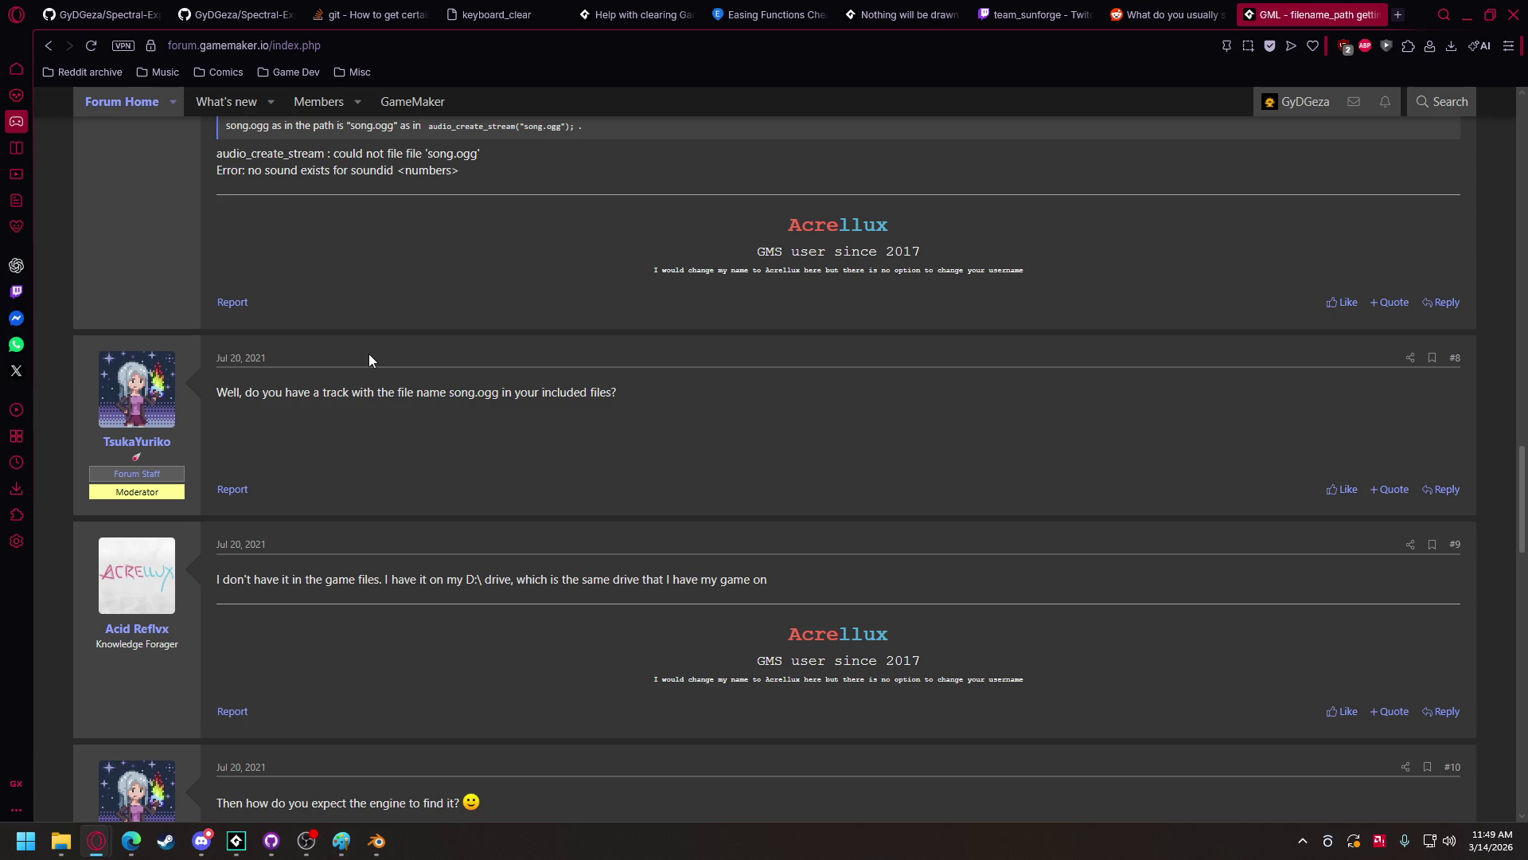
pyautogui.scroll(-3, 370, 356)
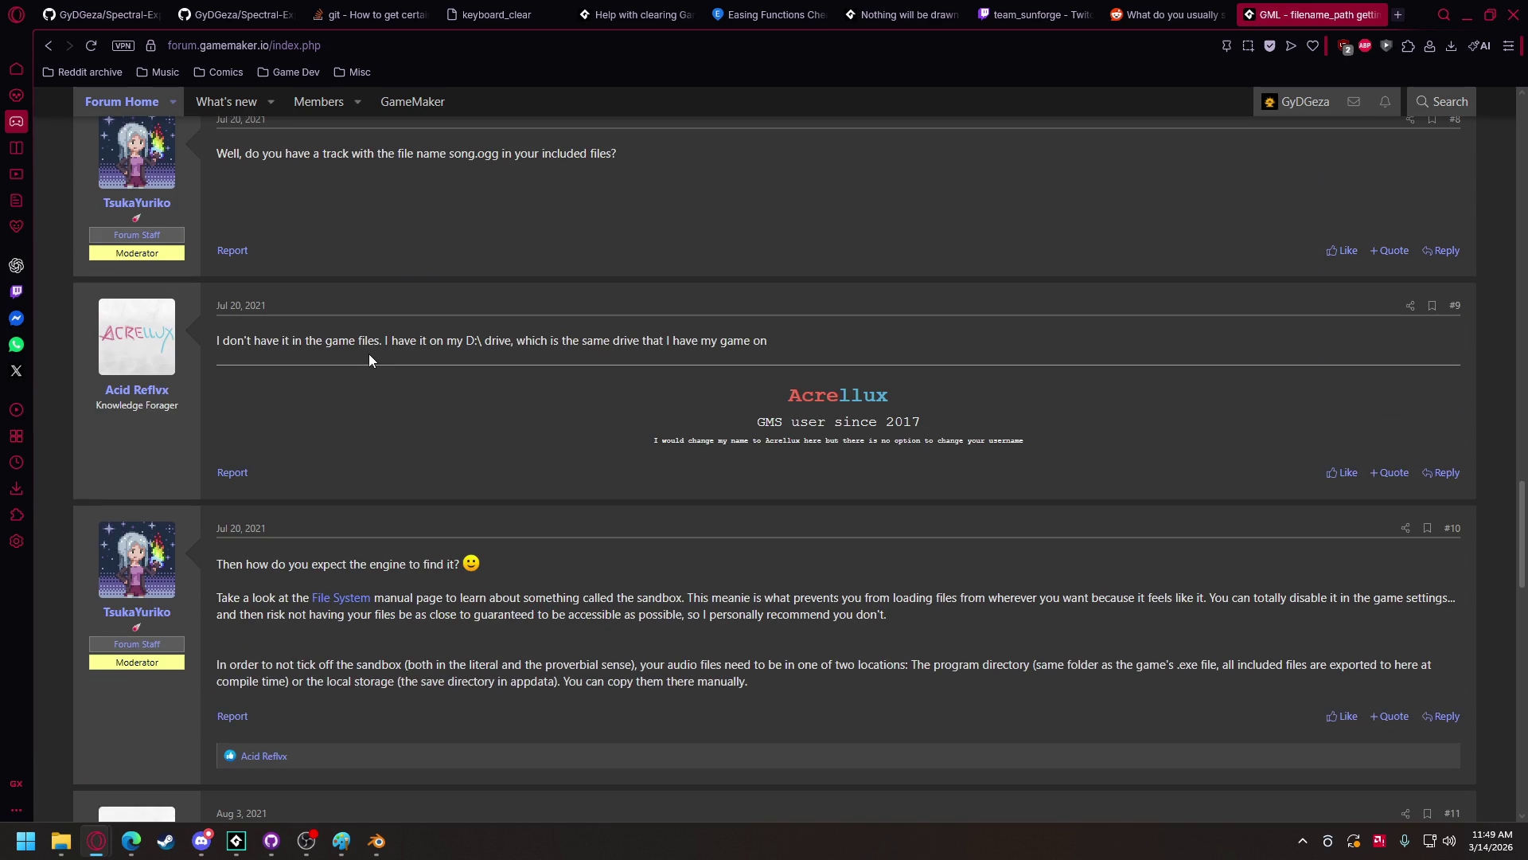
pyautogui.scroll(-6, 369, 356)
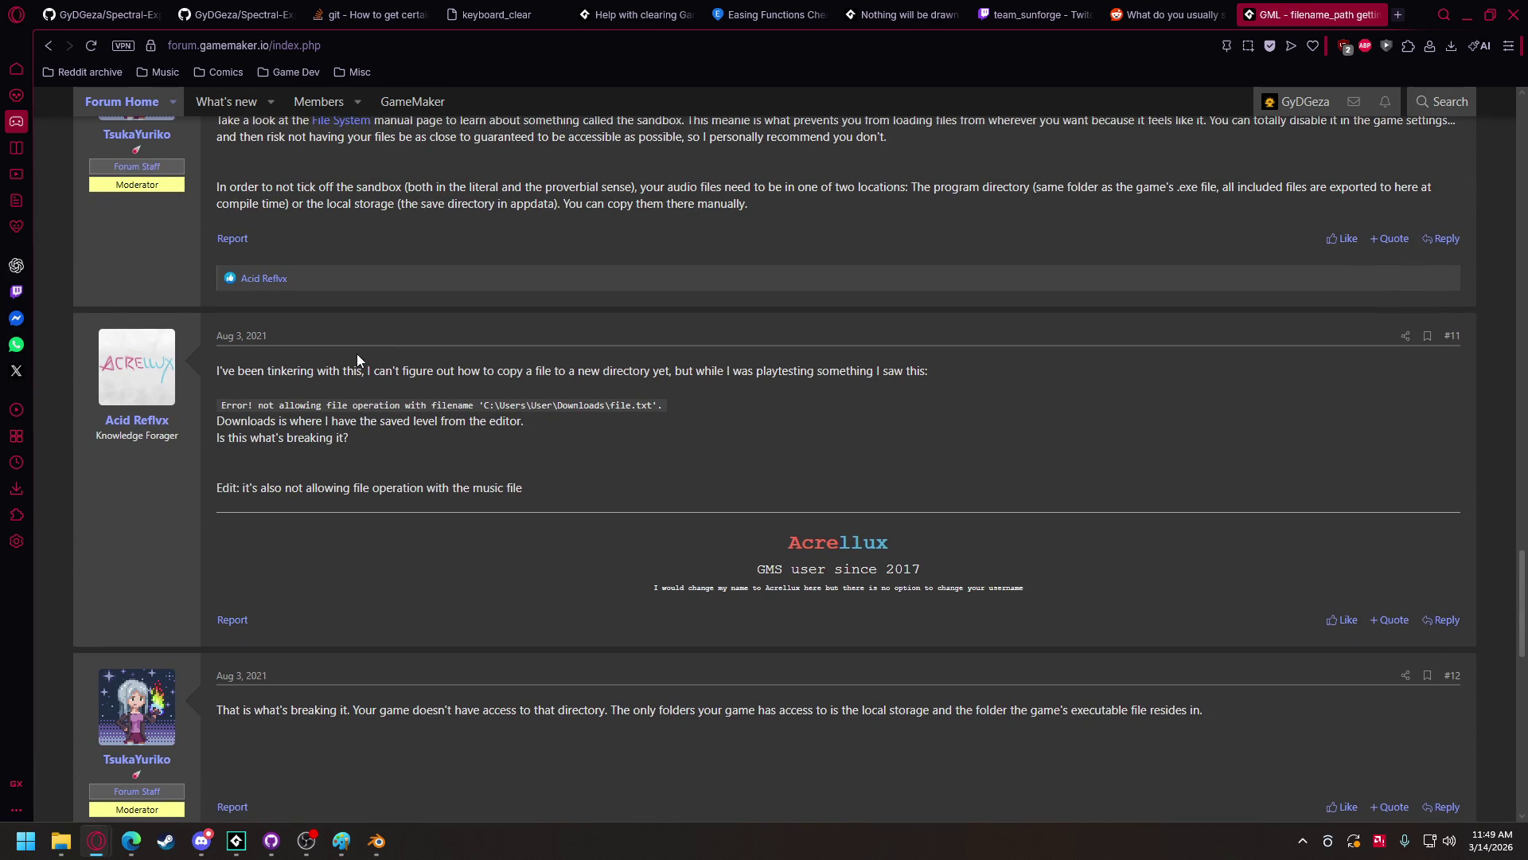
pyautogui.moveTo(236, 840)
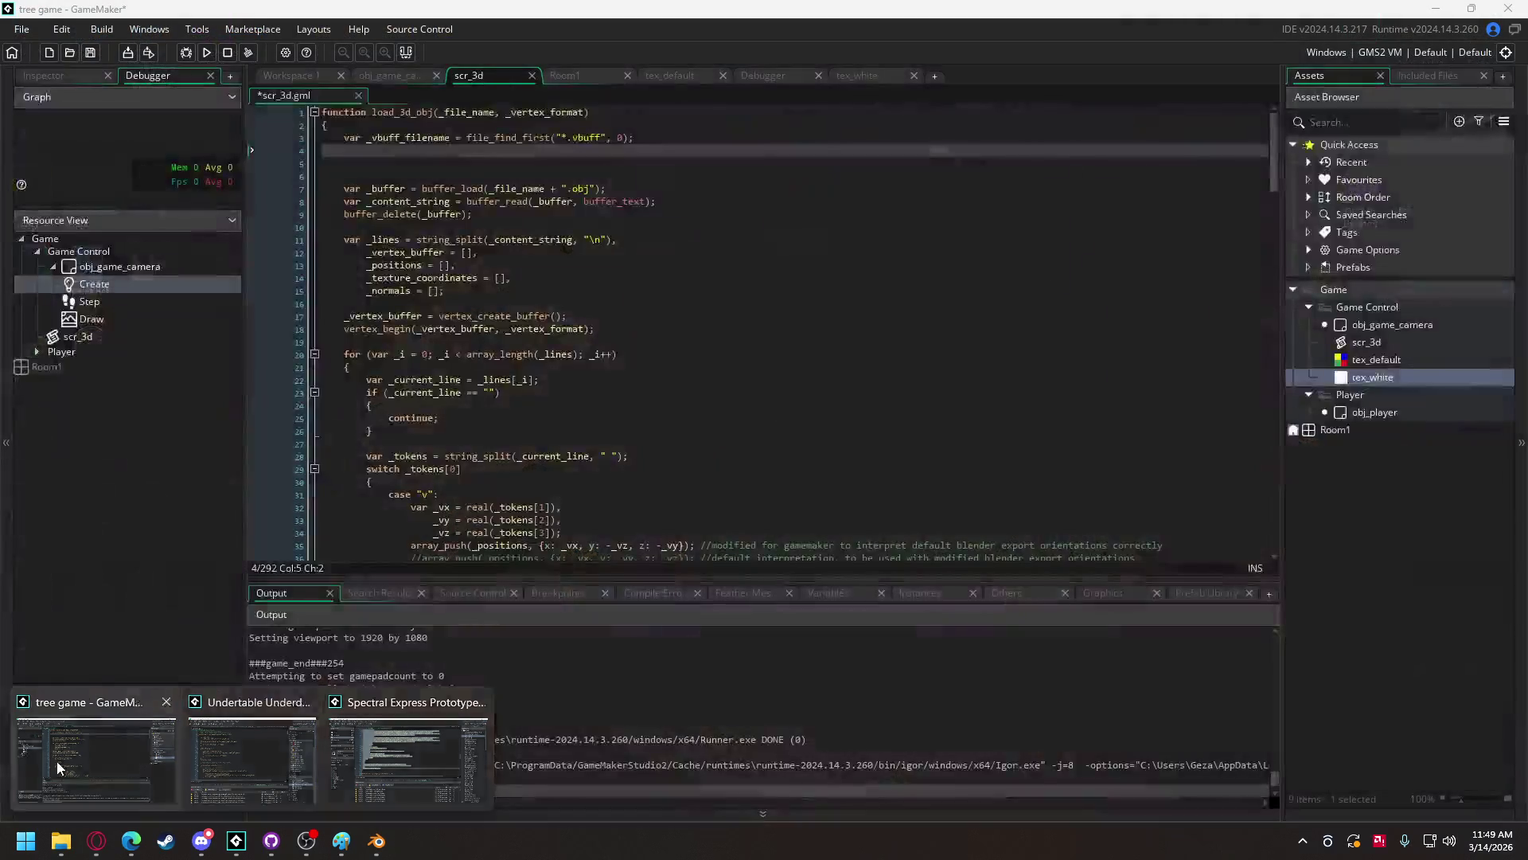
pyautogui.click(57, 767)
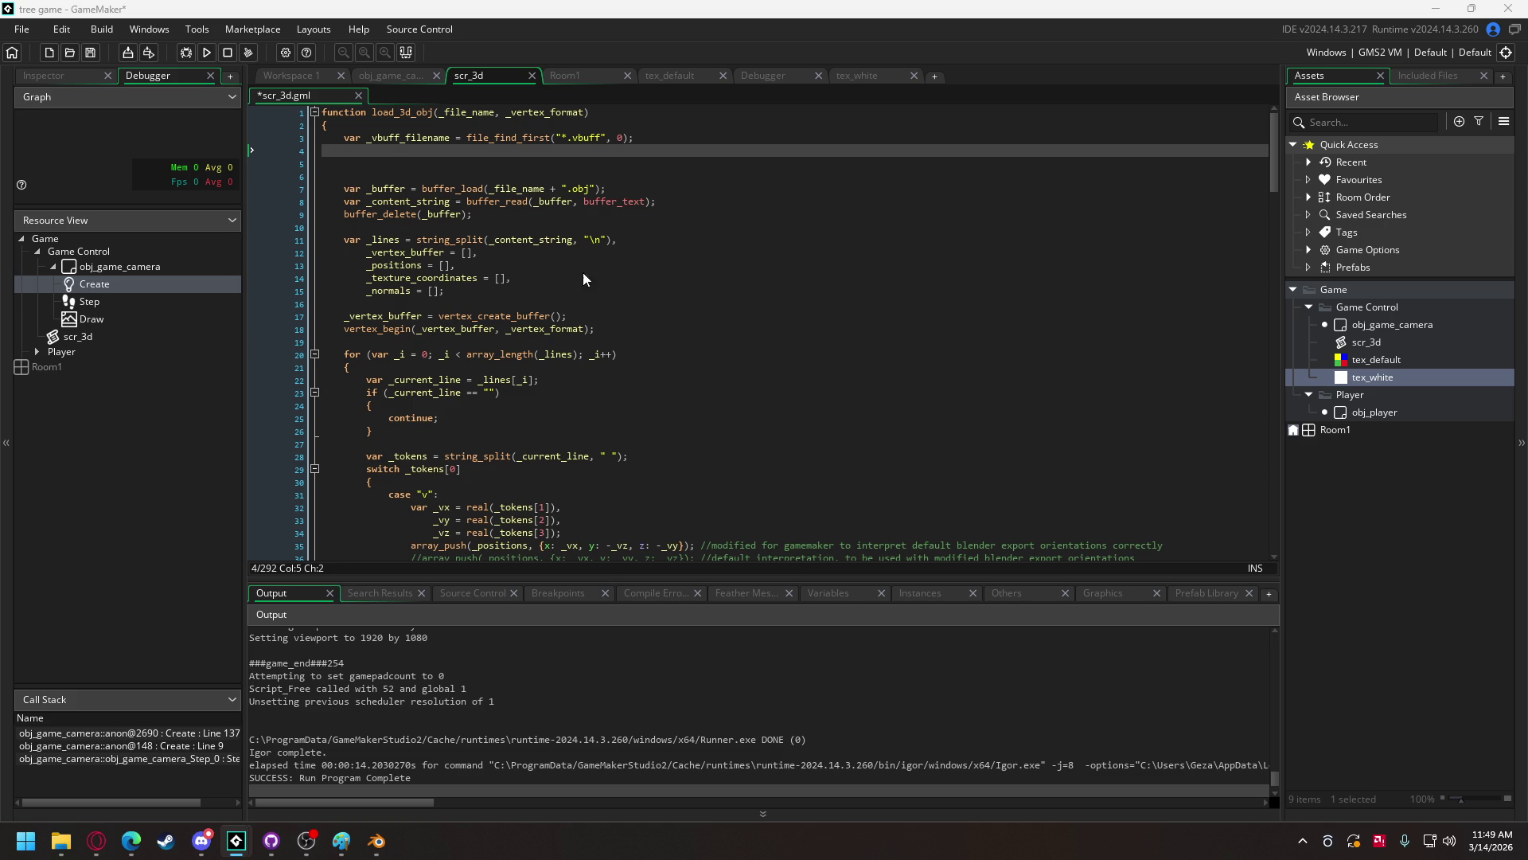
# - On line 4, write if string_starts_with(string(_vbuff_filename), _file_name) using autocomplete
pyautogui.moveTo(476, 150); pyautogui.dragTo(474, 159)
pyautogui.click(477, 148)
pyautogui.write('if')
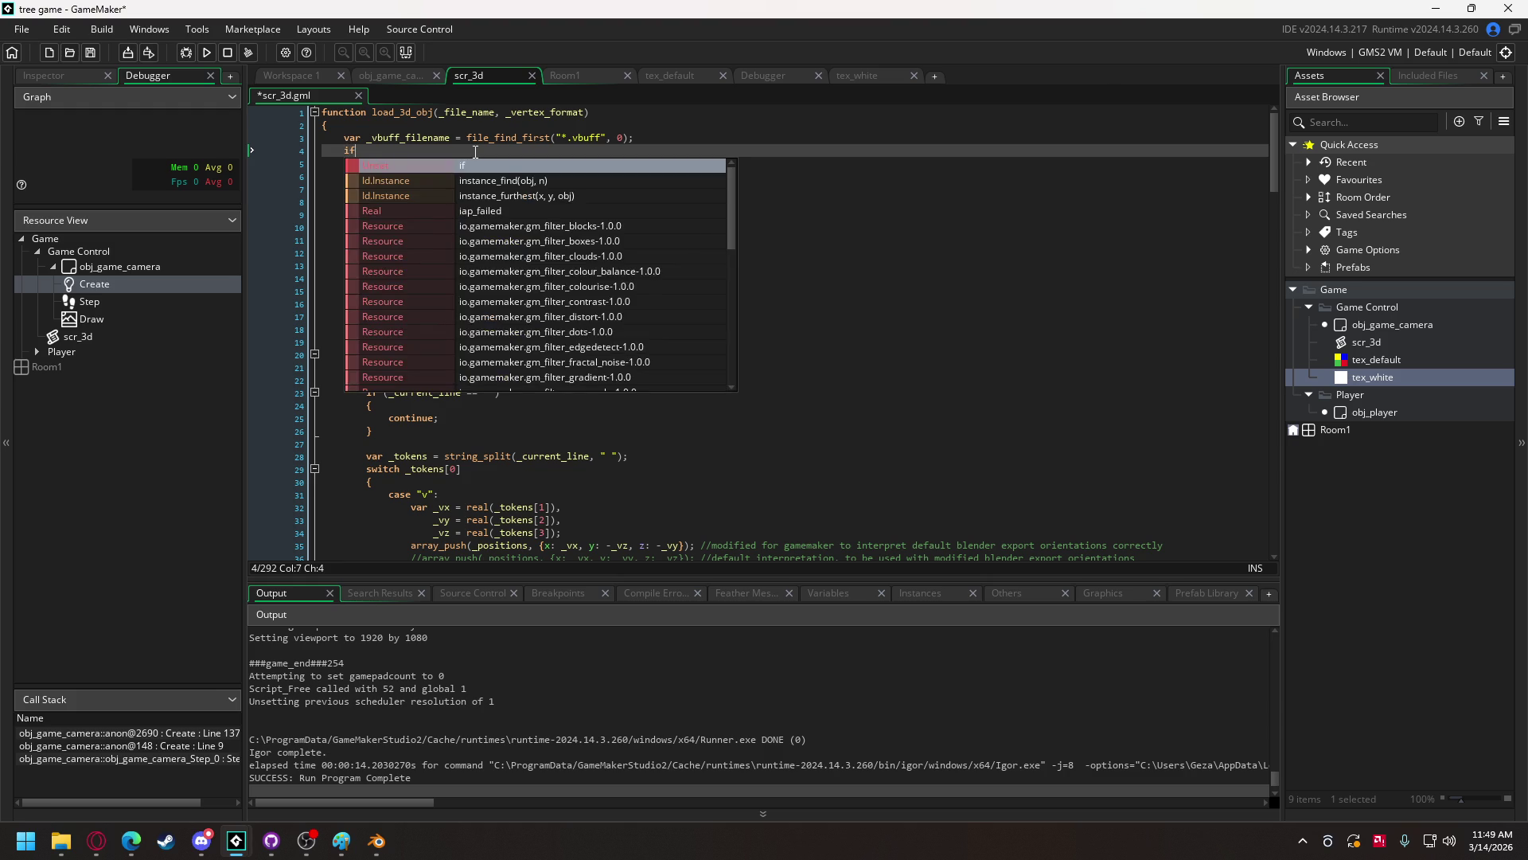
pyautogui.write(' string_st')
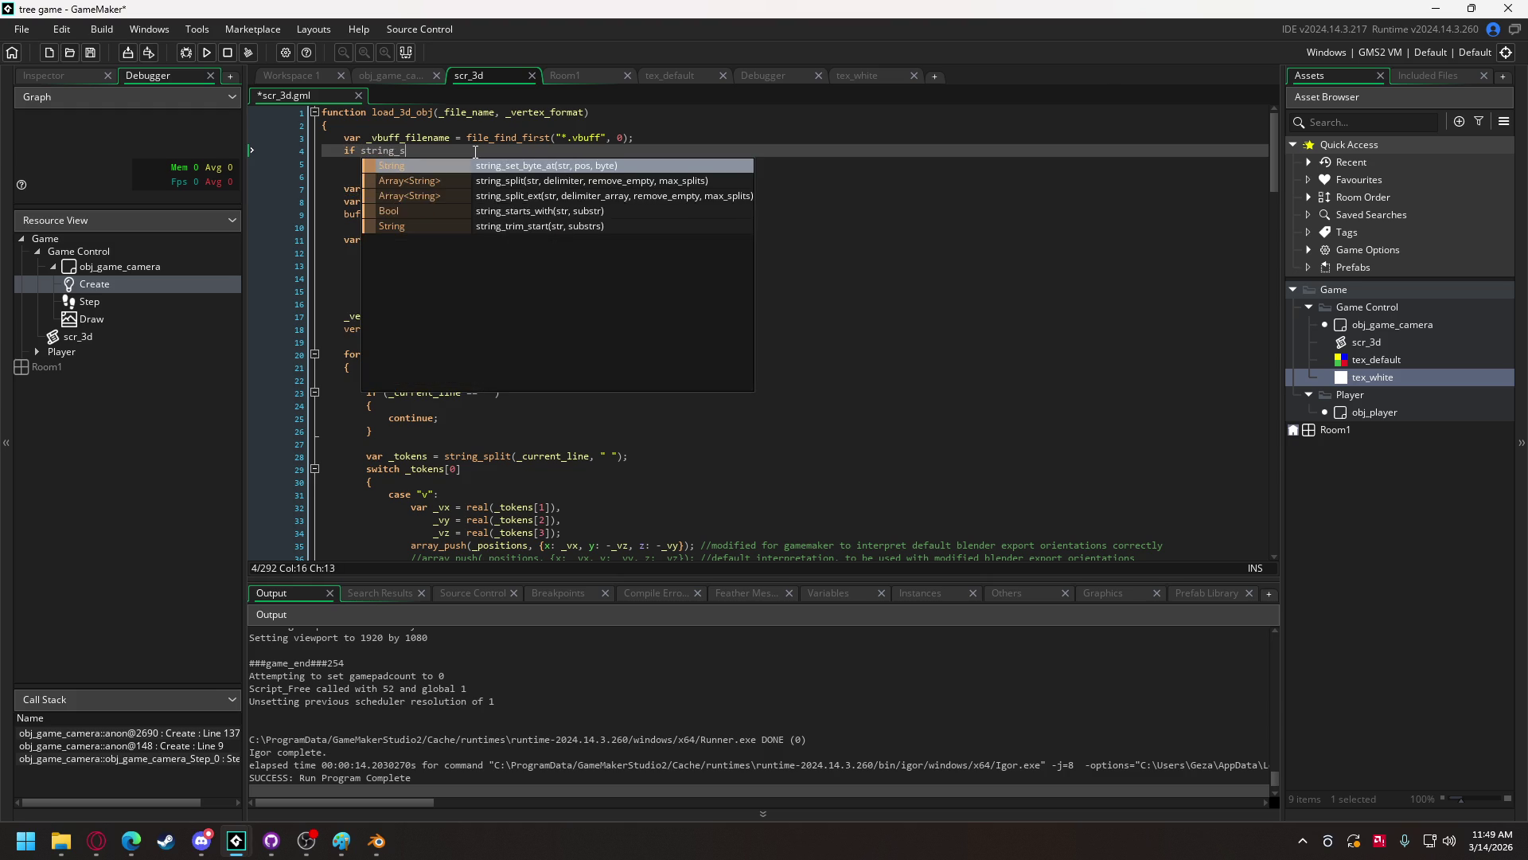
pyautogui.press('Return')
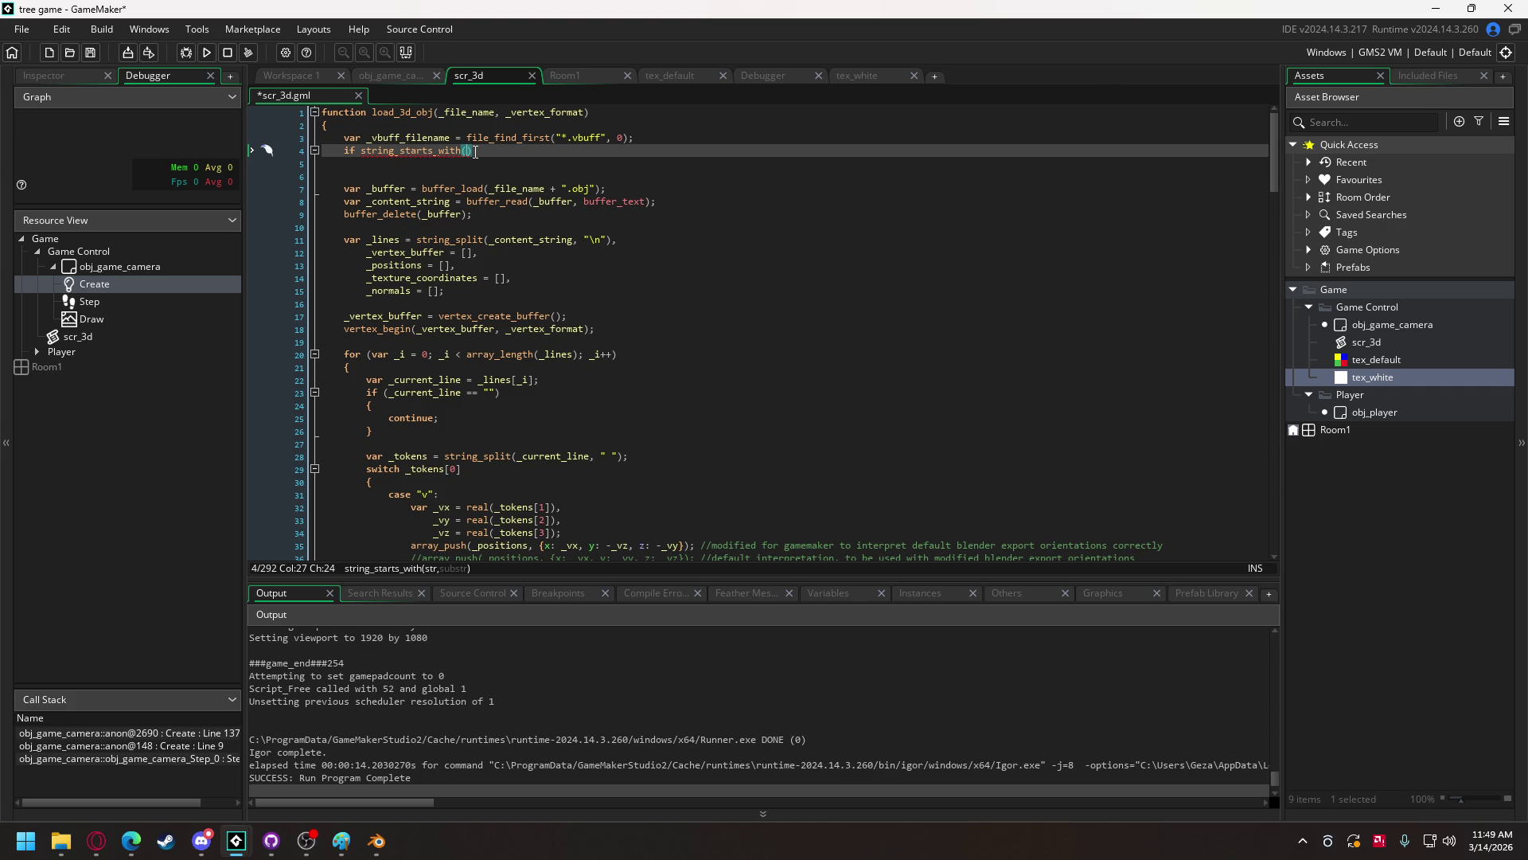
pyautogui.write('strig')
pyautogui.press('Return')
pyautogui.write('_vbuff_')
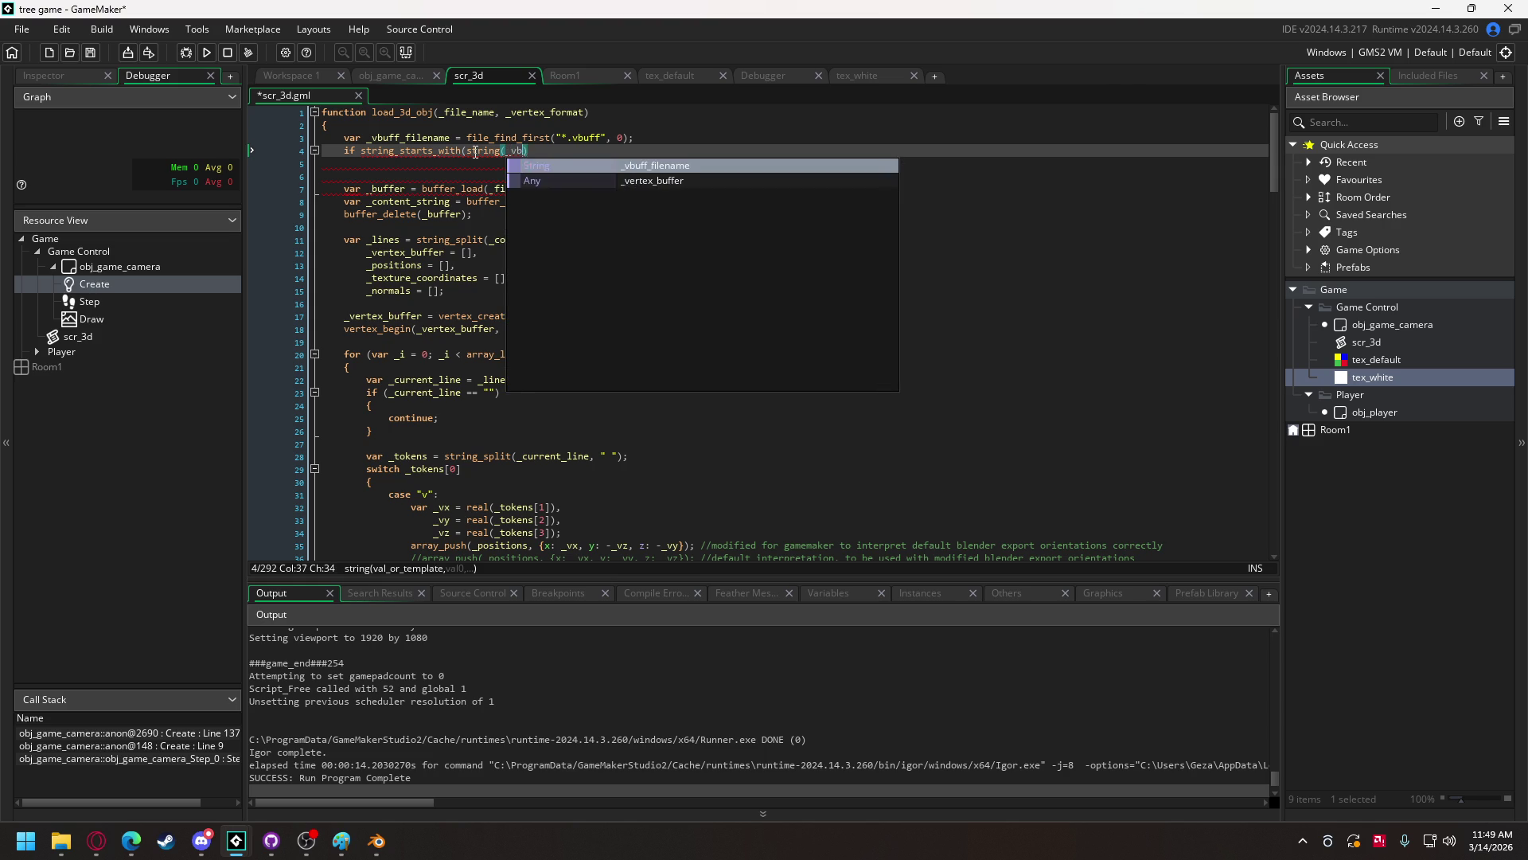
pyautogui.press('Return')
pyautogui.write('), _fi')
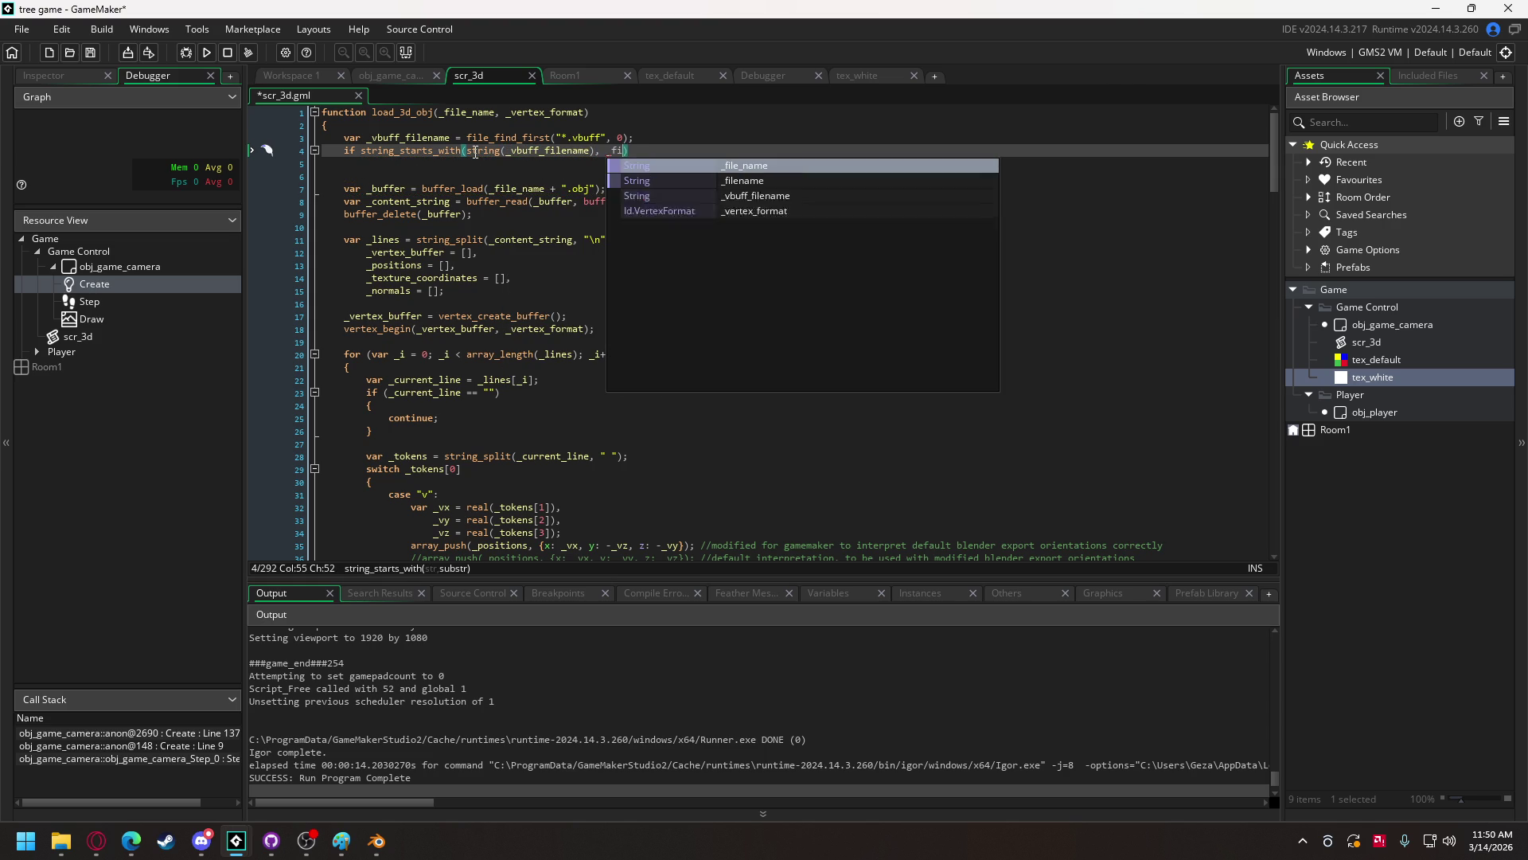
pyautogui.press('Return')
# - Add an empty brace body and wrap the if condition in parentheses
pyautogui.press('Return')
pyautogui.write('{')
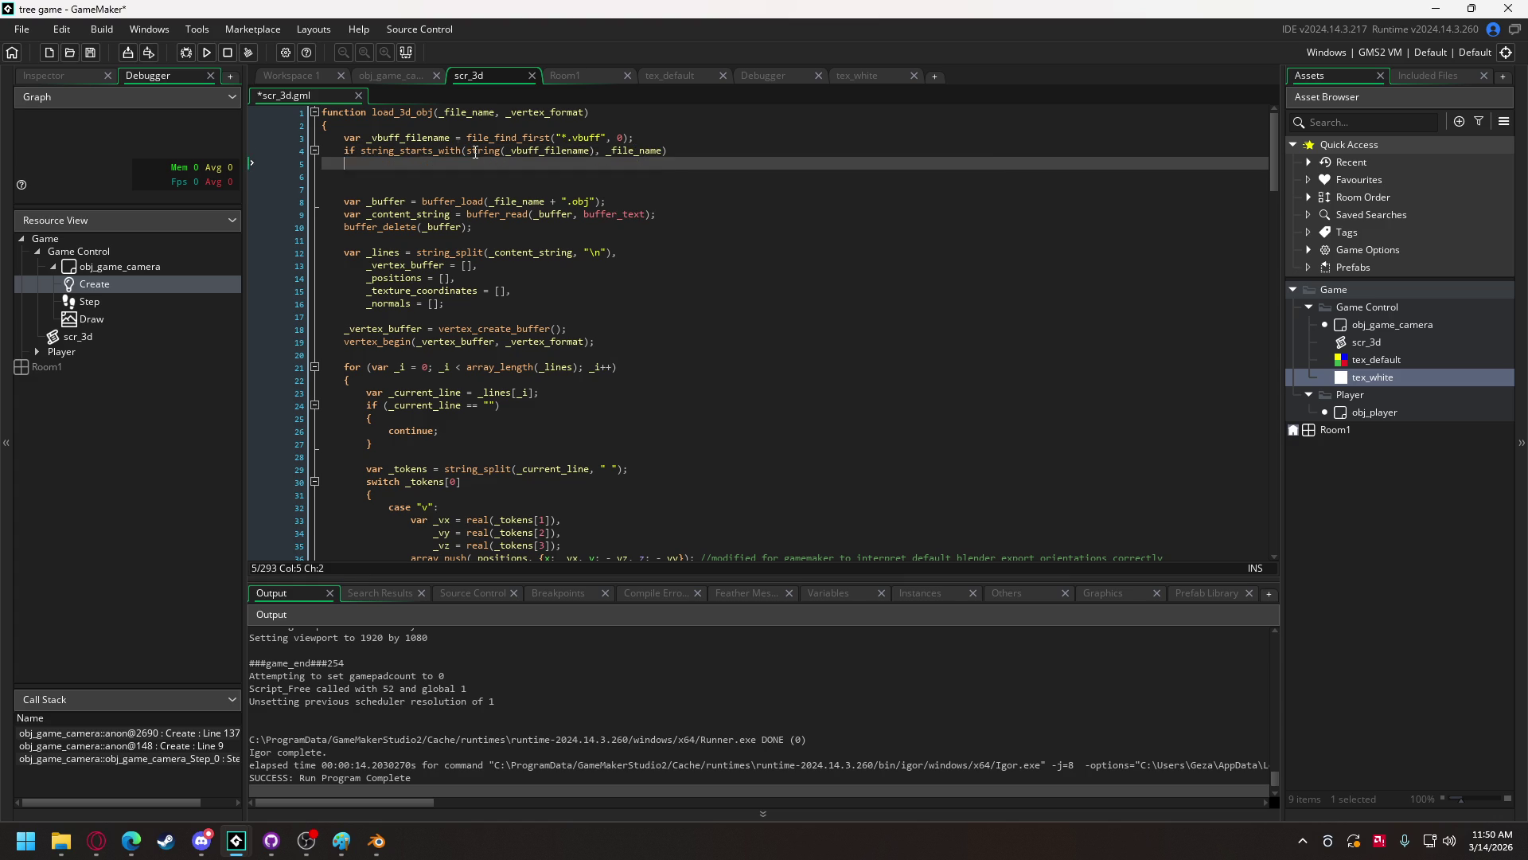
pyautogui.press('Return')
pyautogui.press('Return')
pyautogui.write('}')
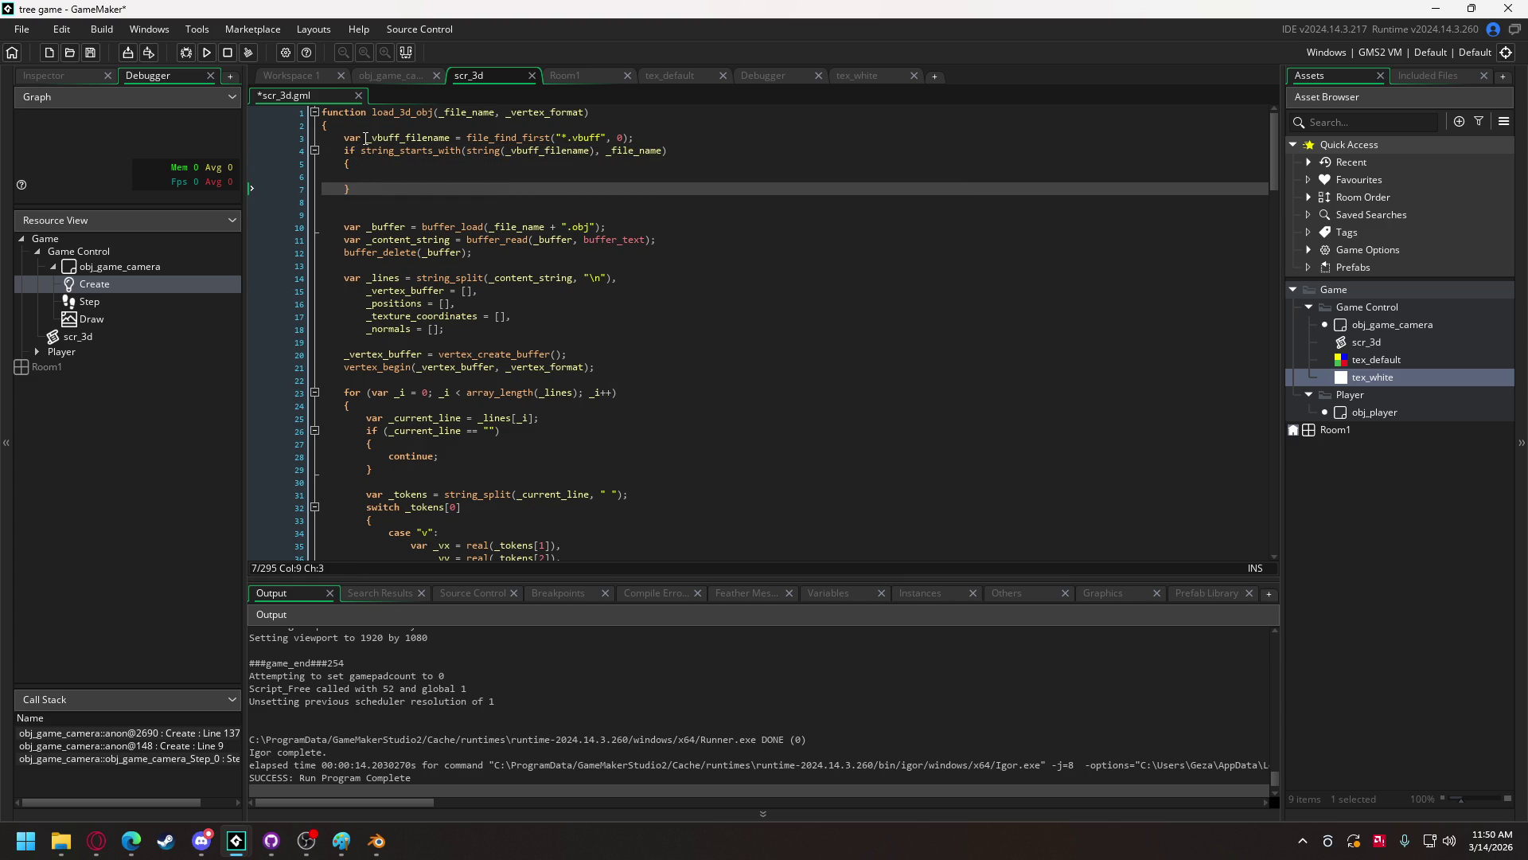
pyautogui.click(362, 151)
pyautogui.write('(')
pyautogui.press('End')
pyautogui.write(')')
pyautogui.click(376, 174)
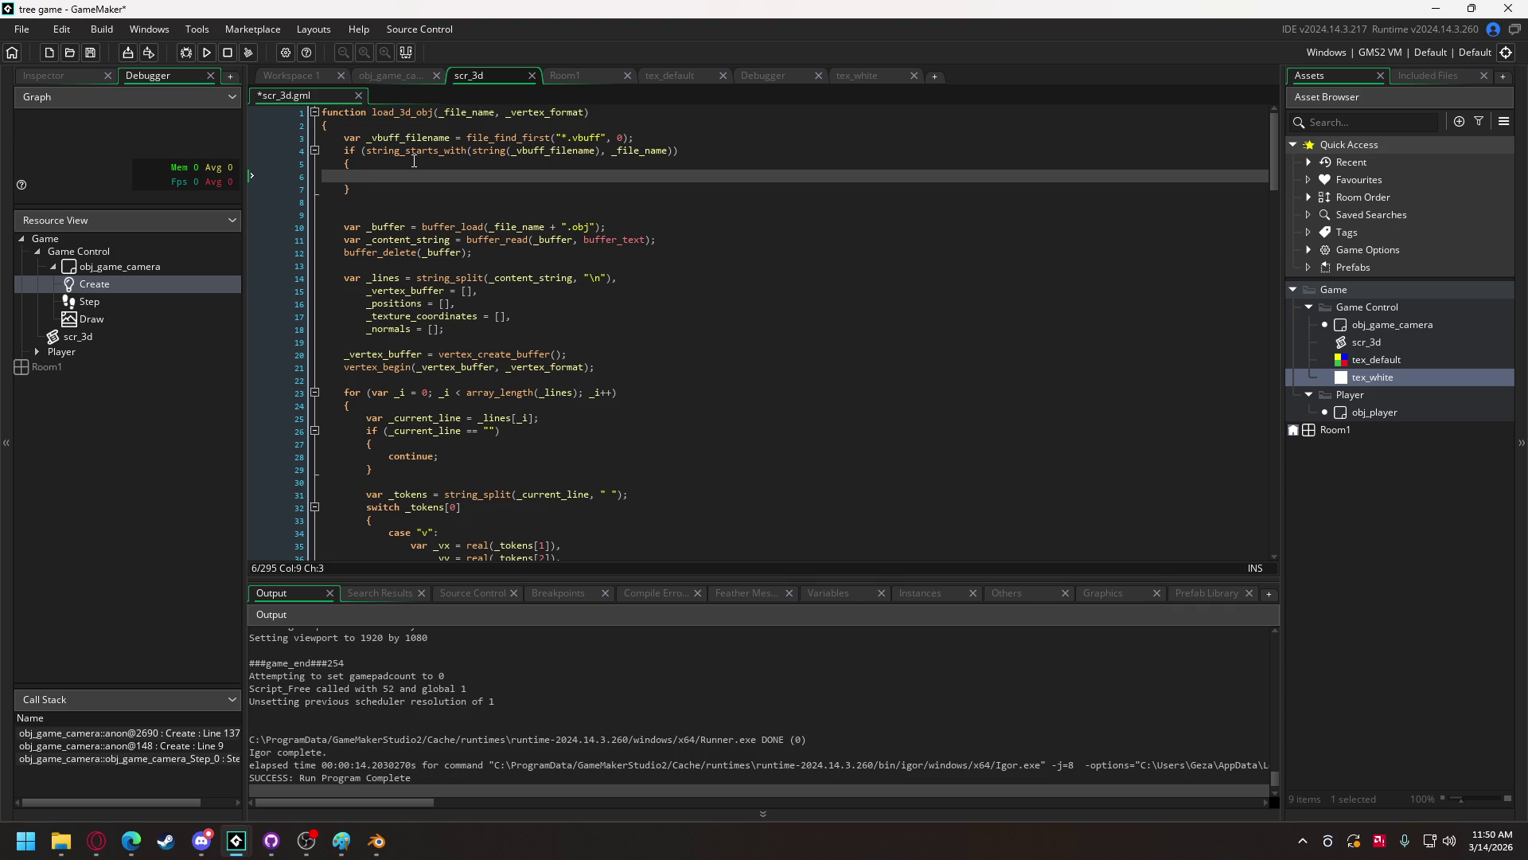
# - Put a //do thing comment in the if block and start a while condition on _vbuff_filename versus _file_name + ".vbuff"
pyautogui.write('//do thin')
pyautogui.write('g')
pyautogui.click(395, 191)
pyautogui.press('Down')
pyautogui.write('while _v')
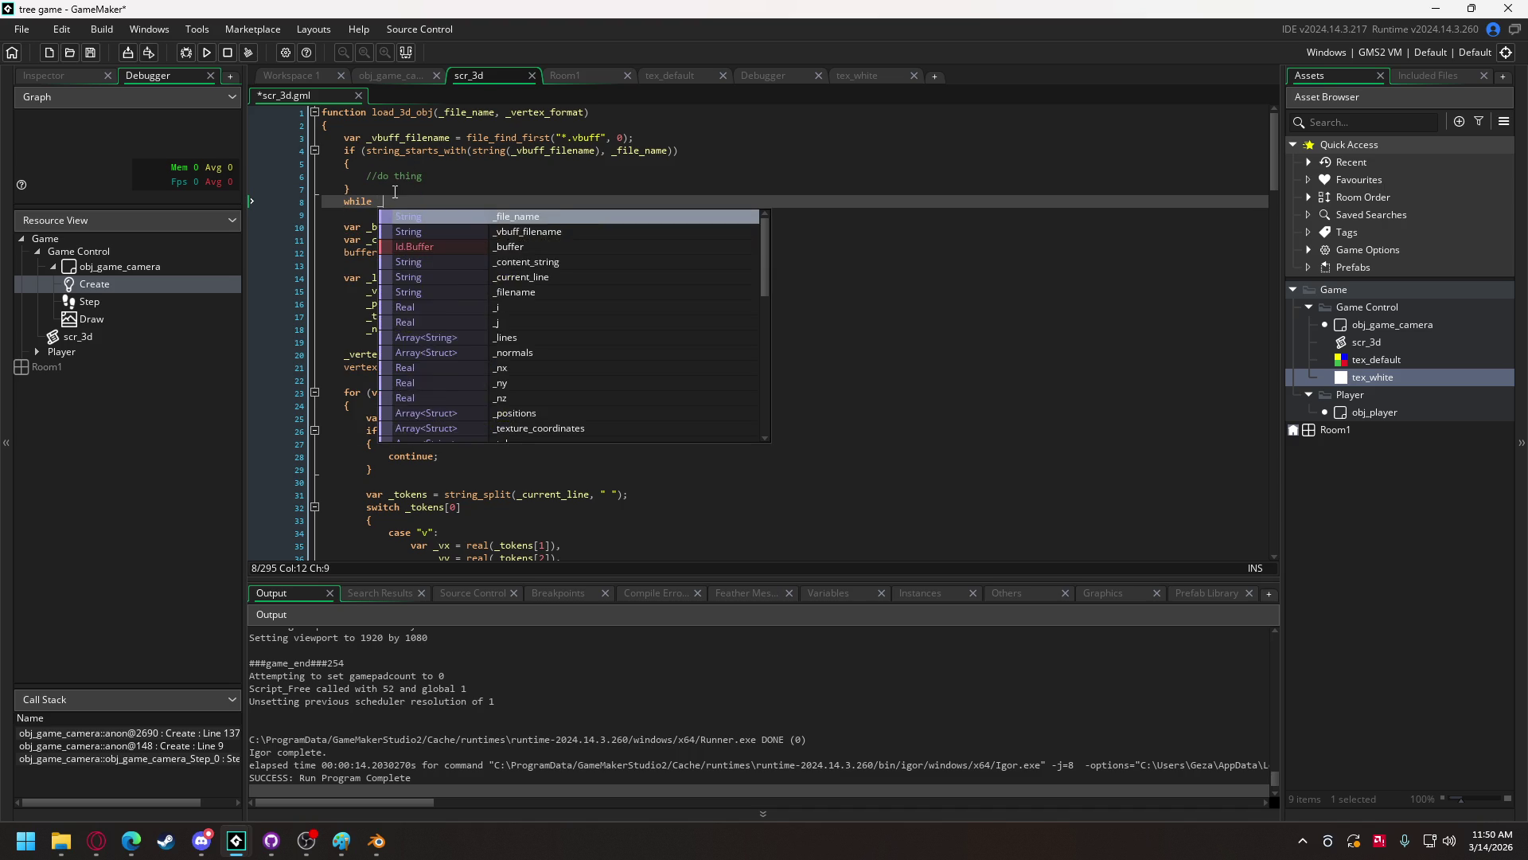
pyautogui.press('Return')
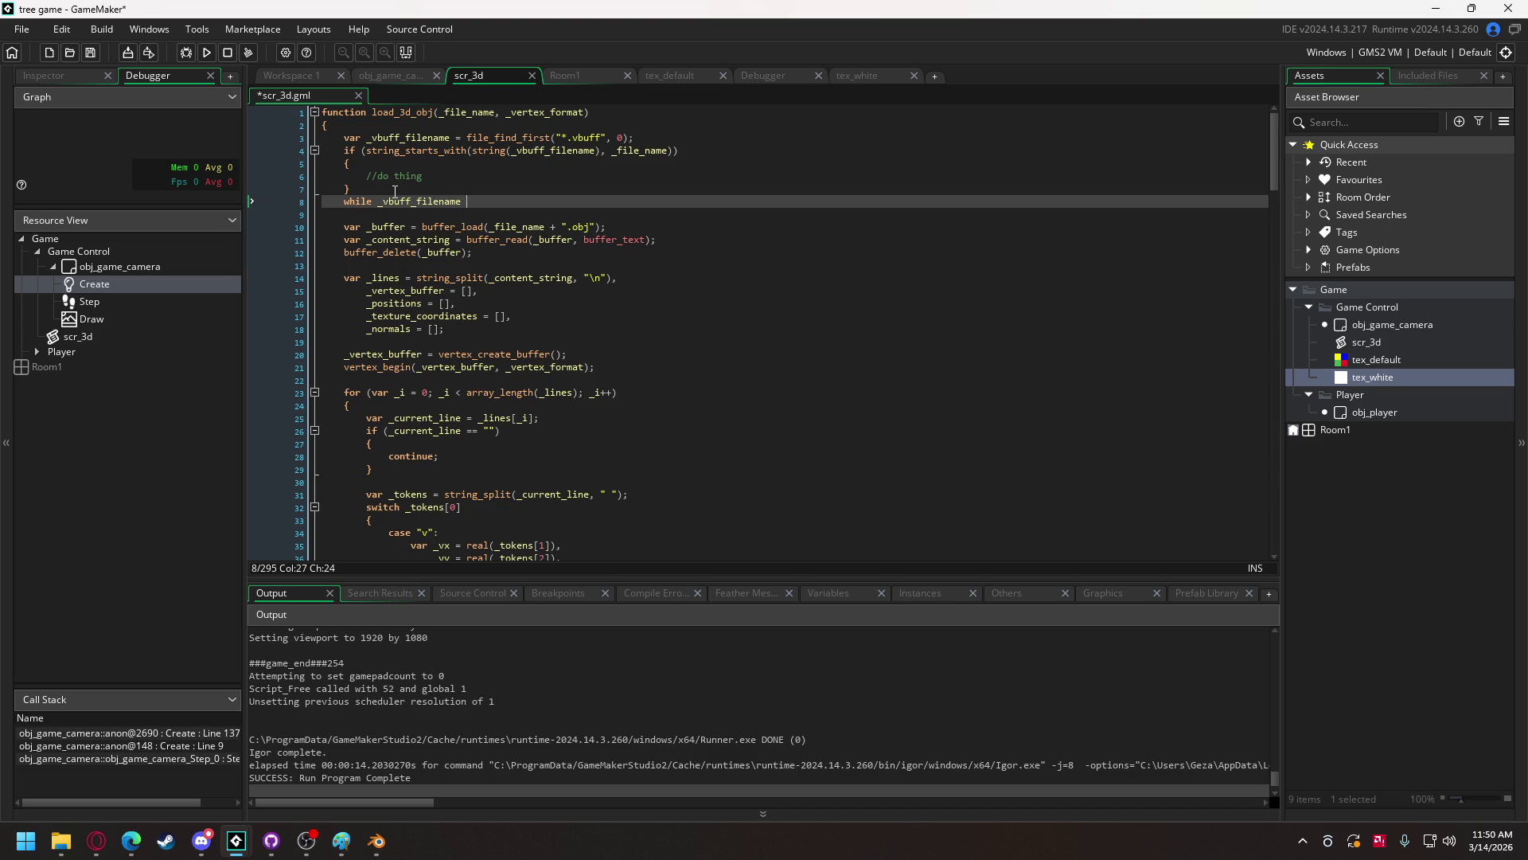
pyautogui.write('=')
pyautogui.write(' ""')
pyautogui.click(489, 204)
pyautogui.click(484, 201)
pyautogui.write('_file_name + ')
pyautogui.write('".vbuff')
# - Wrap the while condition in parentheses and give the loop an empty brace body
pyautogui.click(379, 202)
pyautogui.write('(')
pyautogui.click(640, 197)
pyautogui.write(')')
pyautogui.press('Return')
pyautogui.write('{')
pyautogui.press('Return')
pyautogui.press('Return')
pyautogui.write('}')
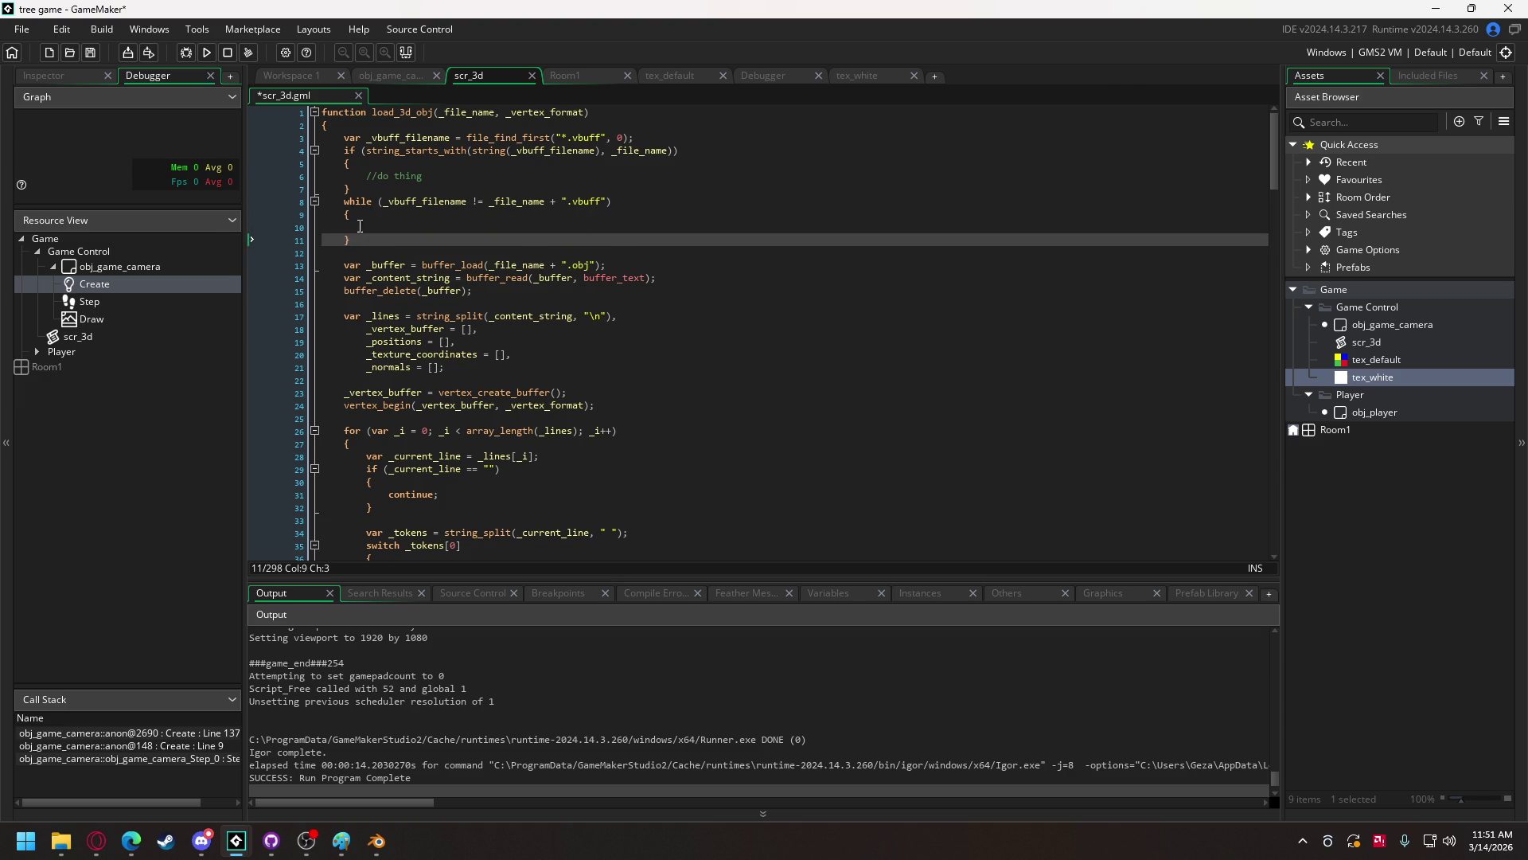
# - Inside the loop, write _vbuff_filename = file_find_next();
pyautogui.click(439, 229)
pyautogui.write('_buff')
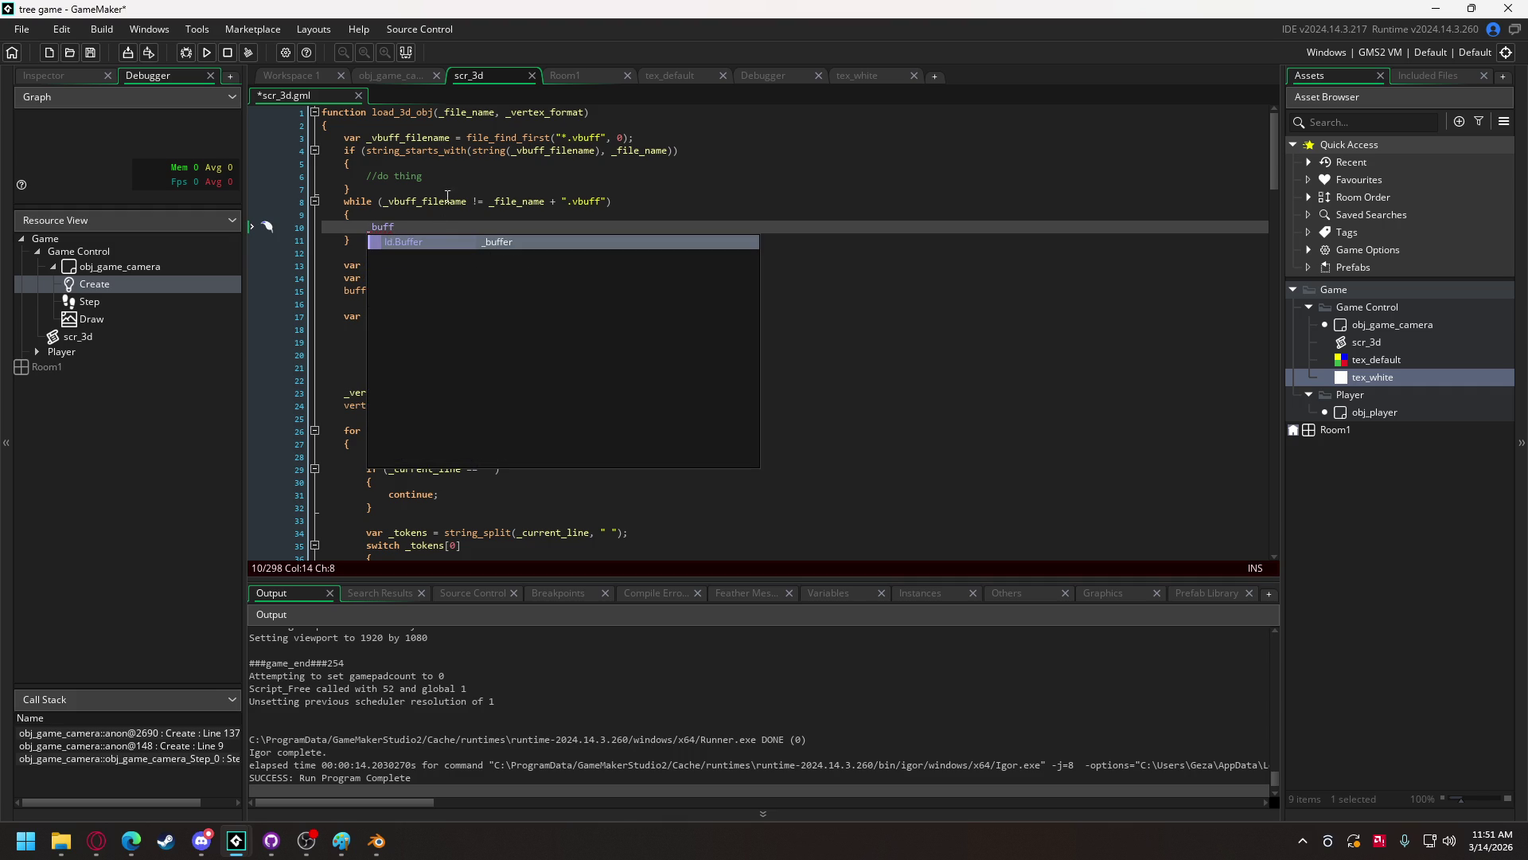
pyautogui.press('BackSpace')
pyautogui.press('BackSpace')
pyautogui.press('BackSpace')
pyautogui.write('v')
pyautogui.press('Return')
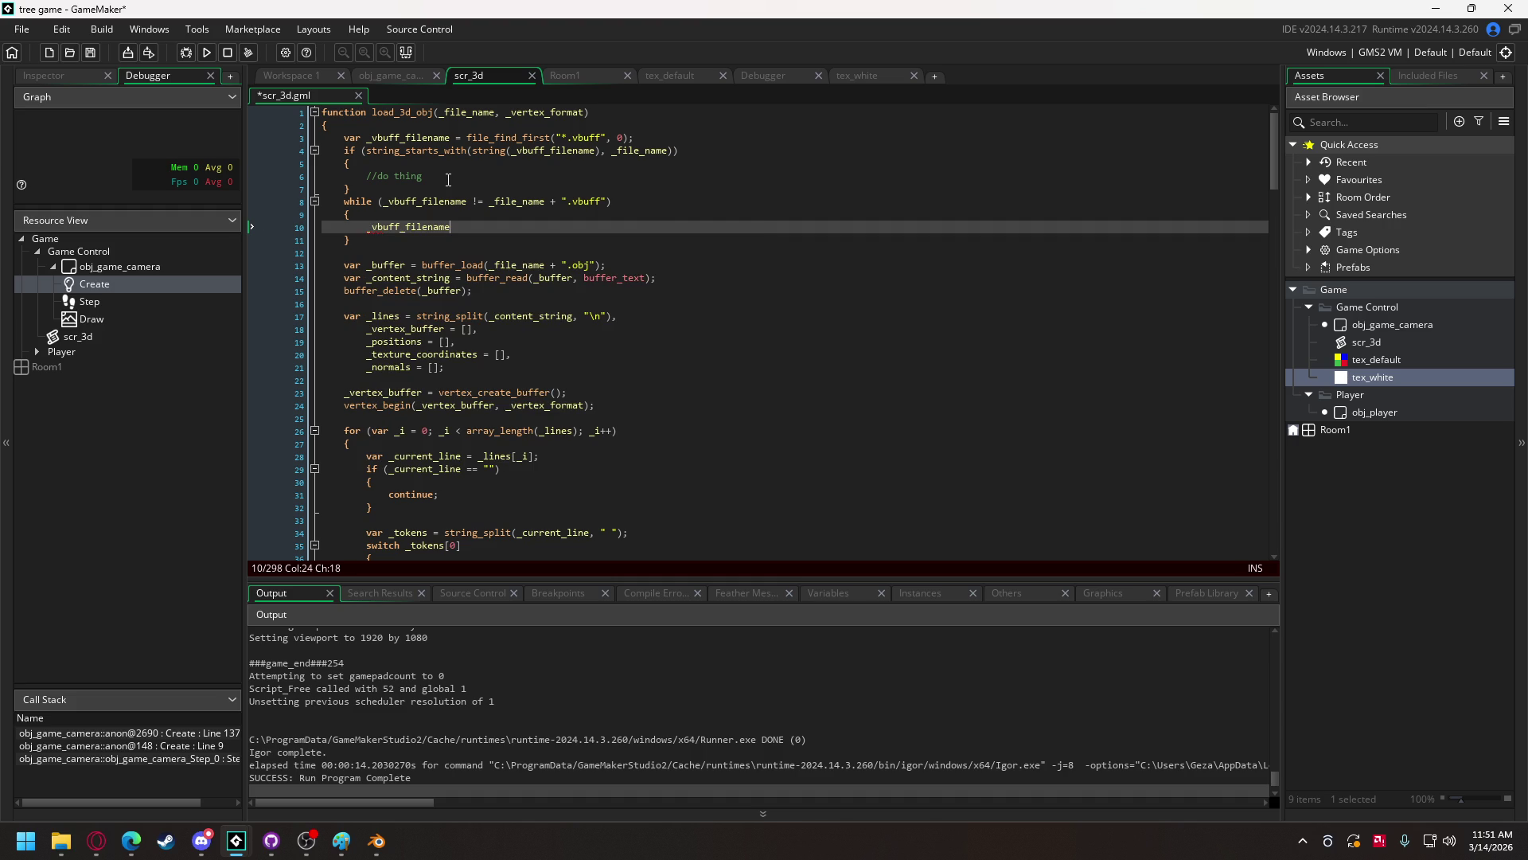
pyautogui.write(' = ')
pyautogui.write('file_find')
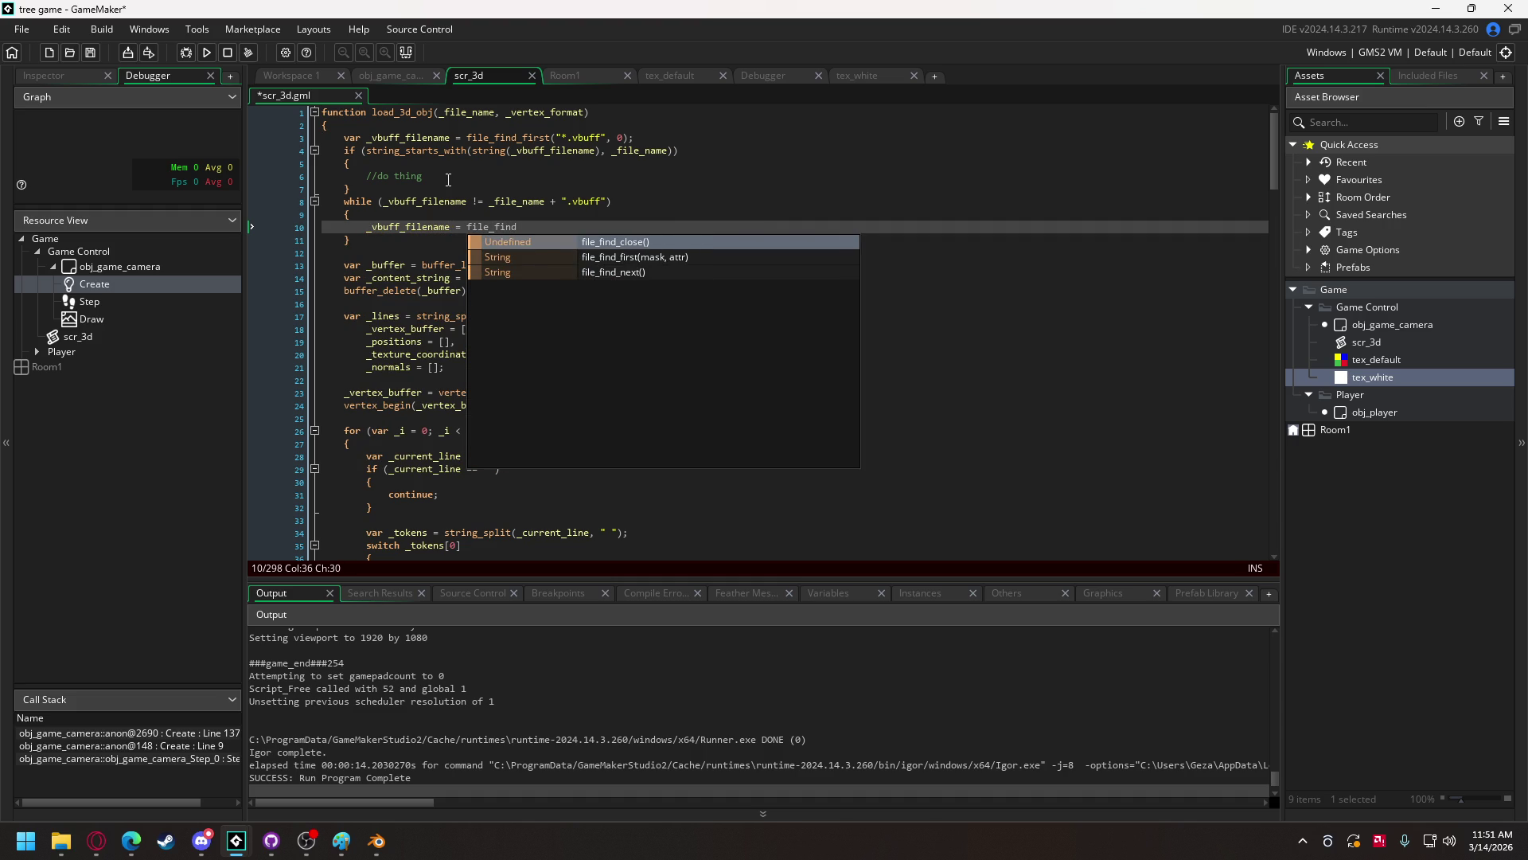
pyautogui.press('Down')
pyautogui.press('Down')
pyautogui.press('Return')
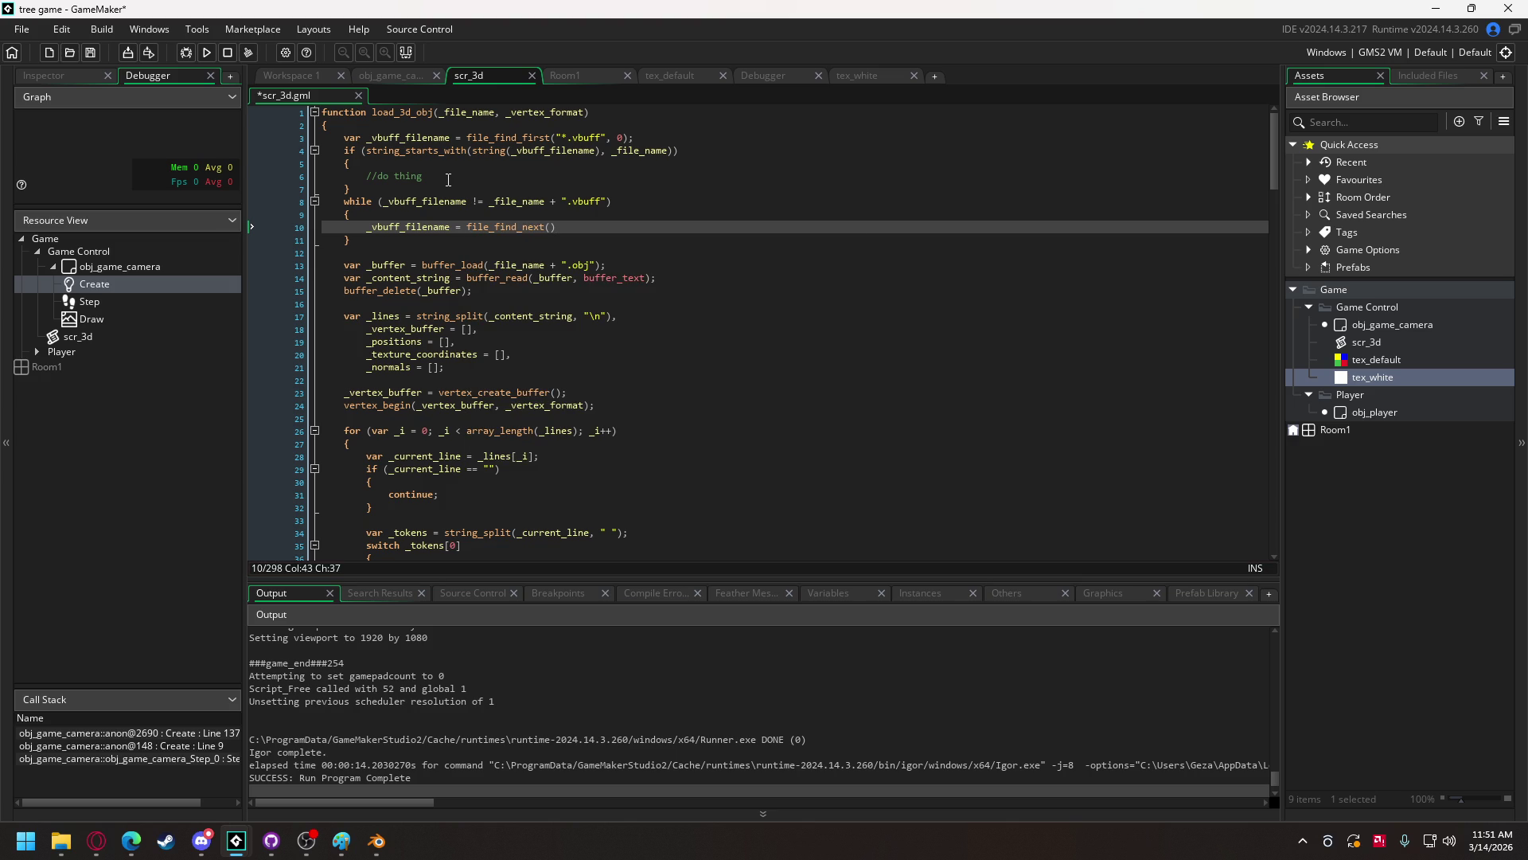
pyautogui.write(';')
# - Delete the string_starts_with if block on lines 4–7 and its leftover blank line
pyautogui.moveTo(422, 189)
pyautogui.mouseDown()
pyautogui.moveTo(320, 177)
pyautogui.moveTo(317, 141)
pyautogui.mouseUp()
pyautogui.press('BackSpace')
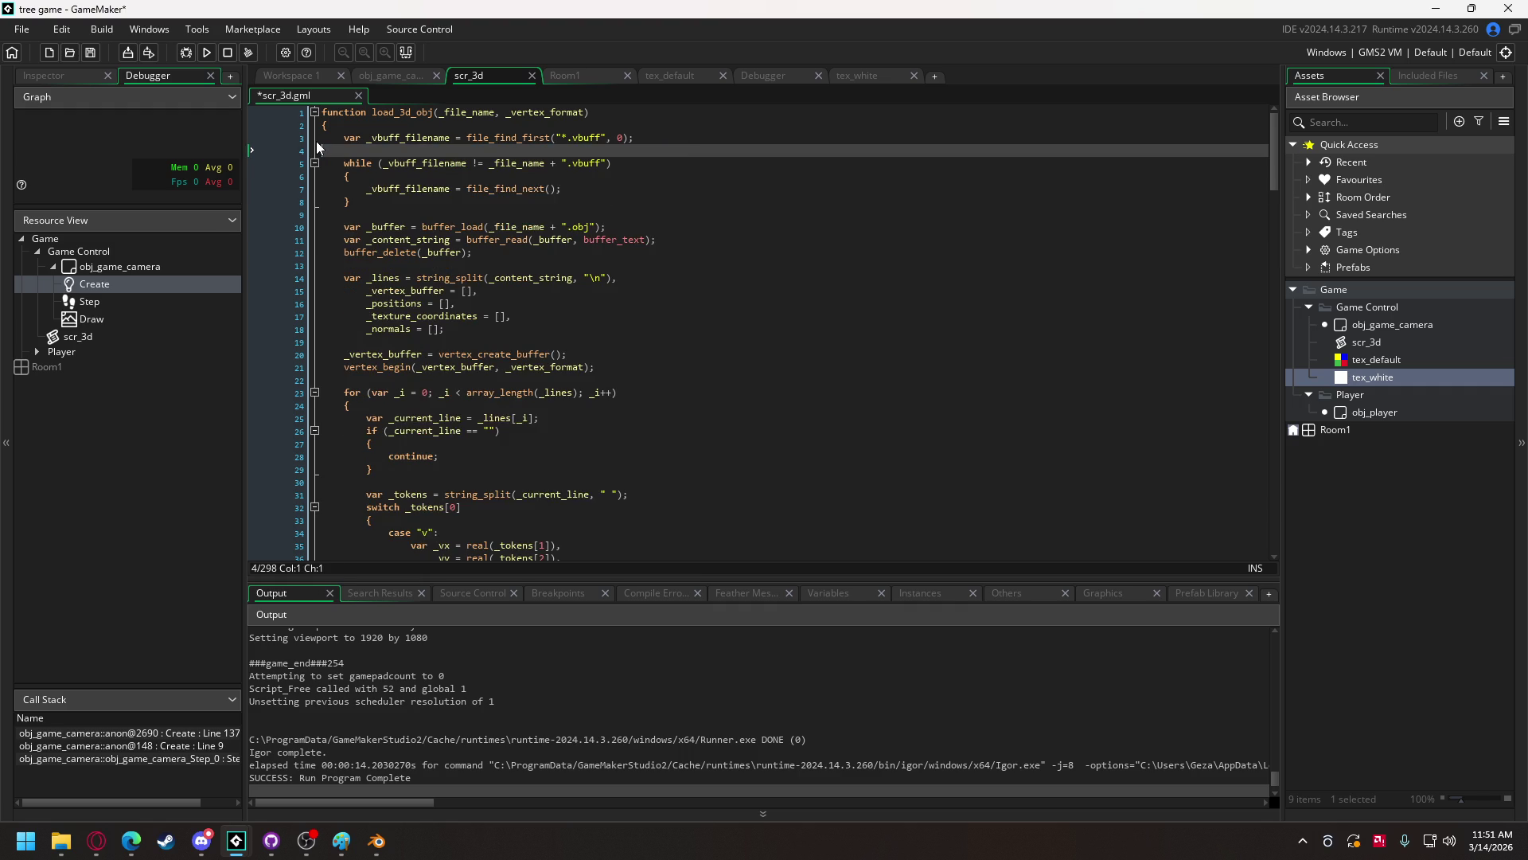
pyautogui.press('BackSpace')
# - Below the while loop, start a new line reading if (_vbuff_filename ==
pyautogui.click(357, 191)
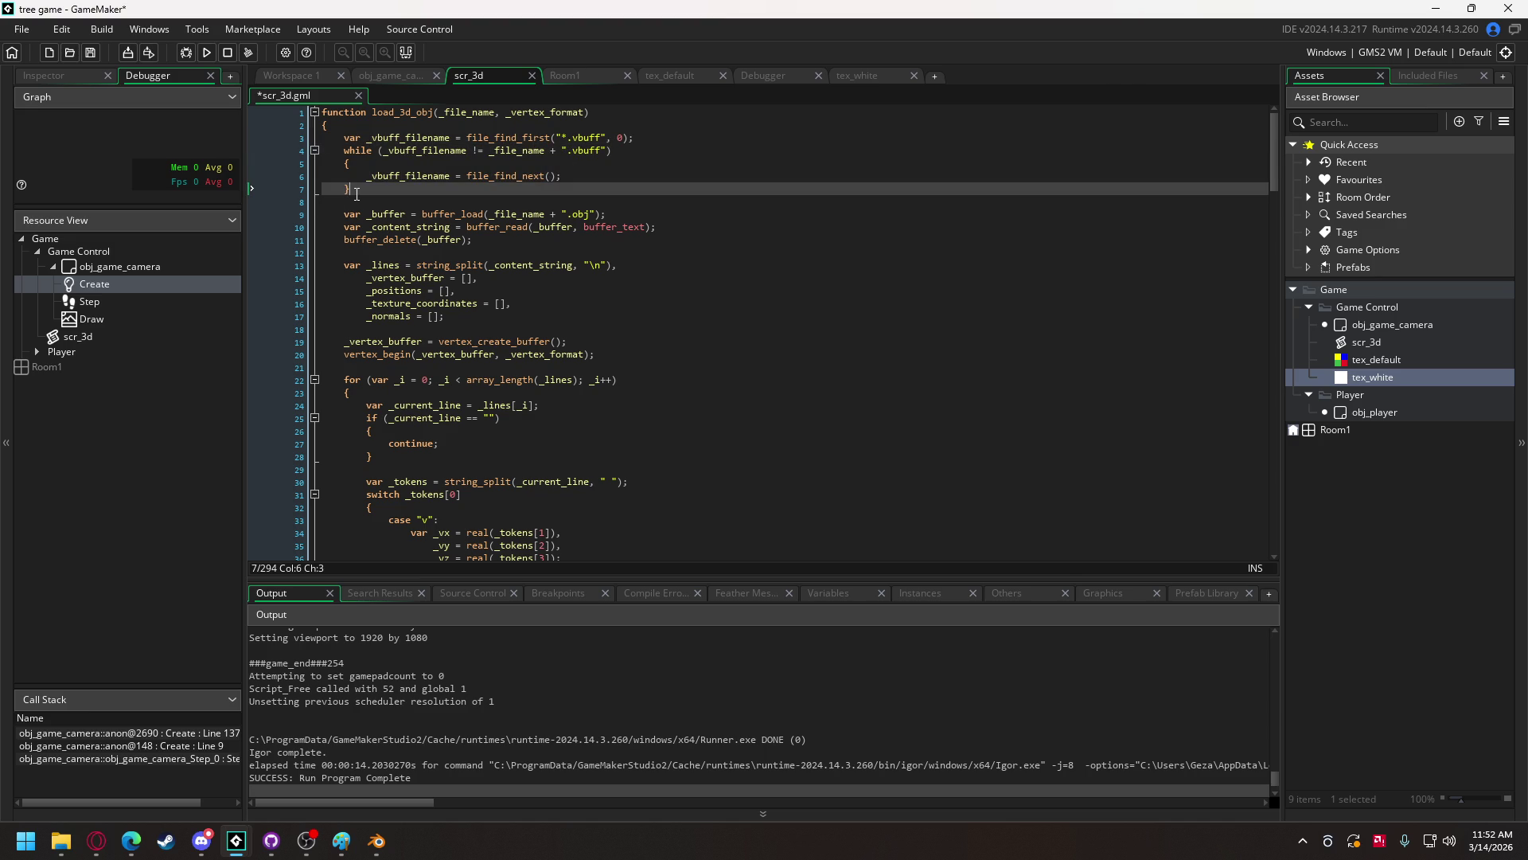
pyautogui.press('Return')
pyautogui.press('Return')
pyautogui.write('if (')
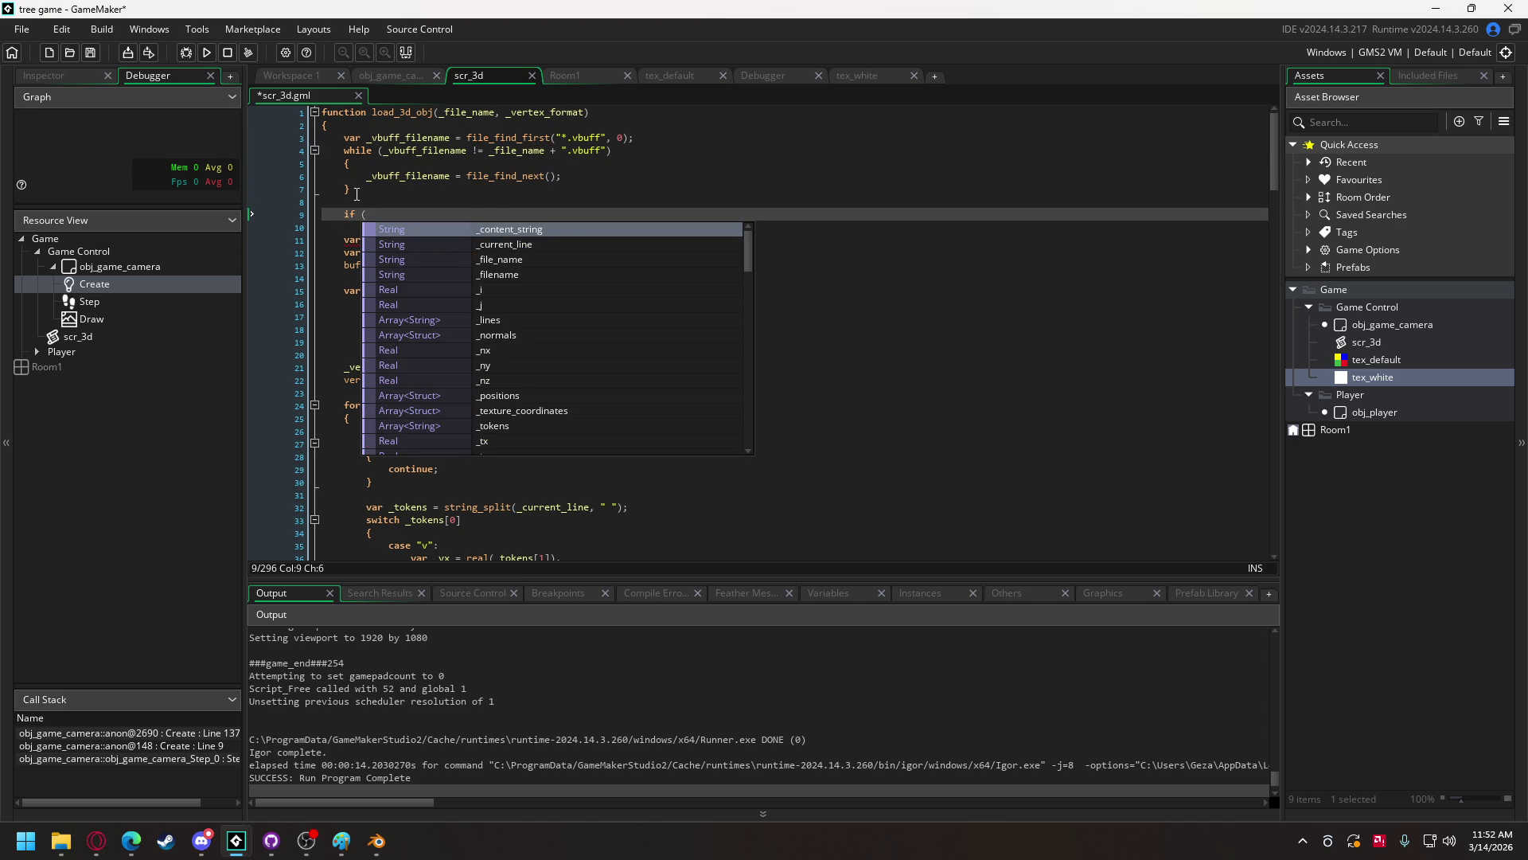
pyautogui.write('_vbuff_filename')
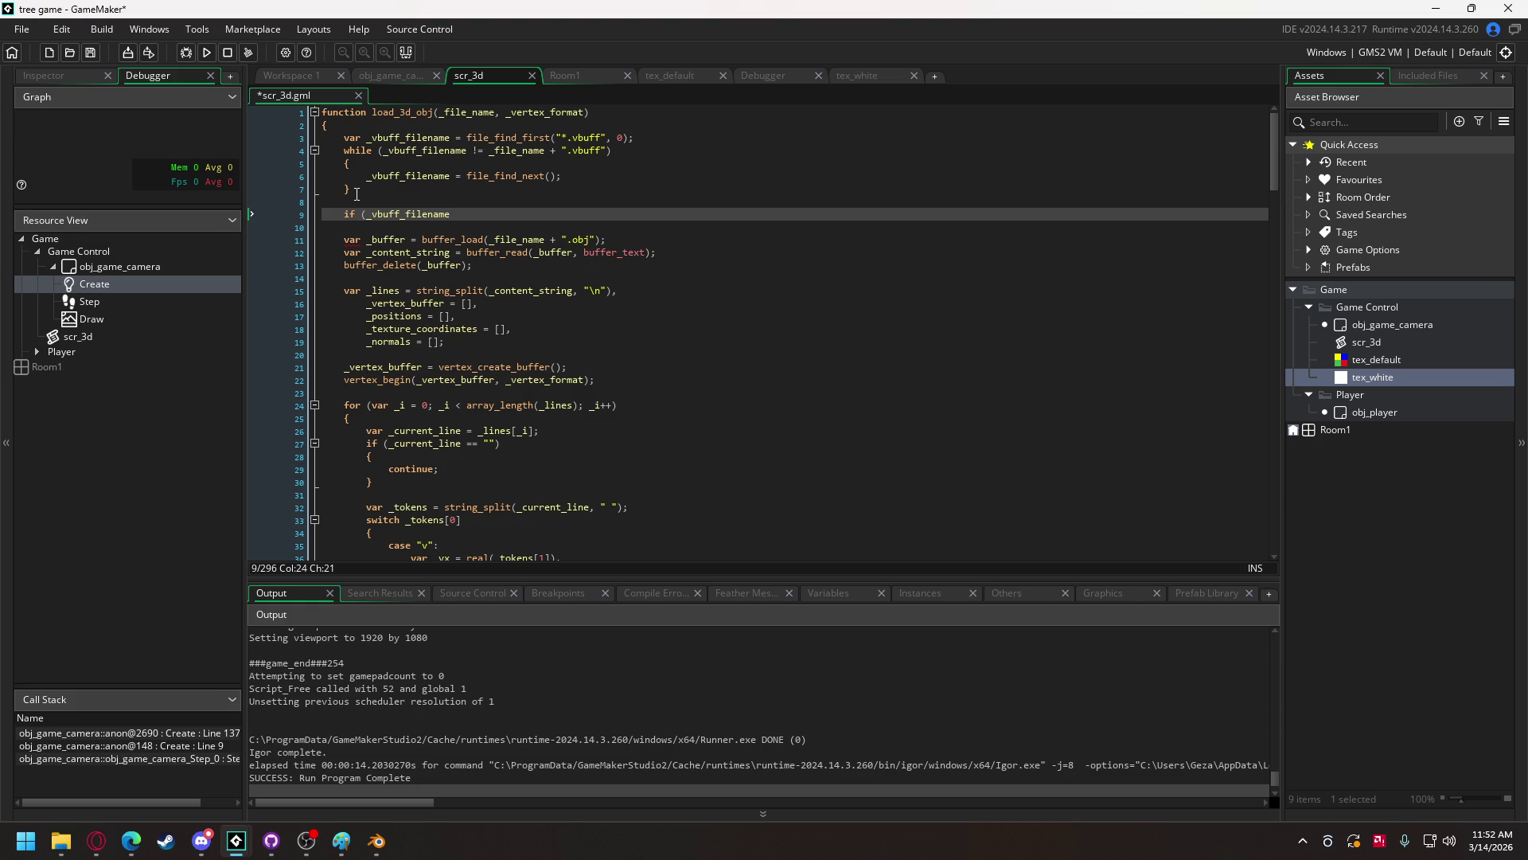
pyautogui.write(' ==')
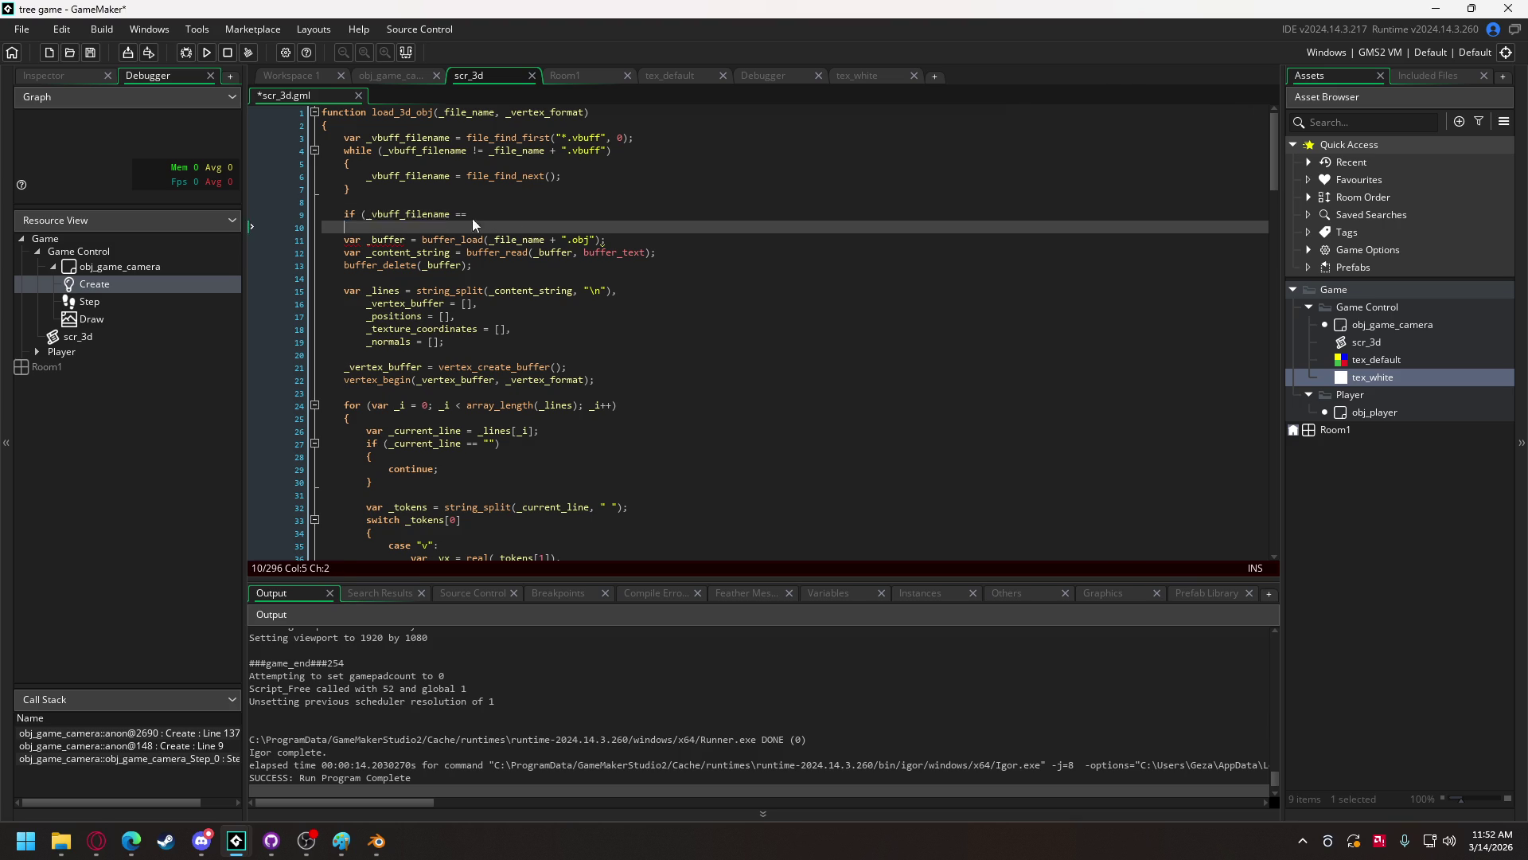
# - Replace the unfinished if comparison on line 9 with _vbuff_filename = file
pyautogui.moveTo(470, 215); pyautogui.dragTo(342, 227)
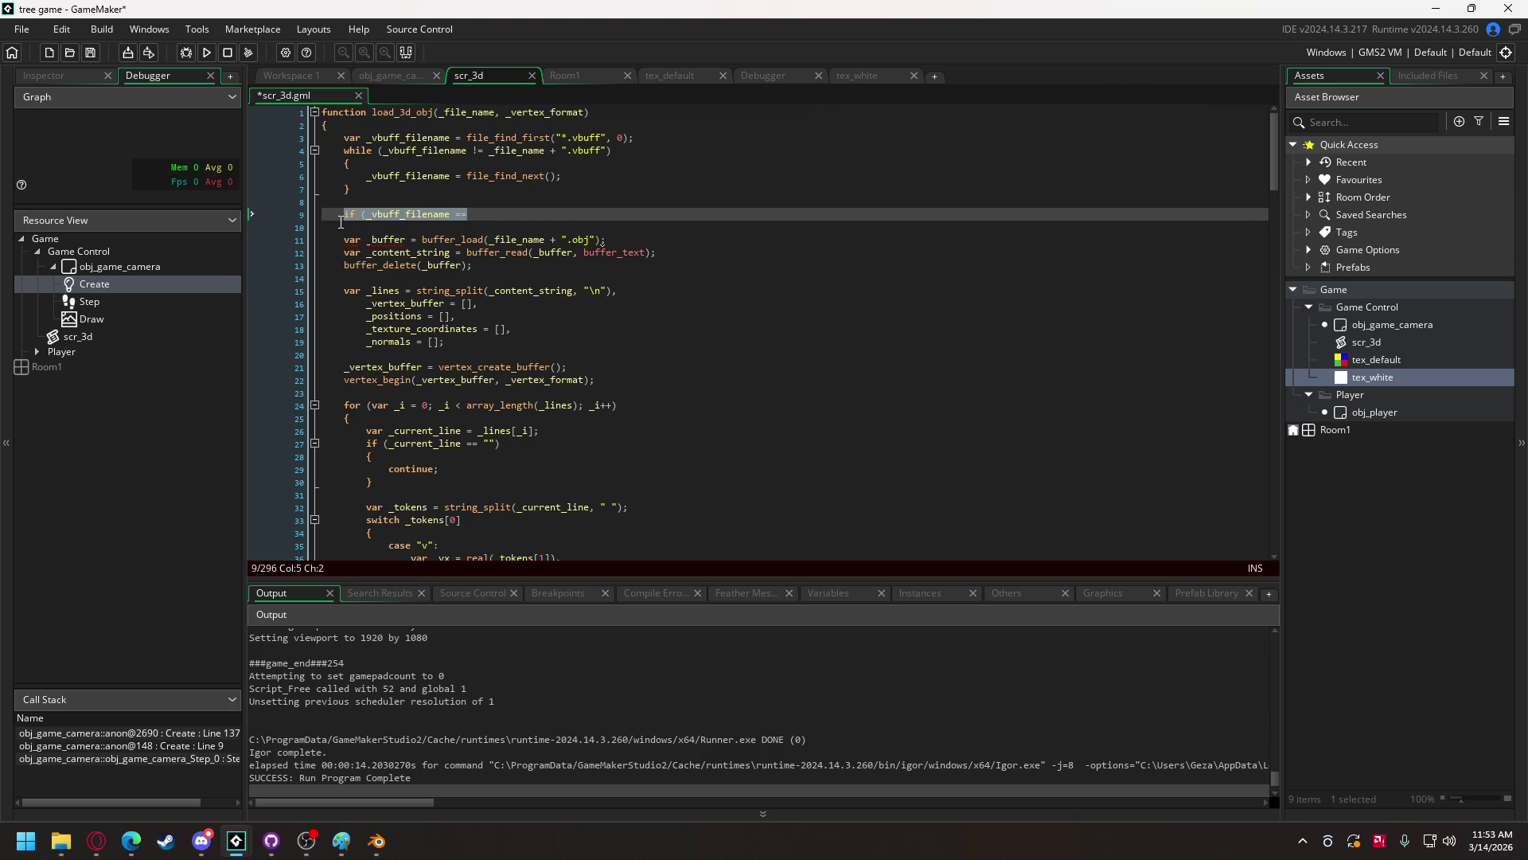
pyautogui.write('_vbuff')
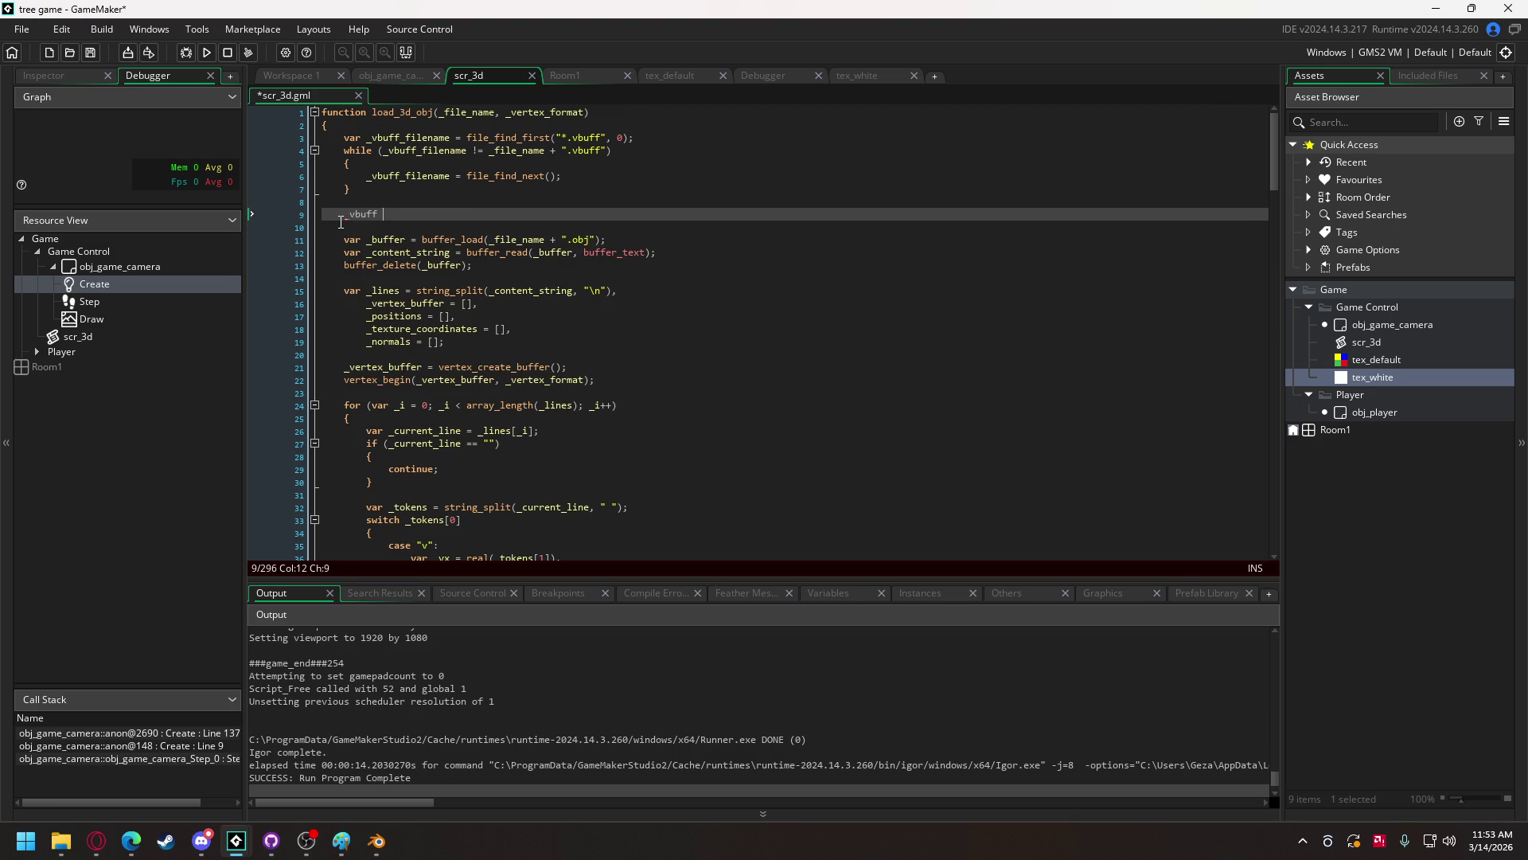
pyautogui.press('BackSpace')
pyautogui.write('_filename ')
pyautogui.write('=')
pyautogui.write('f')
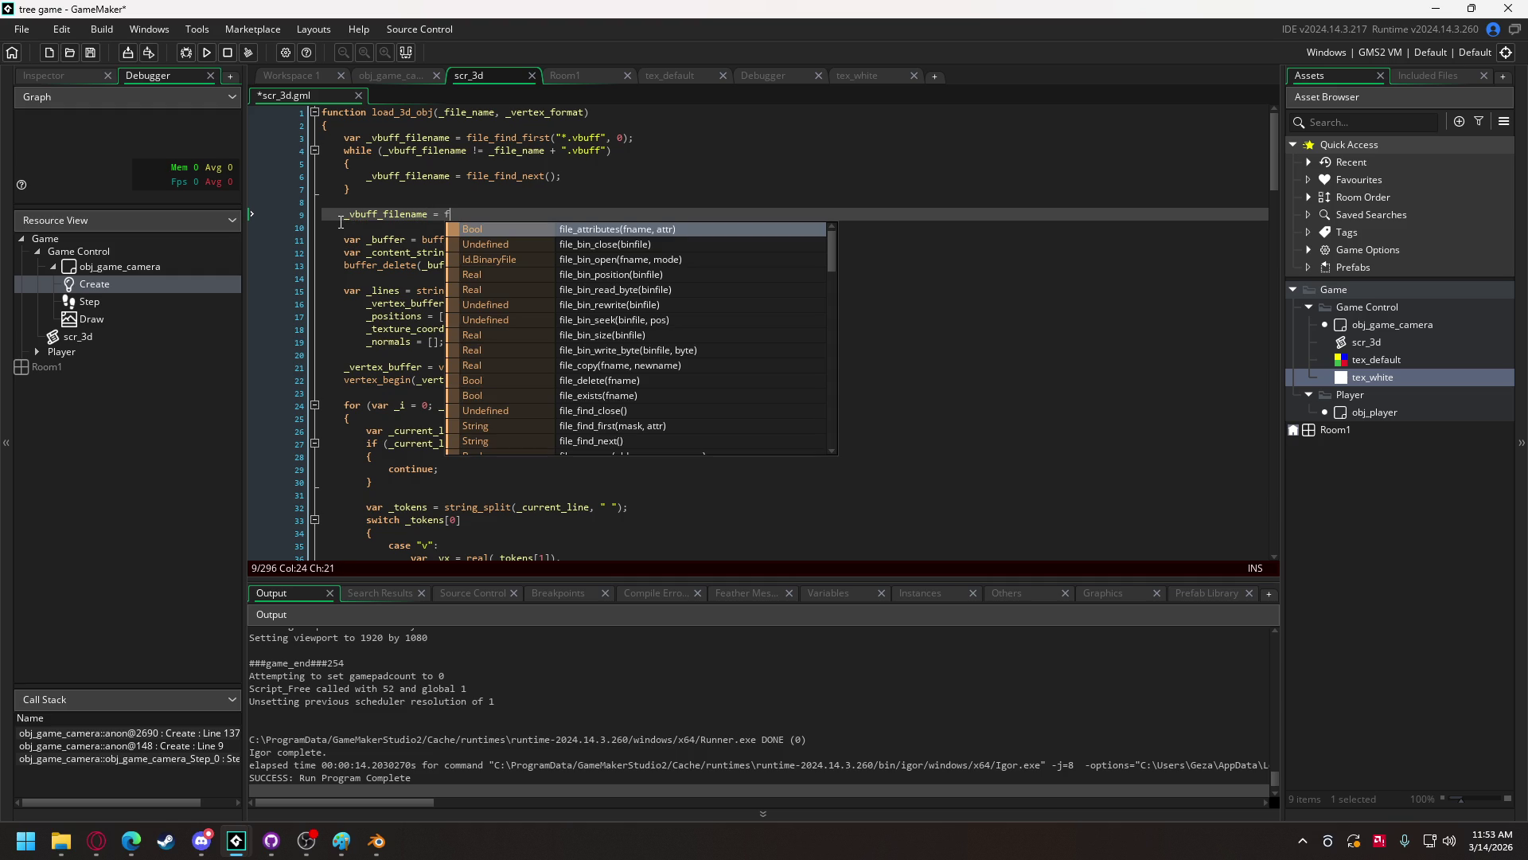
pyautogui.write('ile')
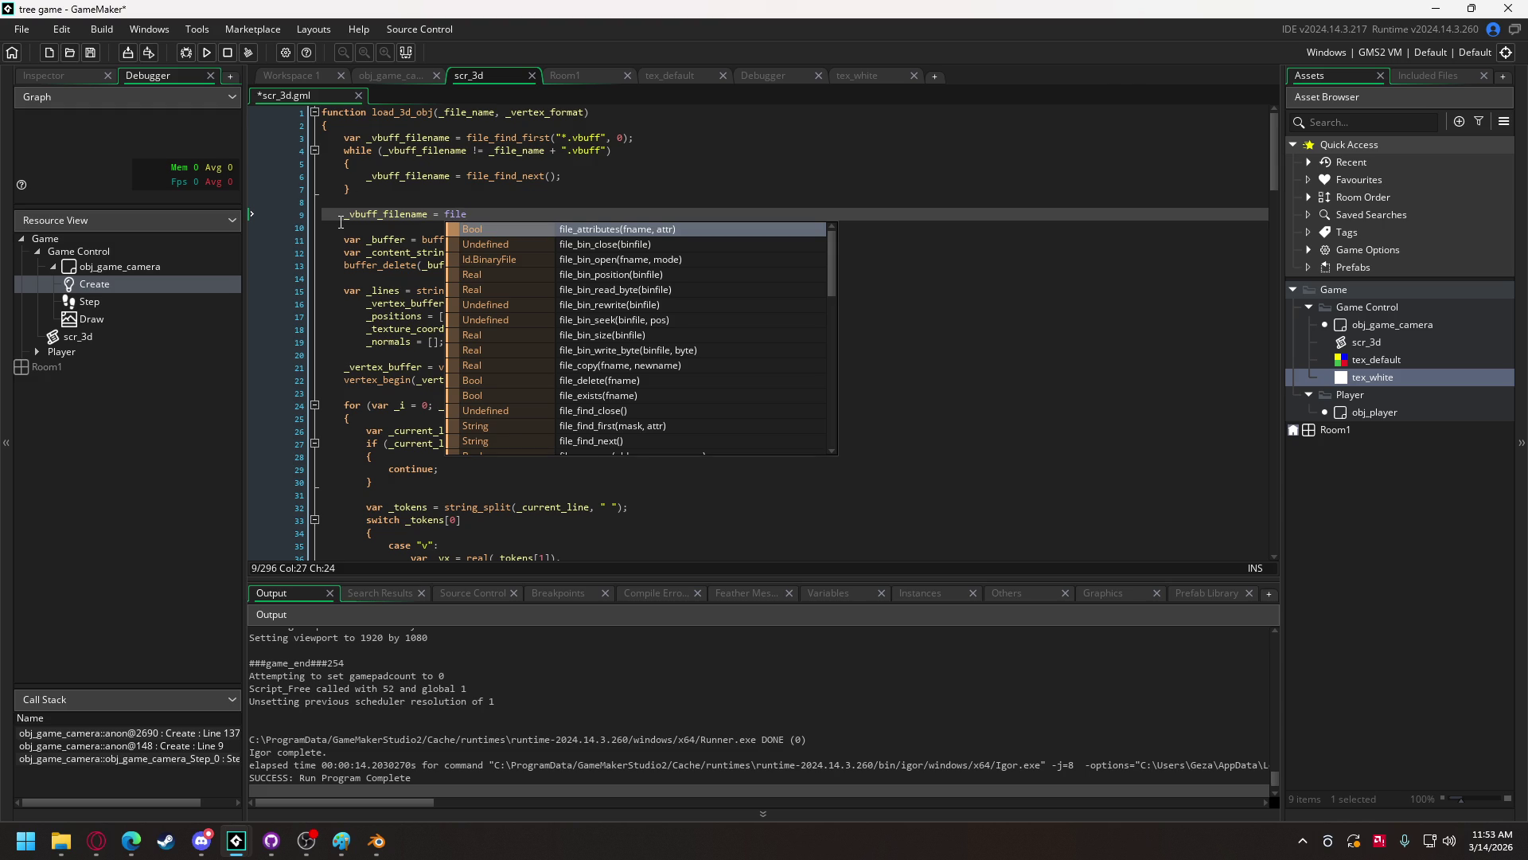
# - Browse the file function autocomplete suggestions, then close the list without choosing one
pyautogui.scroll(-1, 581, 280)
pyautogui.scroll(-2, 581, 280)
pyautogui.scroll(3, 581, 280)
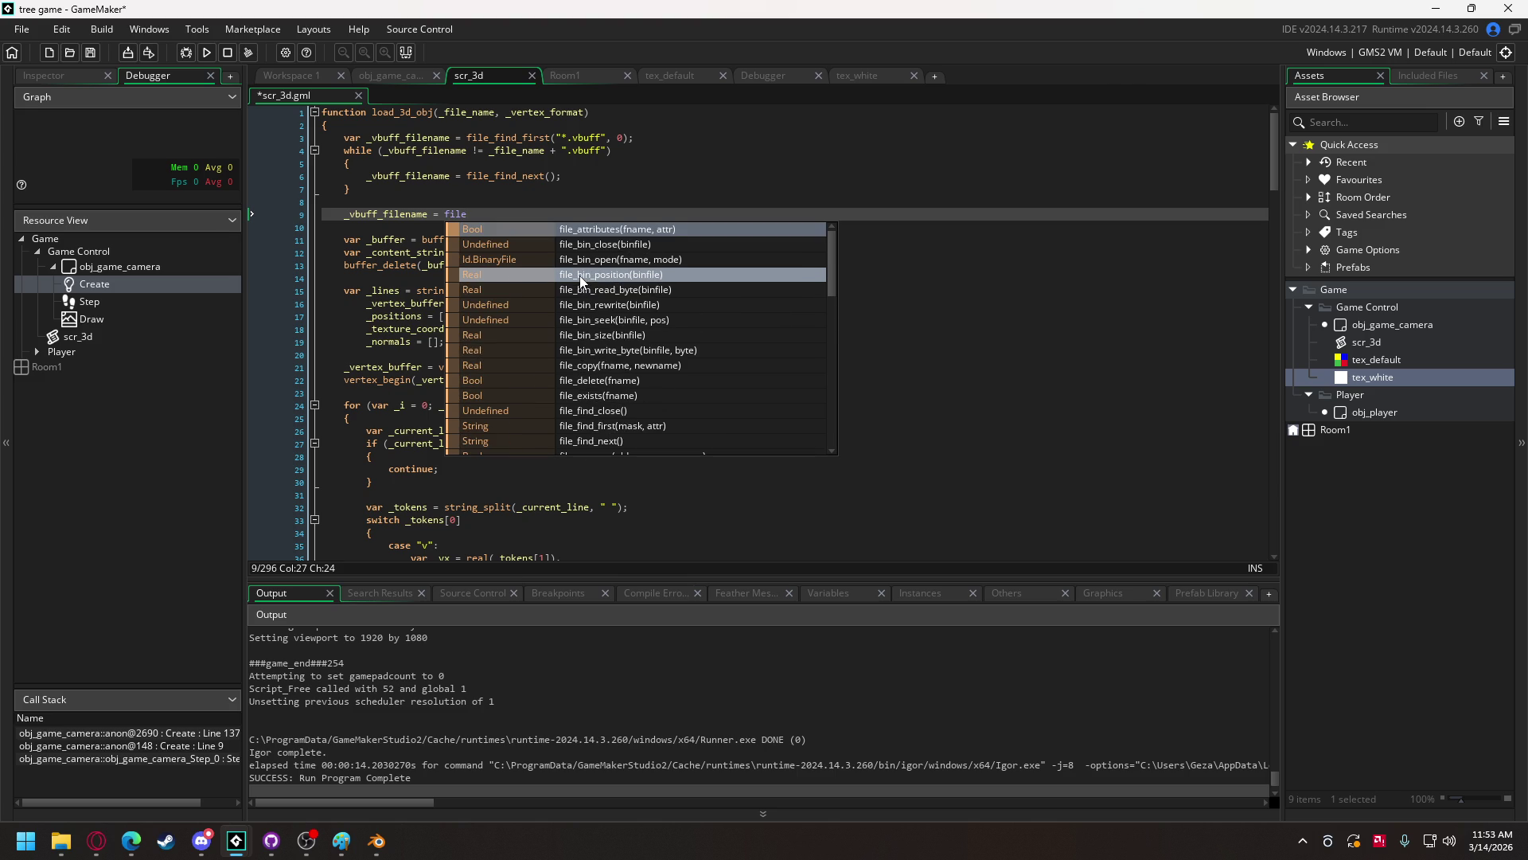
pyautogui.press('Up')
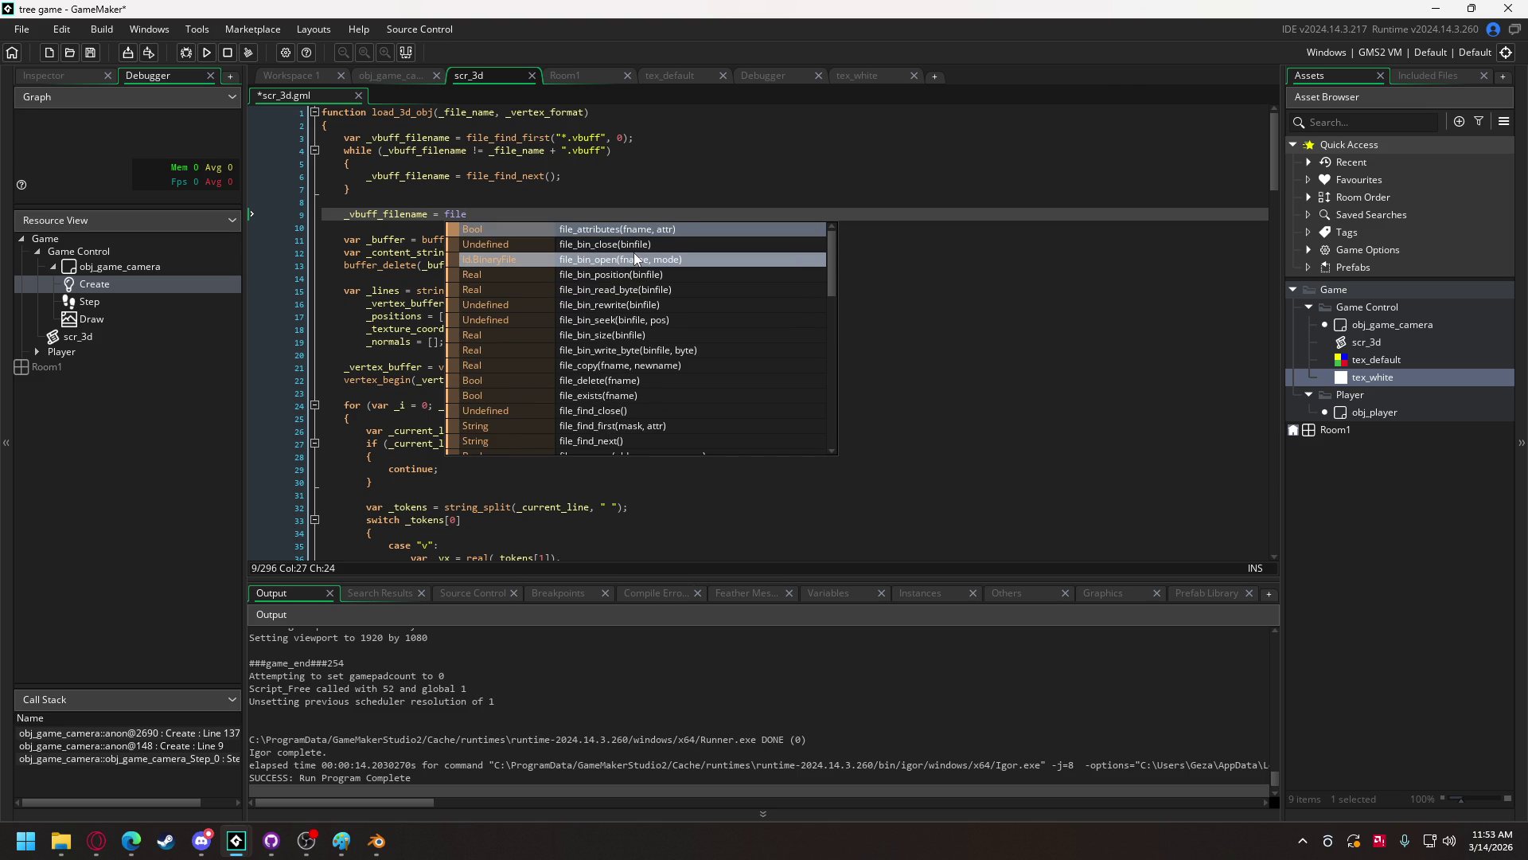
pyautogui.scroll(-2, 637, 258)
pyautogui.scroll(-1, 635, 258)
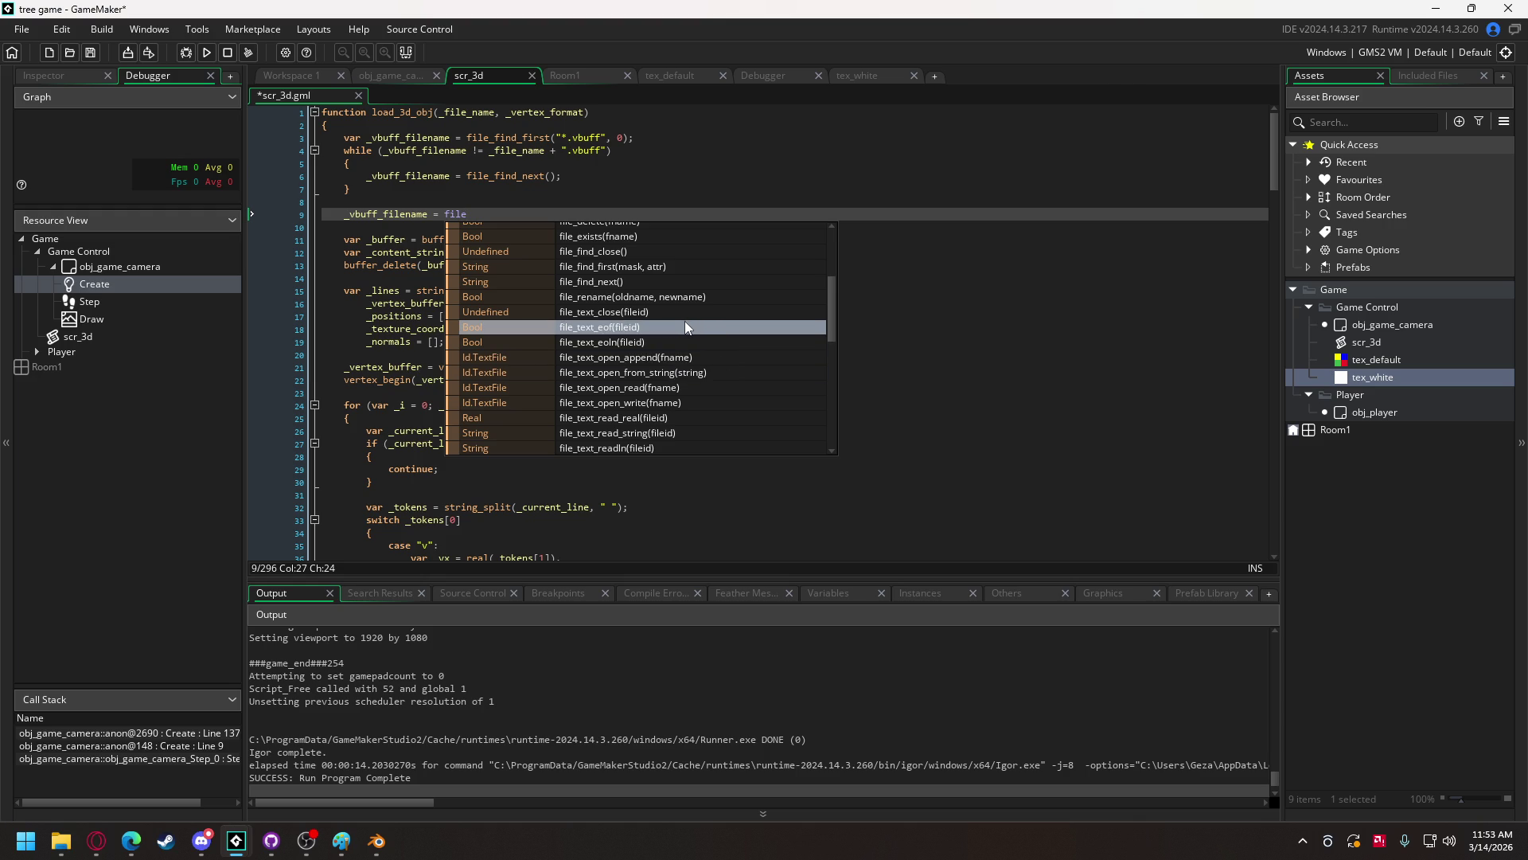
pyautogui.scroll(4, 686, 326)
pyautogui.click(506, 167)
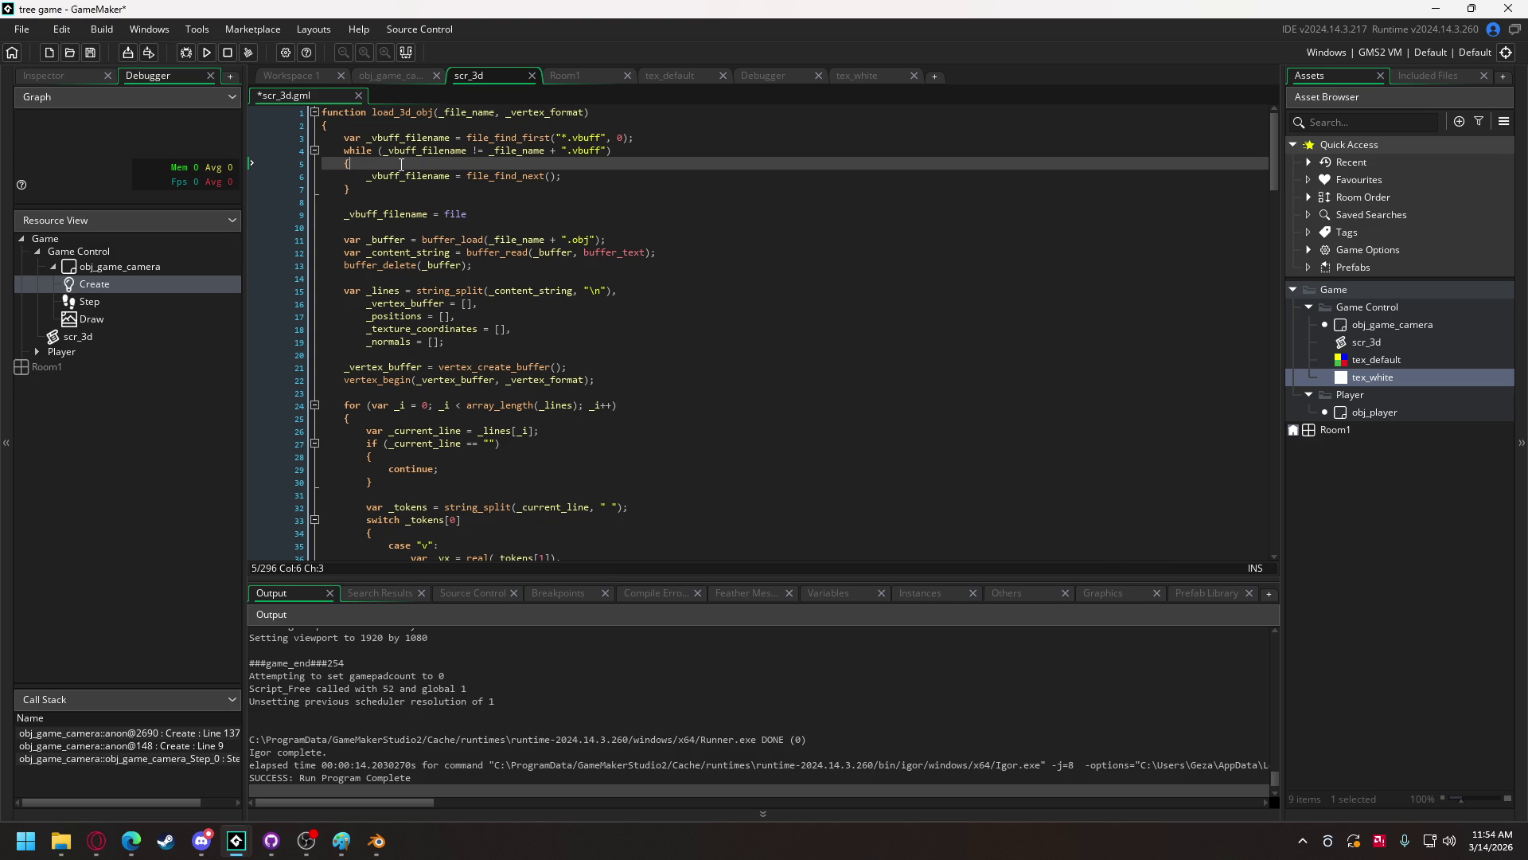
pyautogui.moveTo(403, 150)
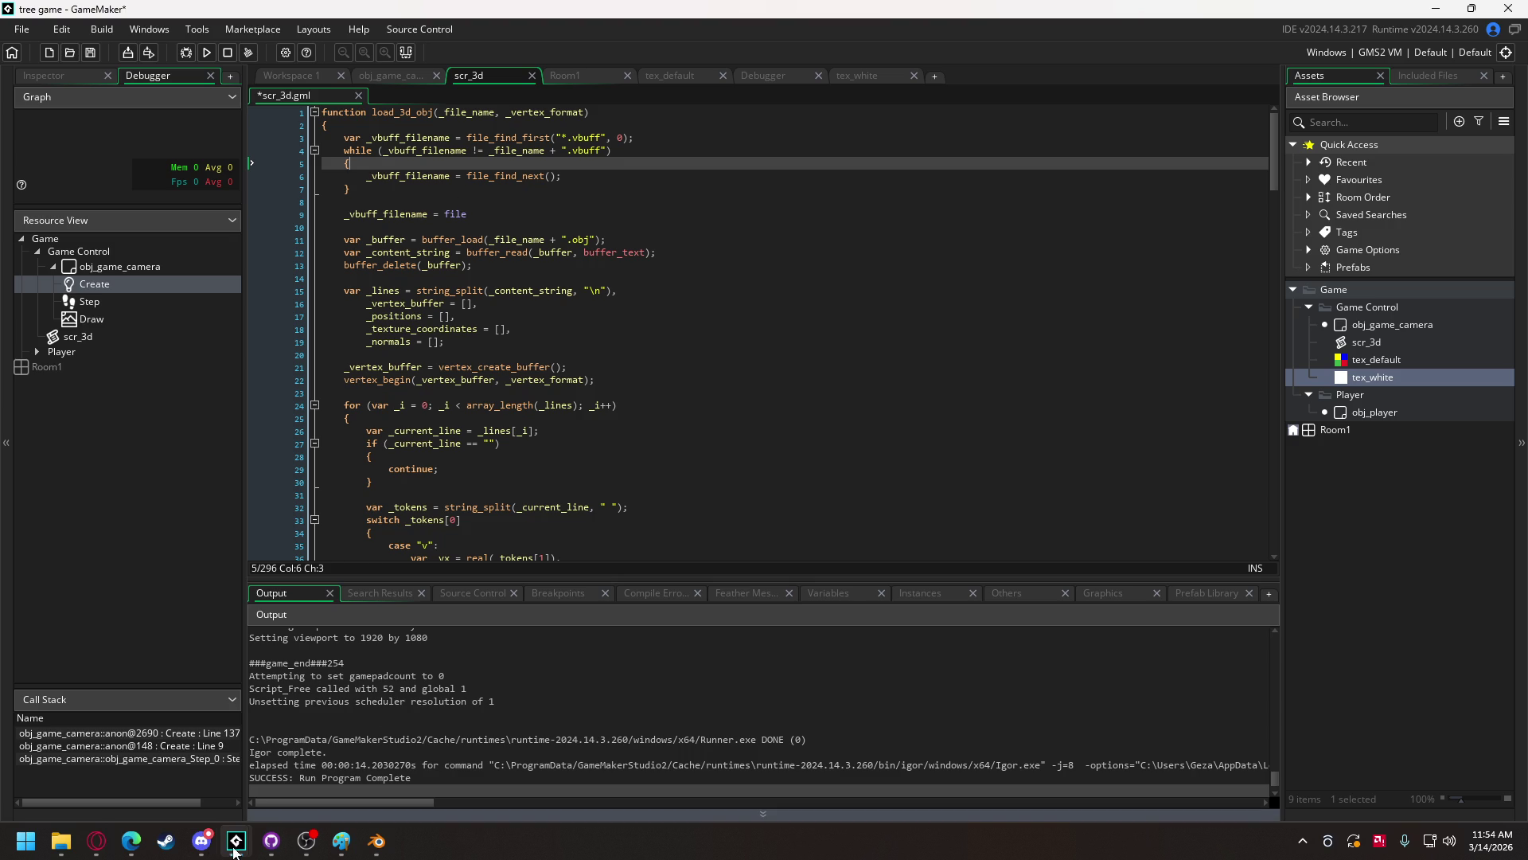
# - In Opera GX, Google 'gamemaker if file exists, save in veriable'
pyautogui.moveTo(96, 840)
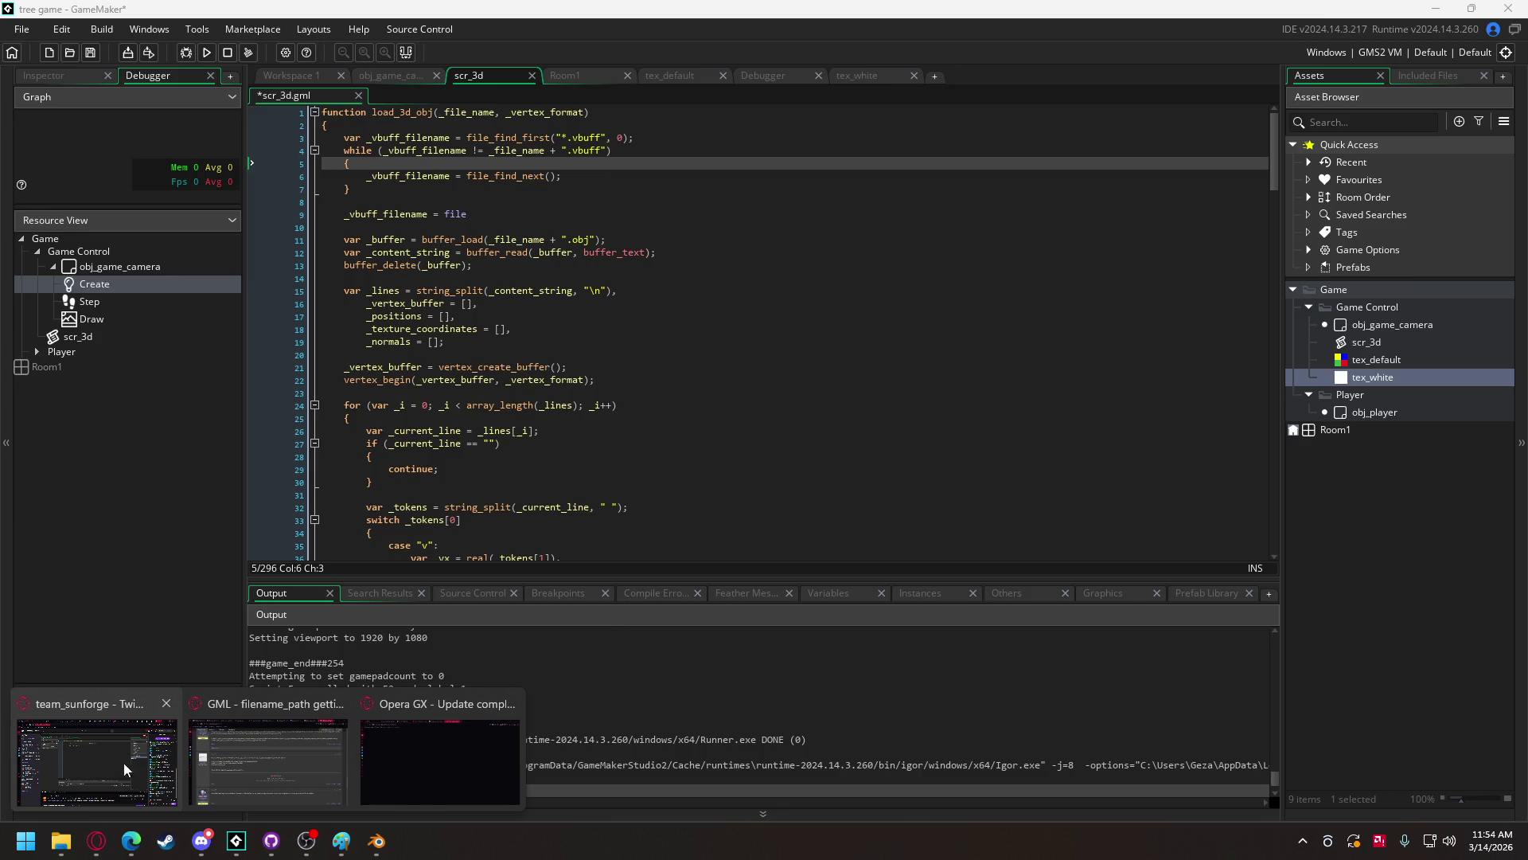
pyautogui.click(270, 763)
pyautogui.click(341, 46)
pyautogui.write('gamema')
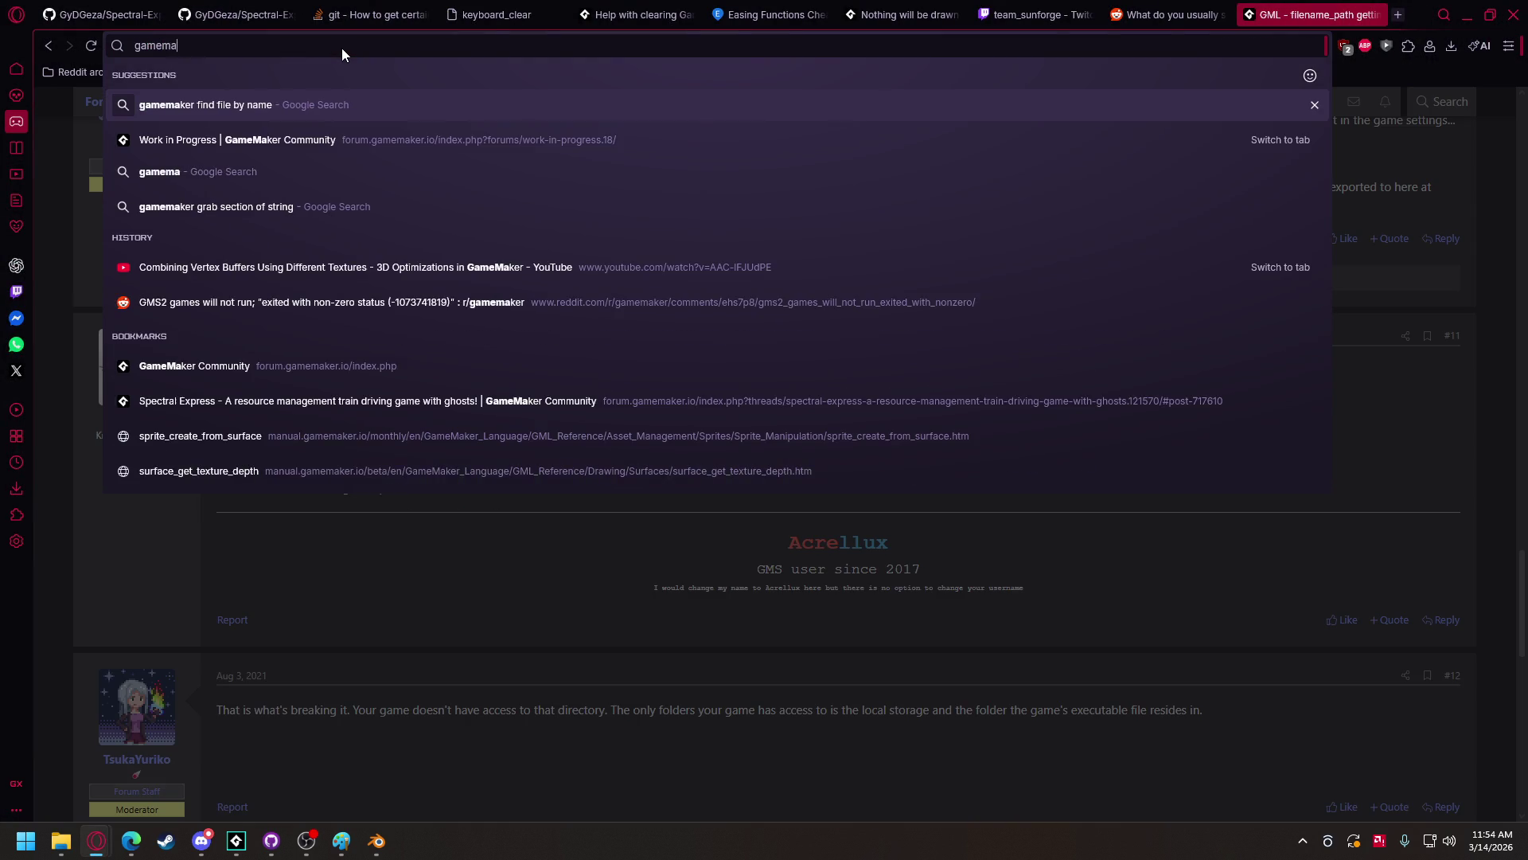
pyautogui.write('ker')
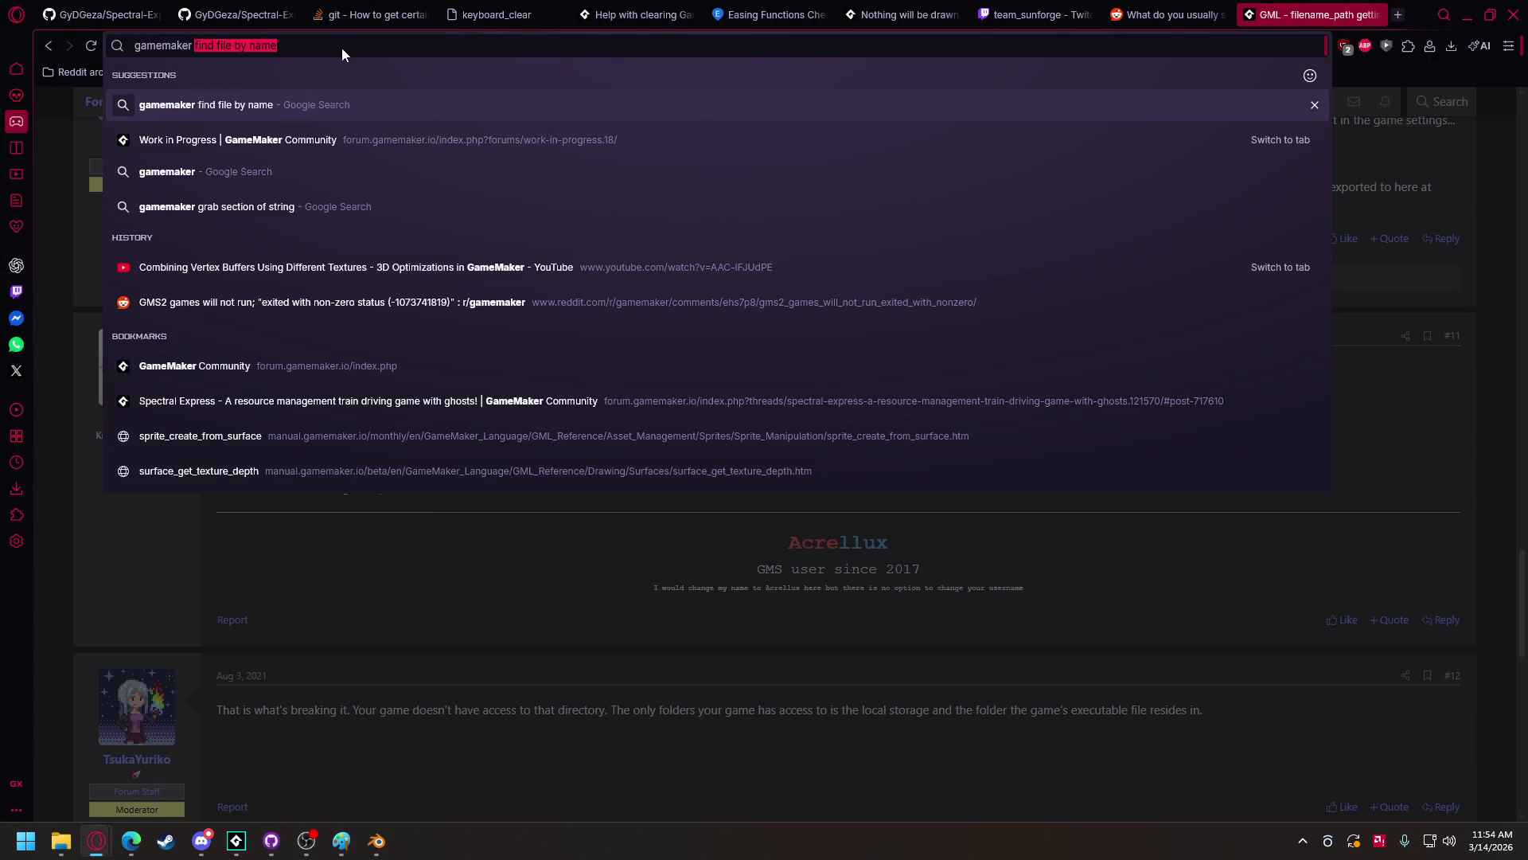
pyautogui.write(' if file exists,')
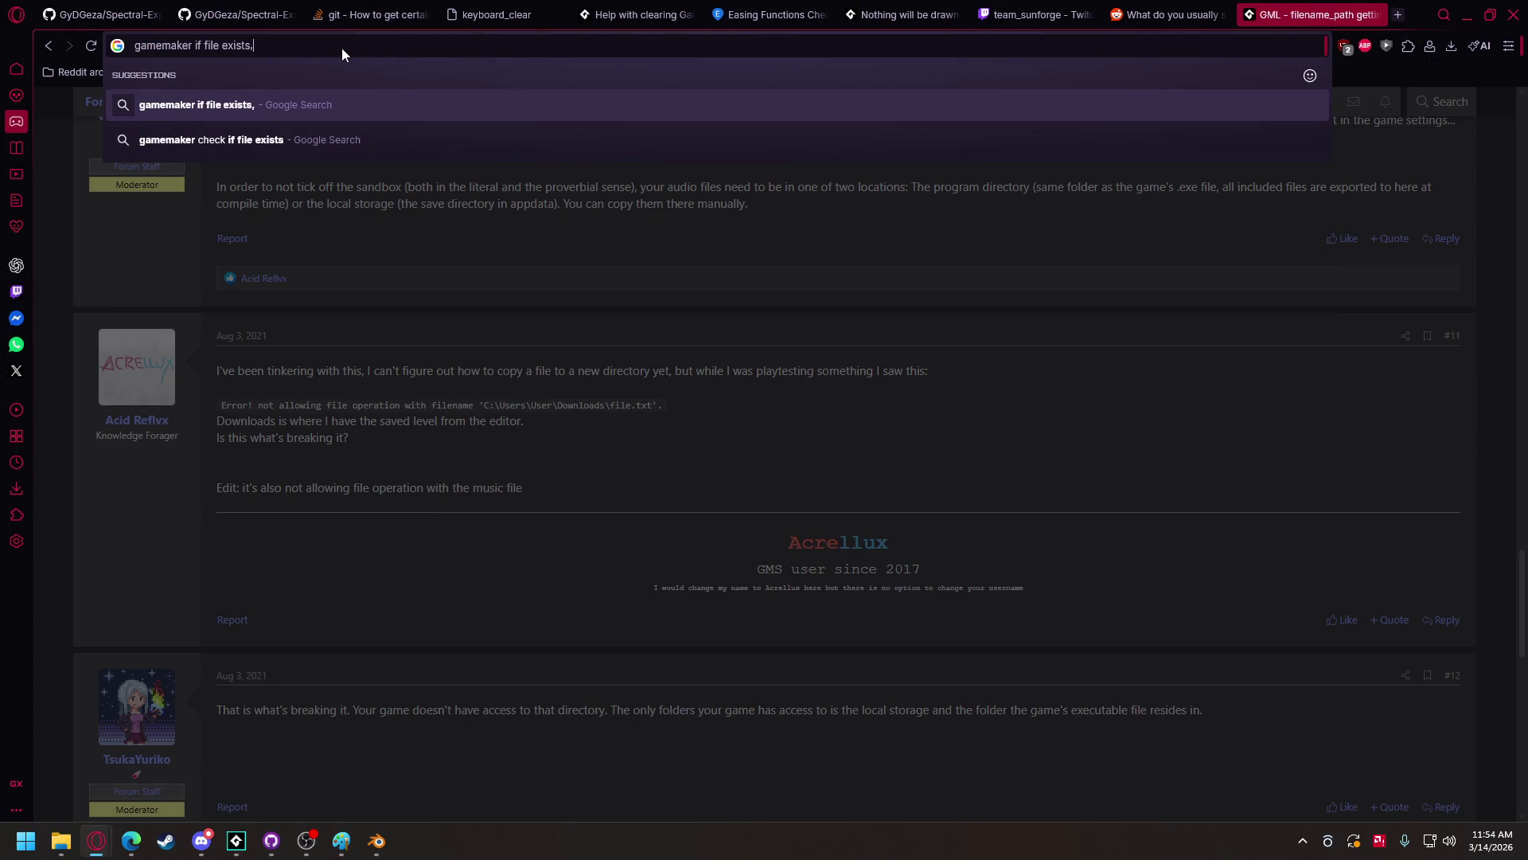
pyautogui.write(' sav')
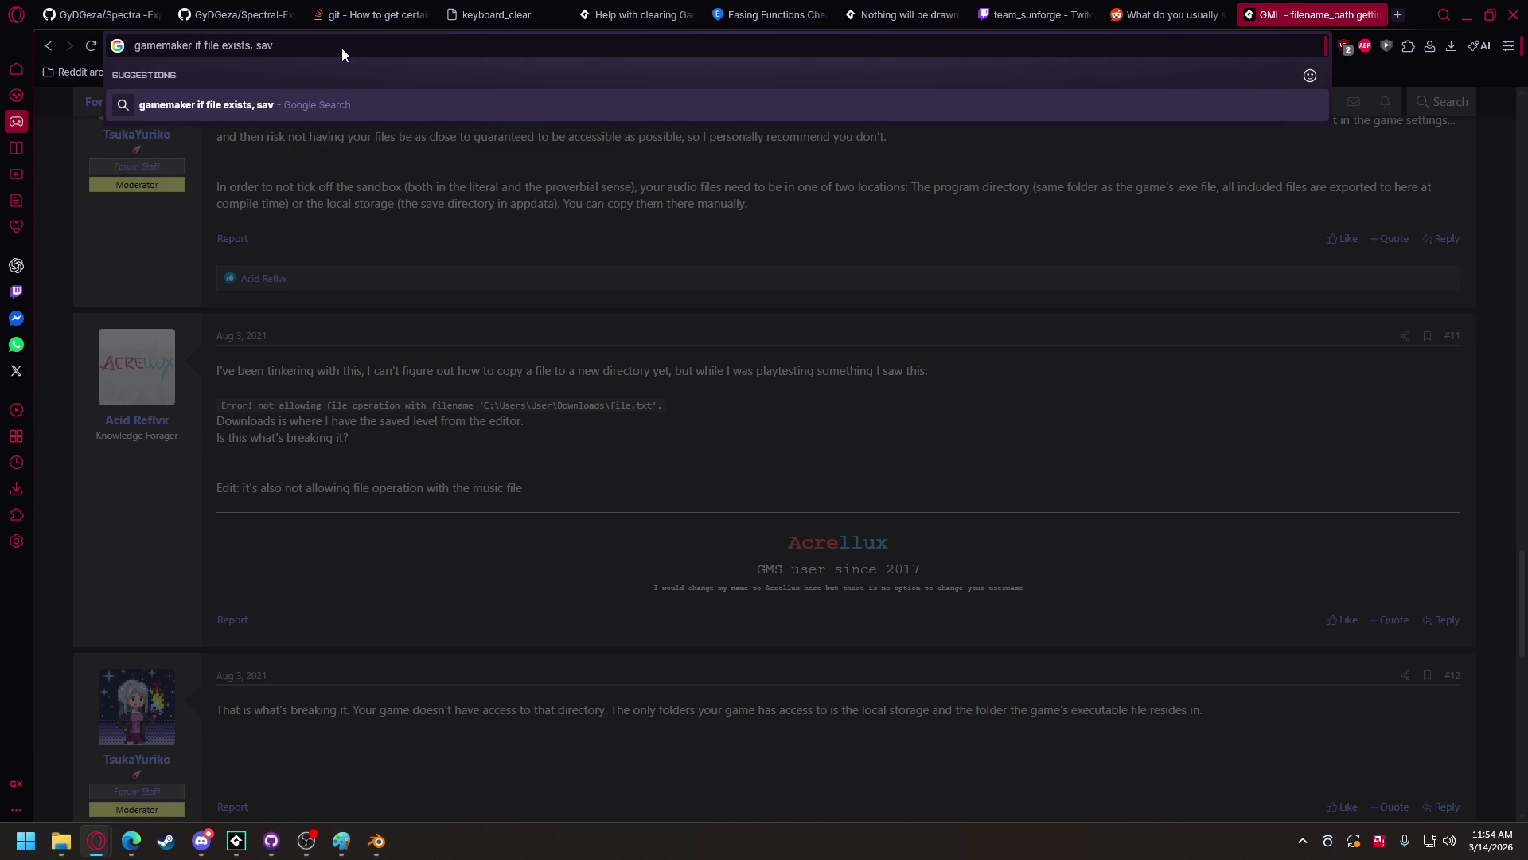
pyautogui.write('e in veriable')
pyautogui.press('Return')
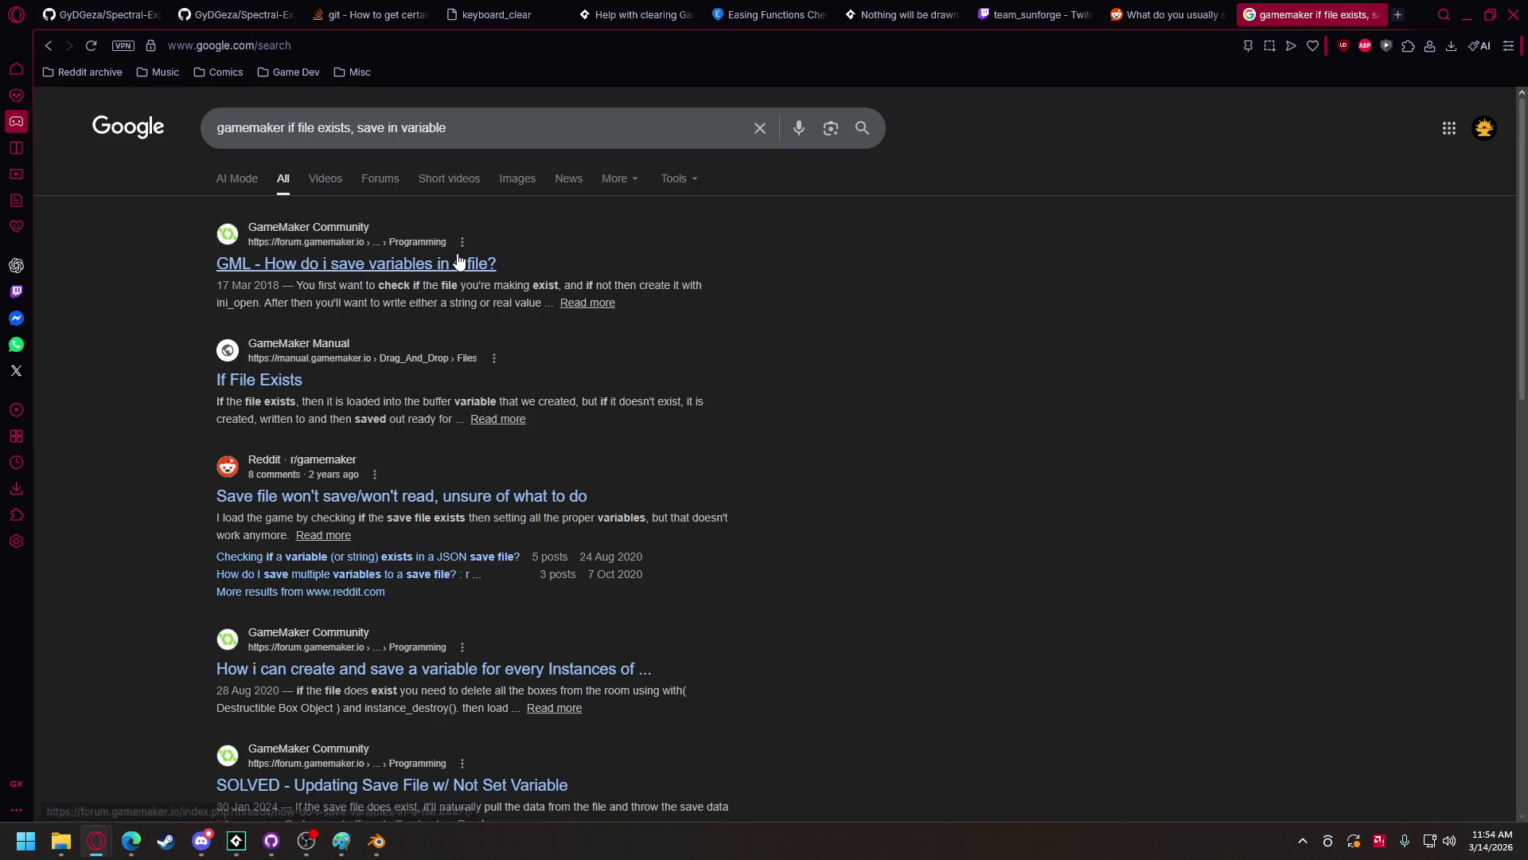
# - Read the forum thread on saving variables in a file, then return to the results
pyautogui.click(452, 265)
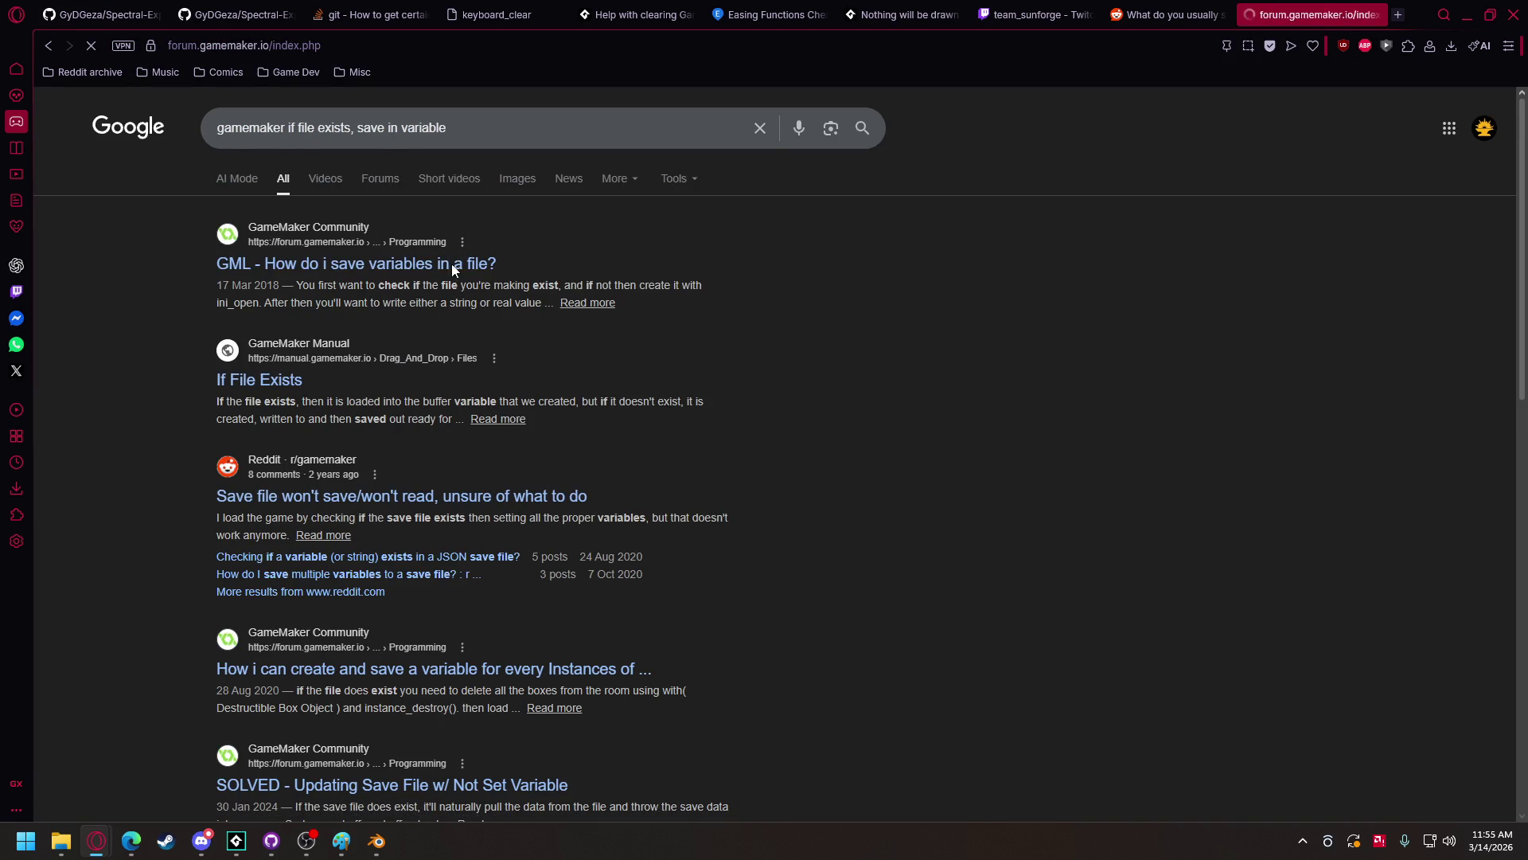
pyautogui.scroll(-2, 427, 432)
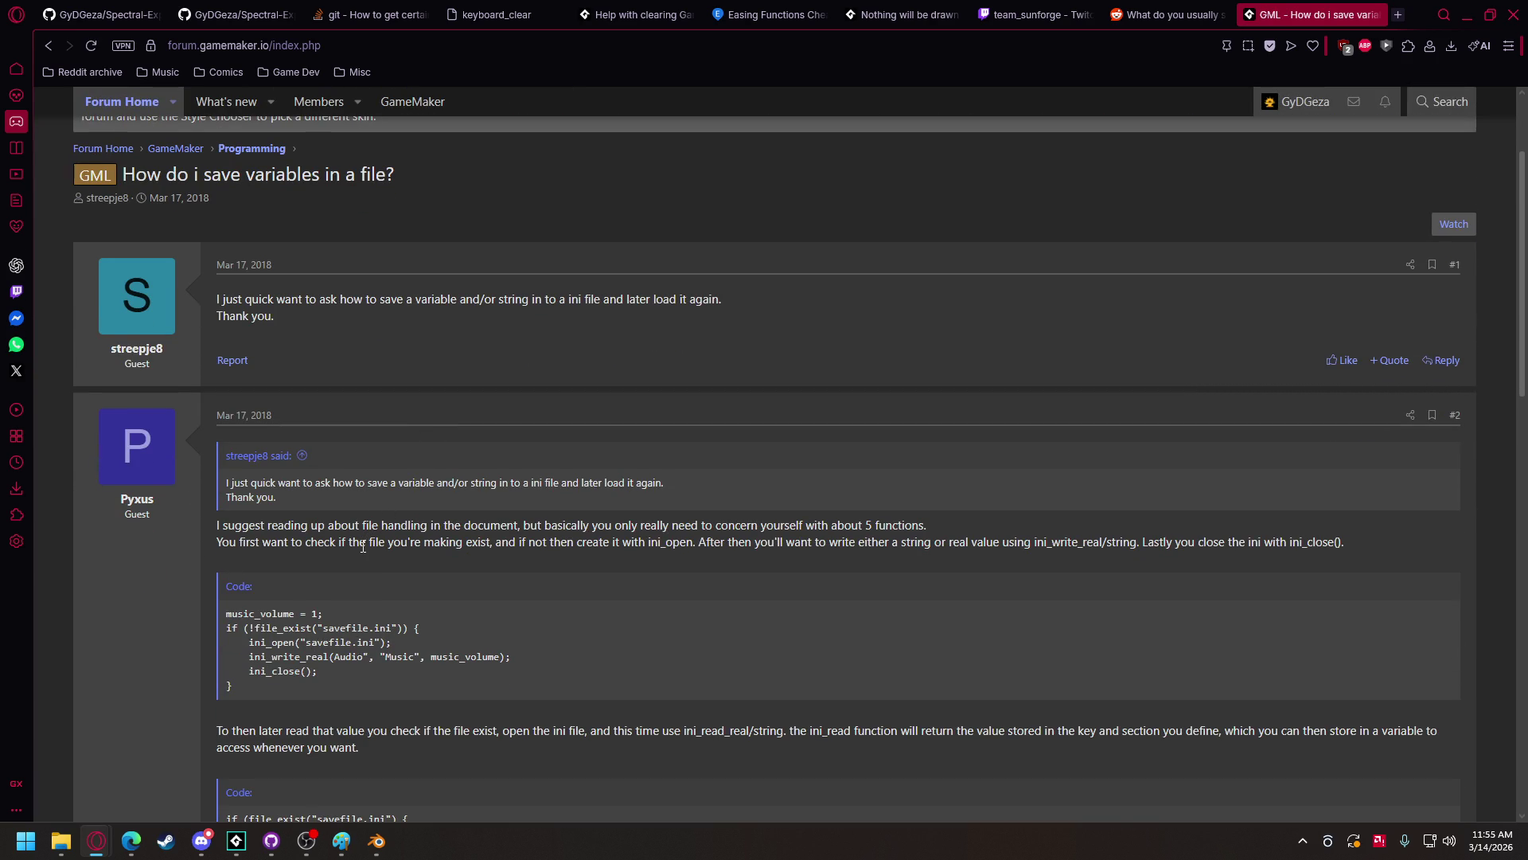
pyautogui.scroll(-4, 363, 547)
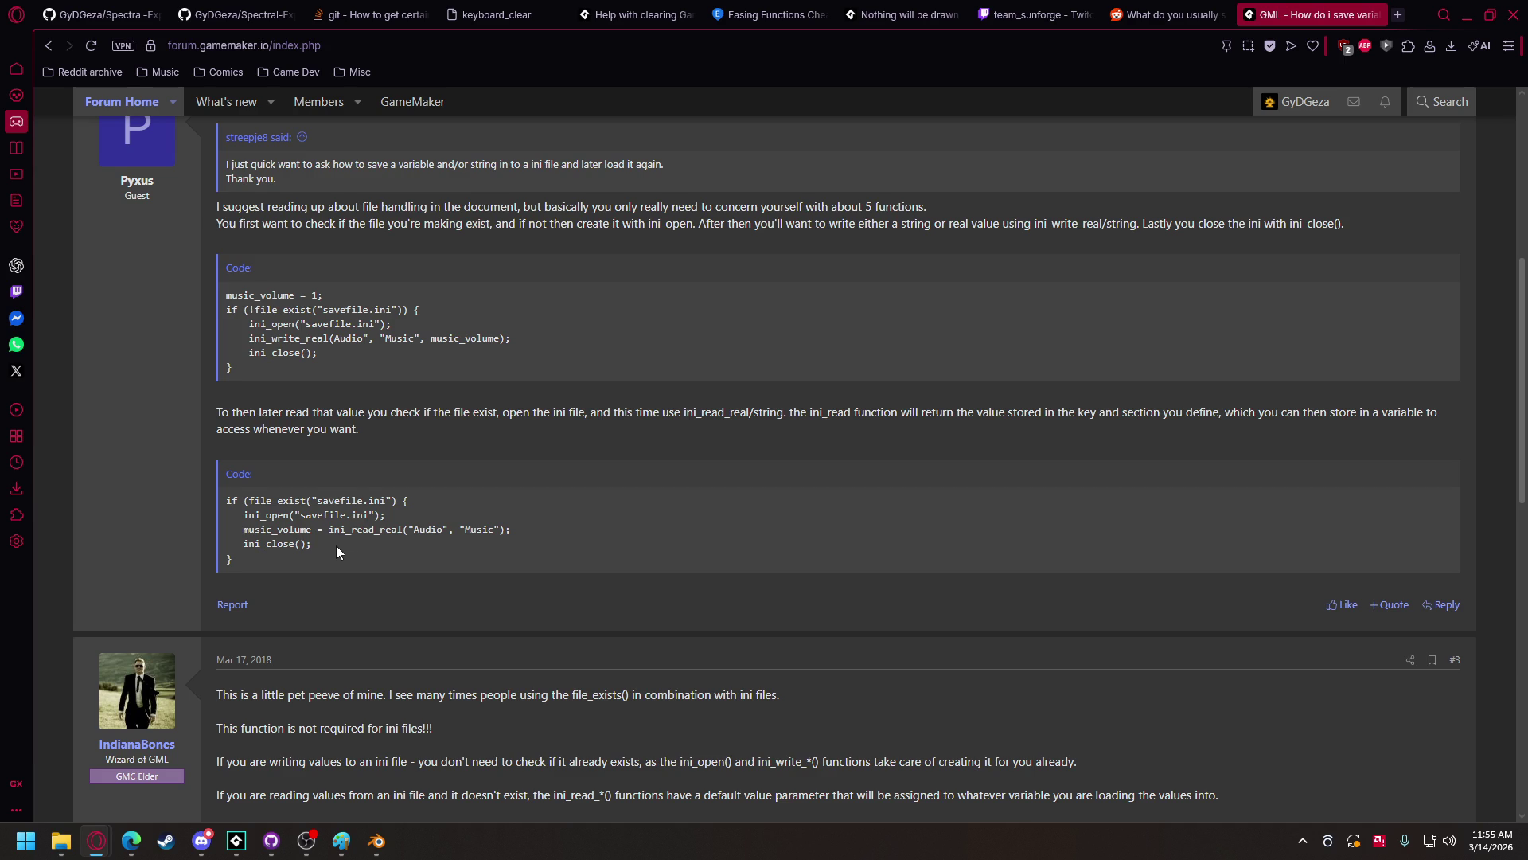
pyautogui.scroll(2, 336, 546)
pyautogui.scroll(-4, 336, 546)
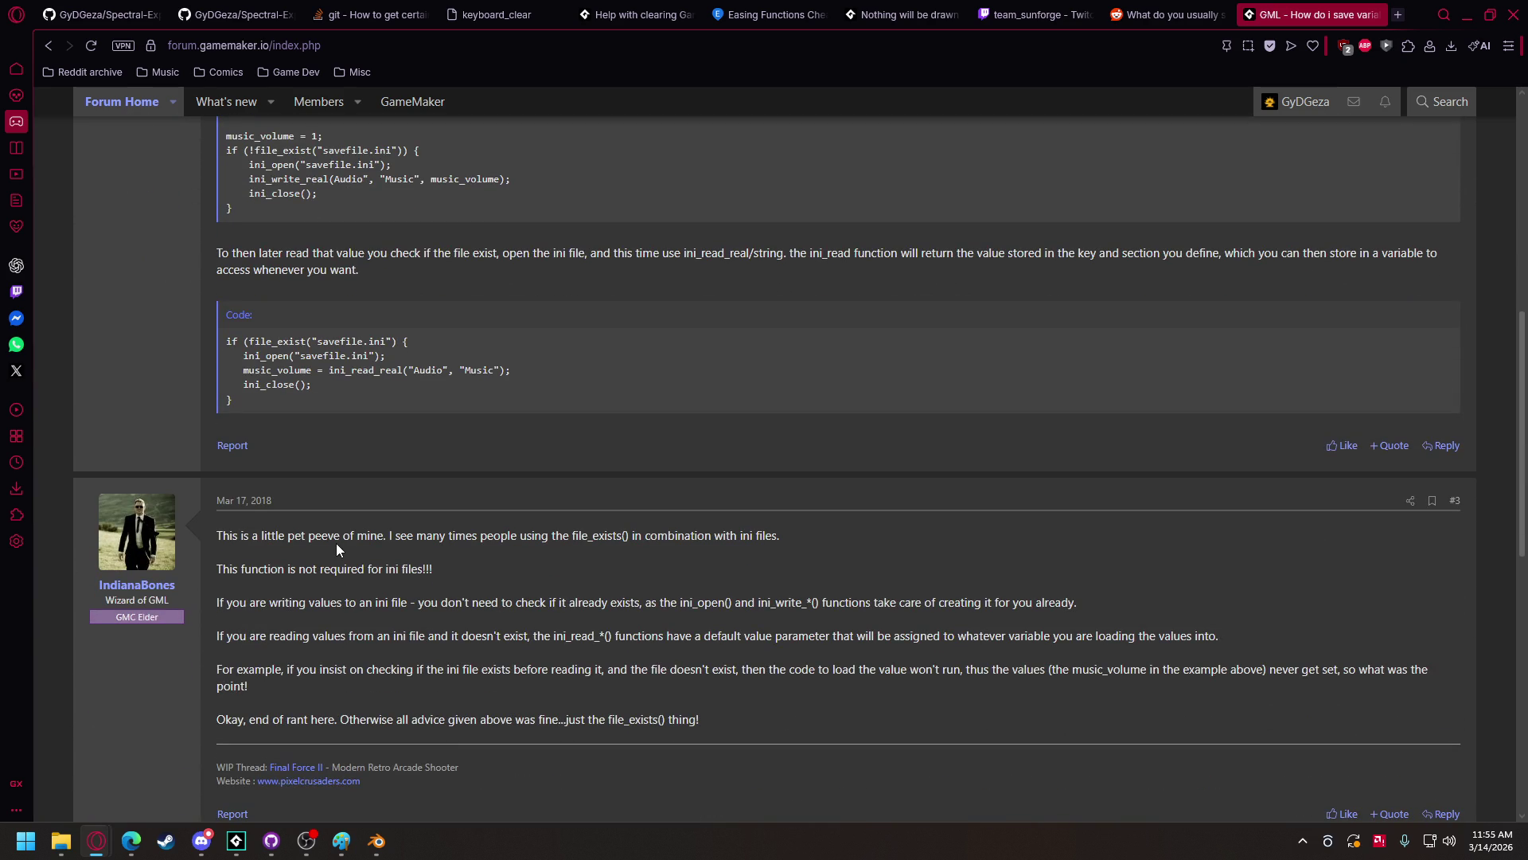
pyautogui.scroll(-4, 336, 543)
pyautogui.scroll(-6, 336, 528)
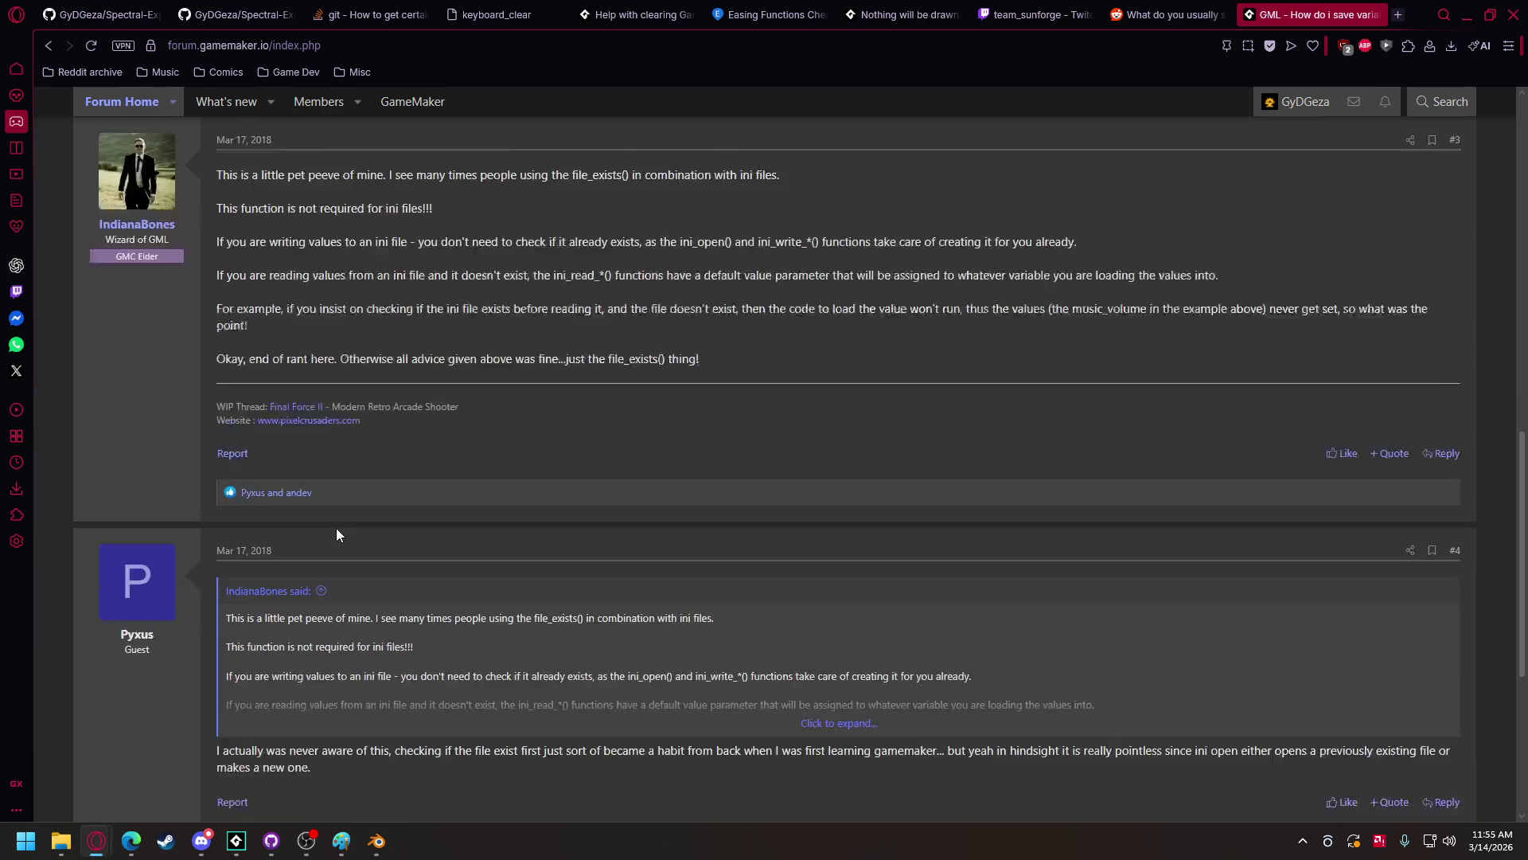
pyautogui.click(49, 46)
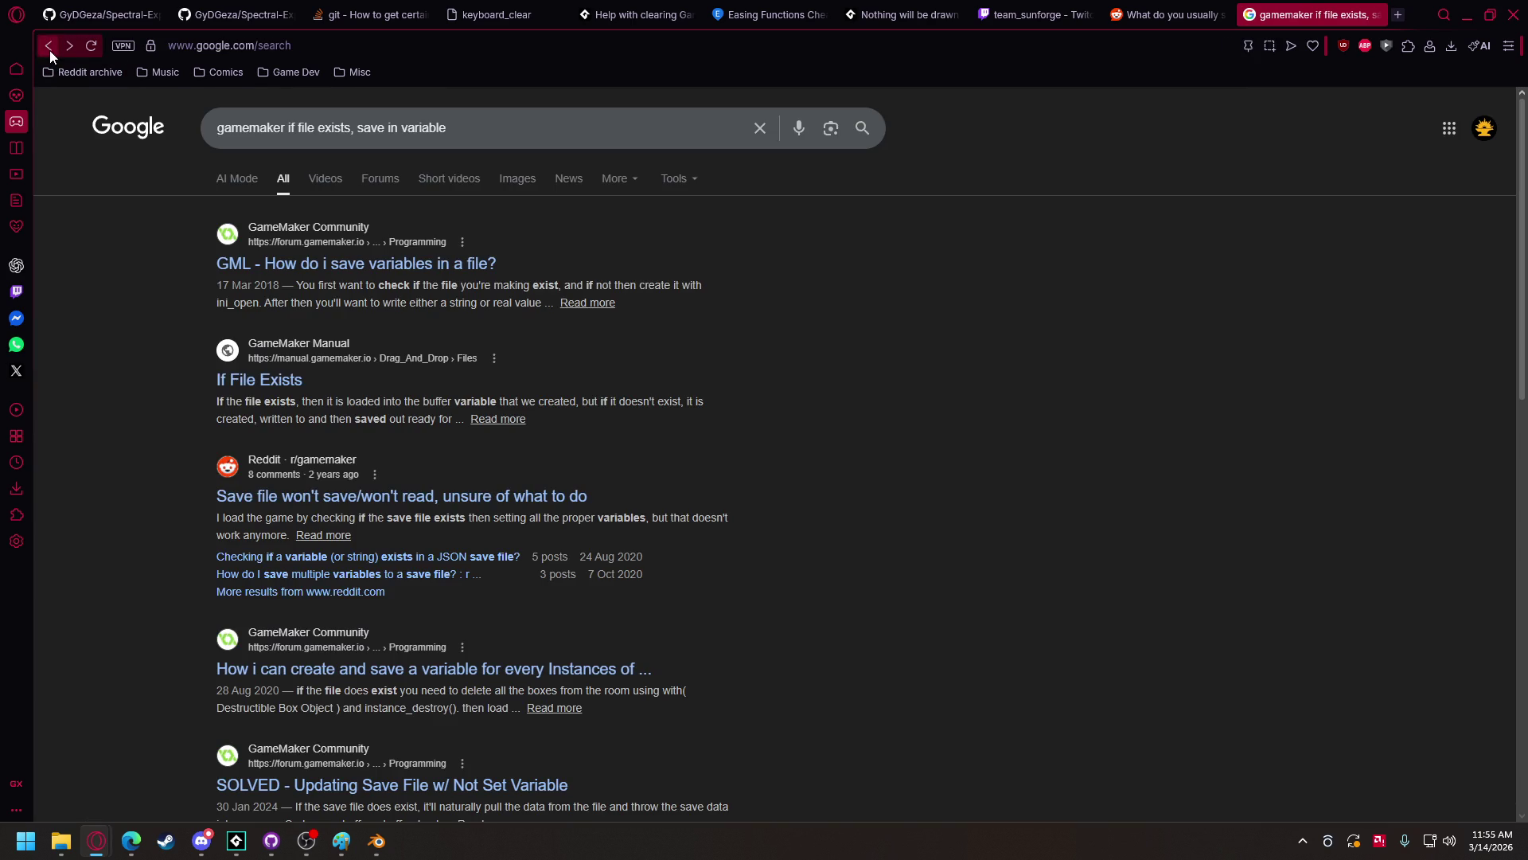
# - Check the manual's If File Exists page, revisit the forum thread, and end on the results
pyautogui.click(298, 384)
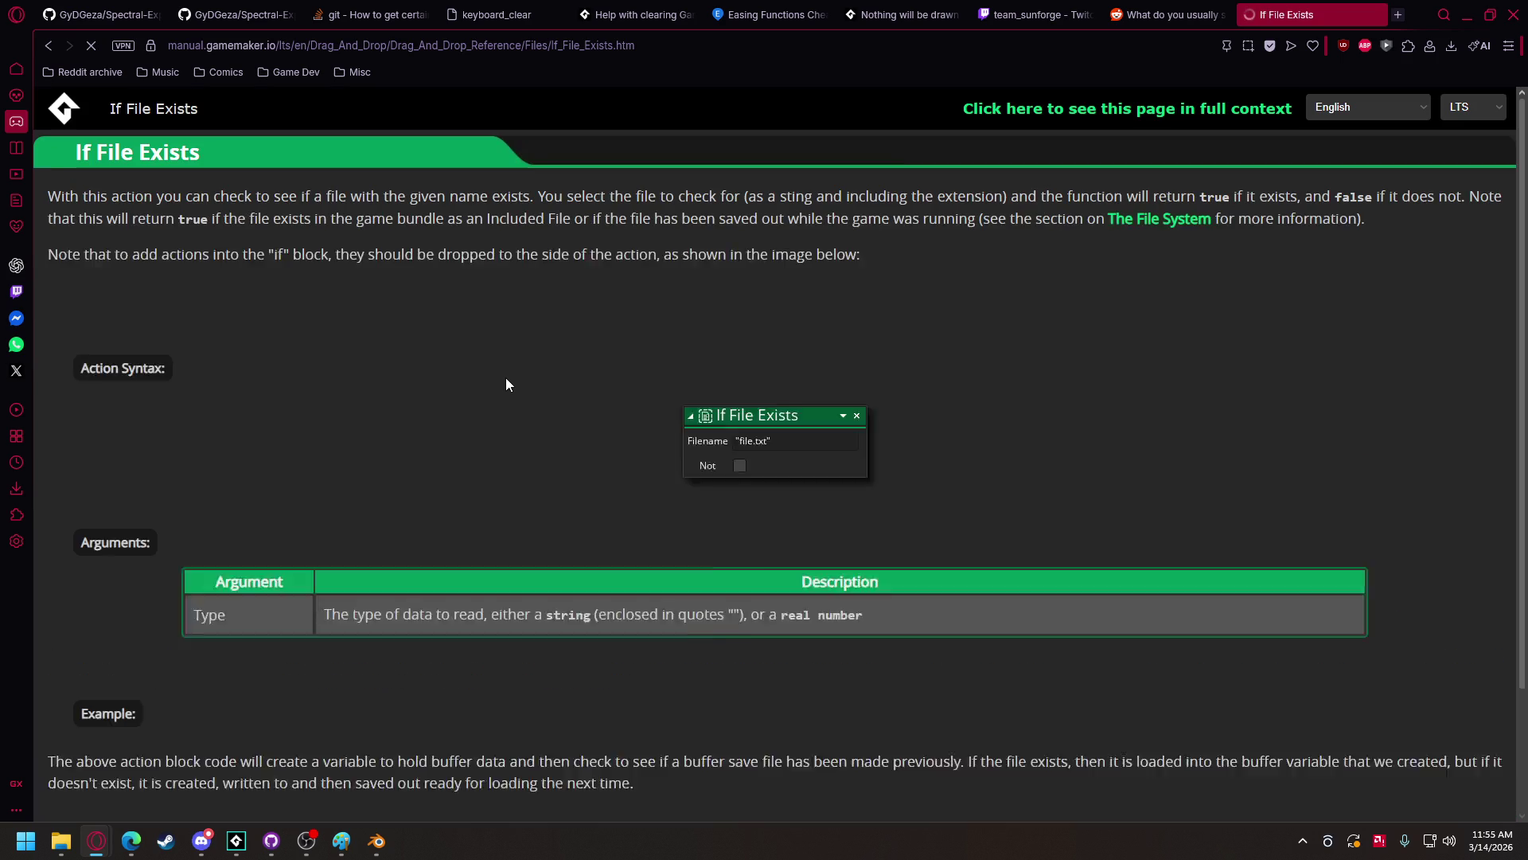
pyautogui.click(50, 44)
pyautogui.scroll(-5, 405, 466)
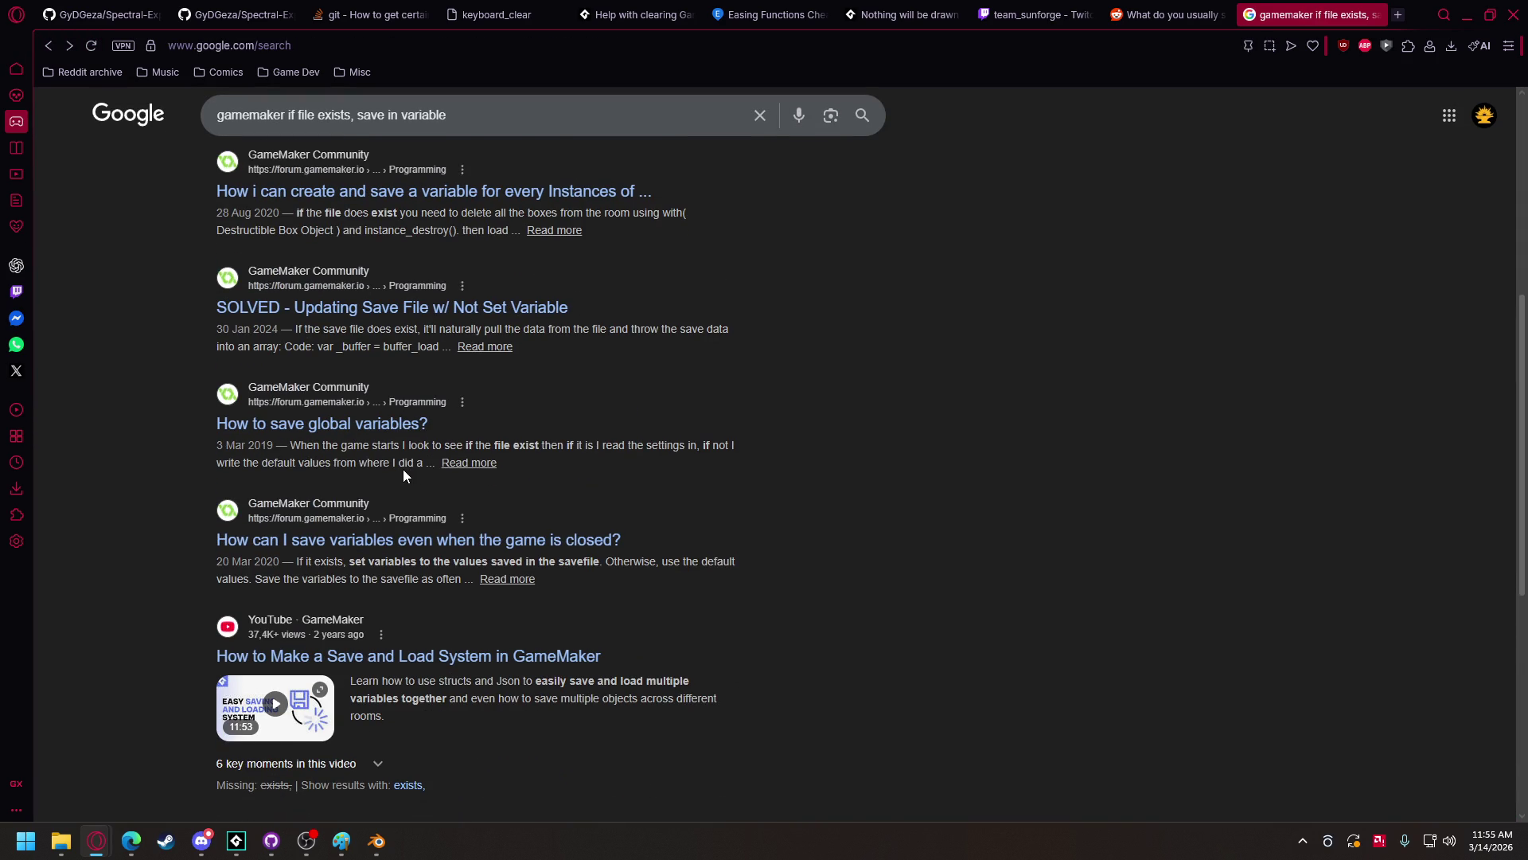
pyautogui.scroll(-5, 398, 470)
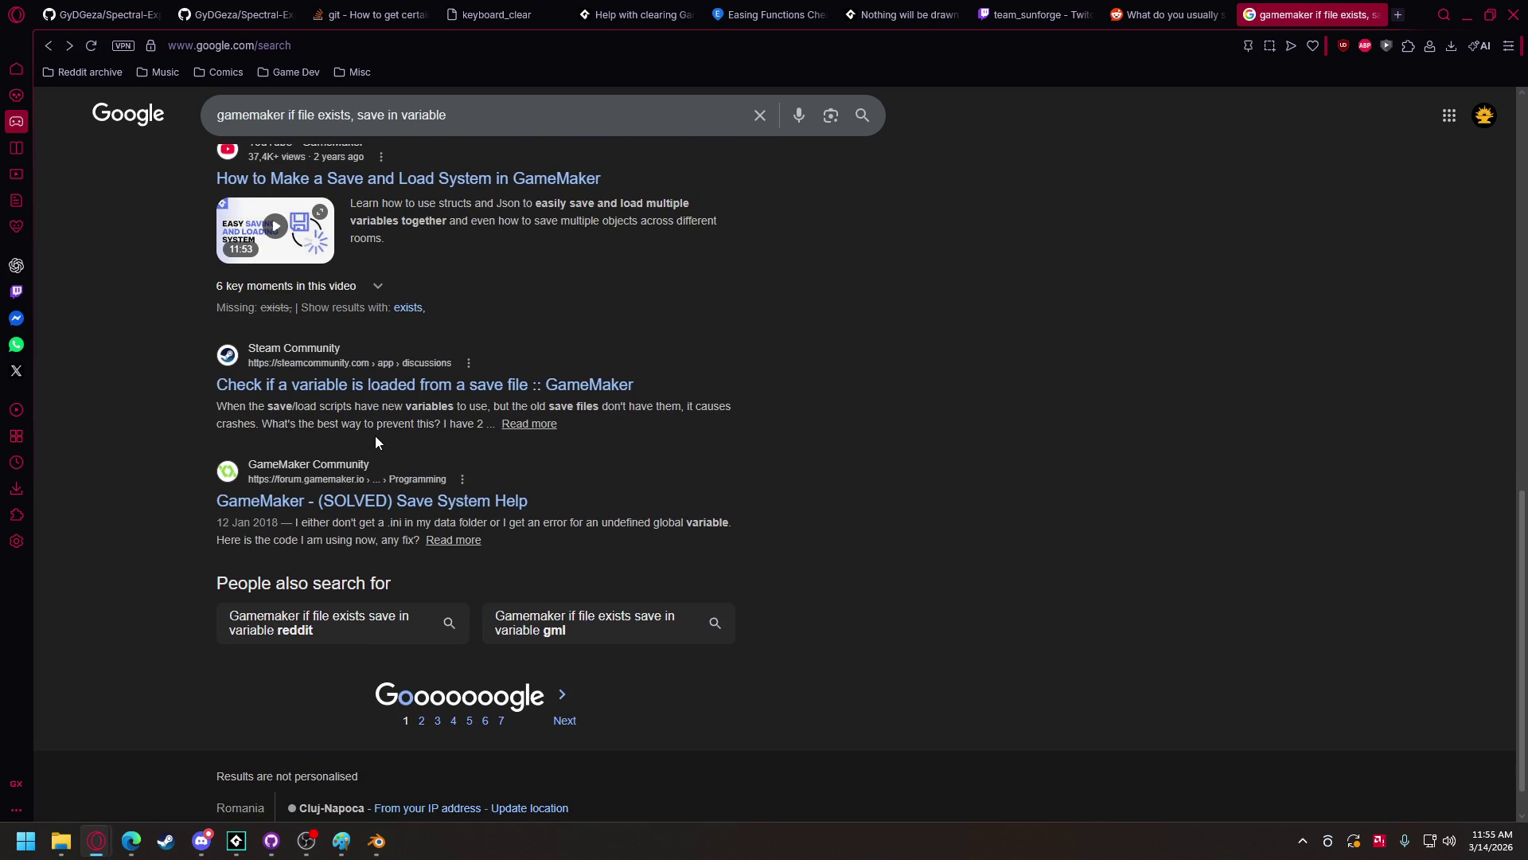
pyautogui.scroll(7, 375, 443)
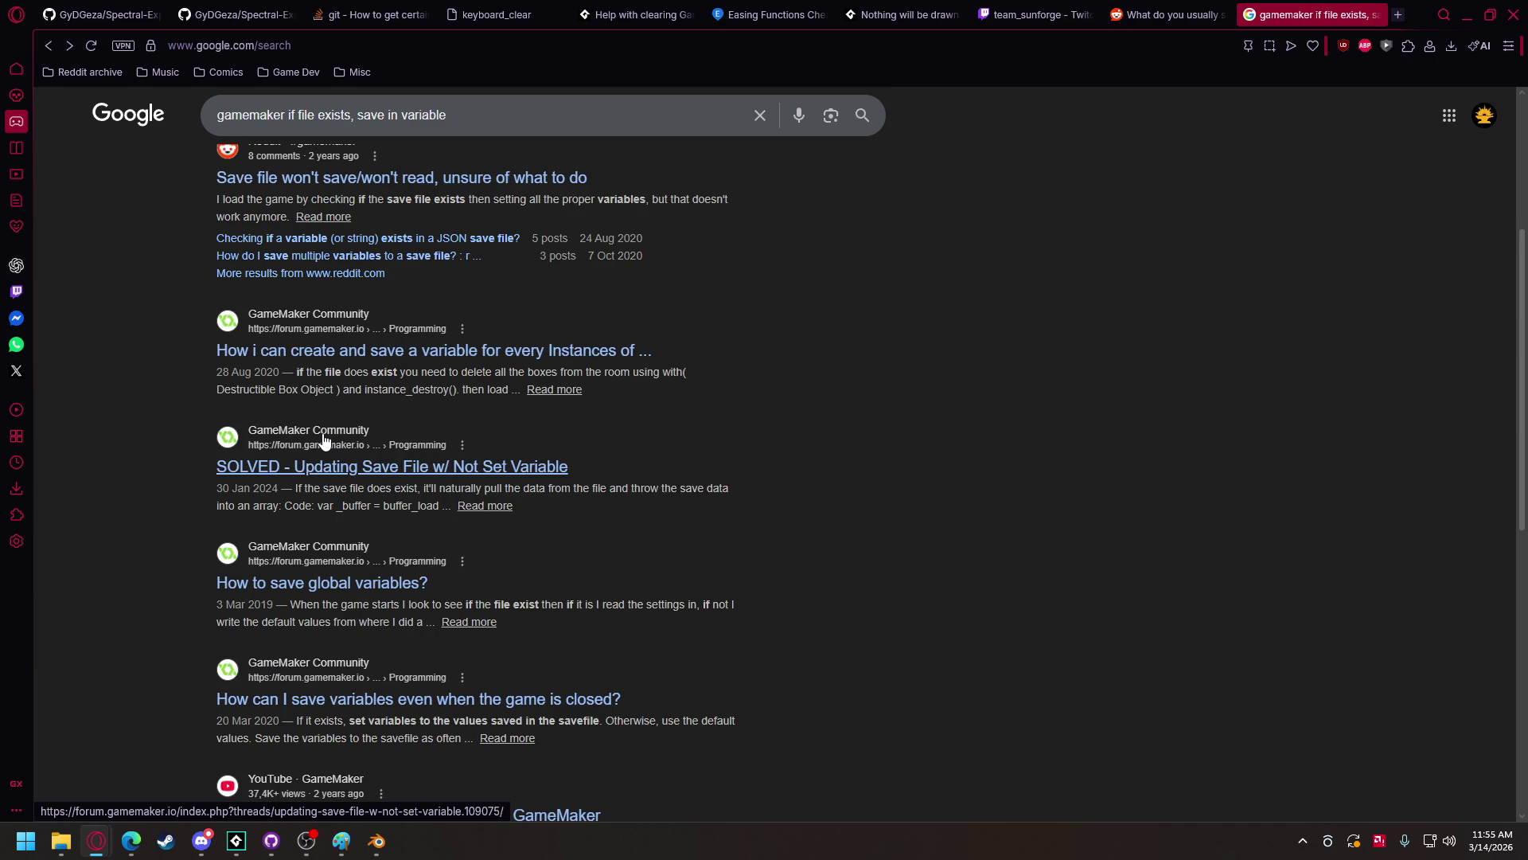
pyautogui.scroll(4, 324, 440)
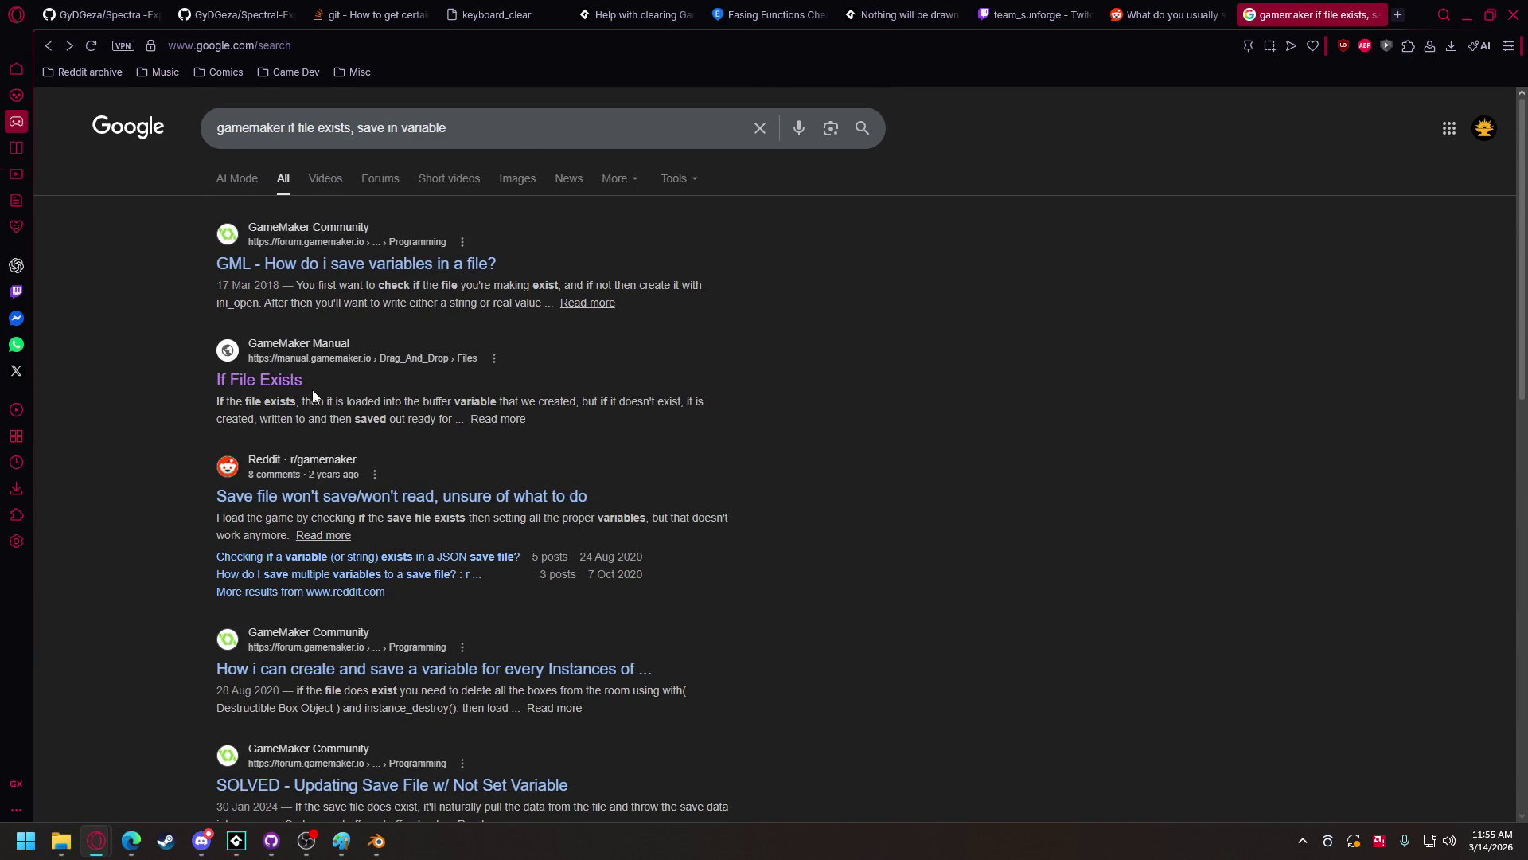
pyautogui.click(371, 271)
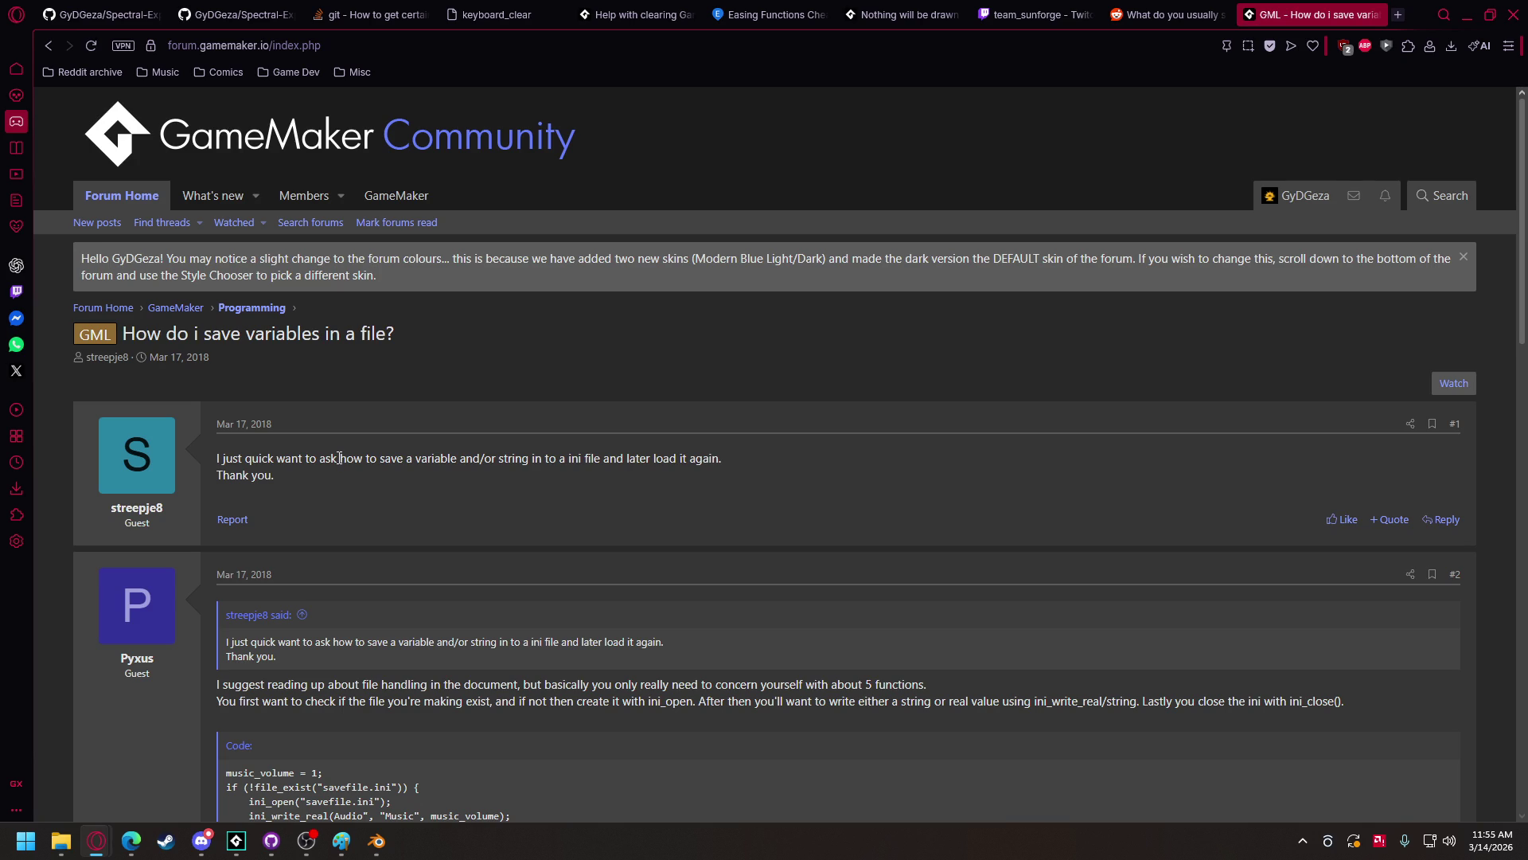
pyautogui.click(48, 46)
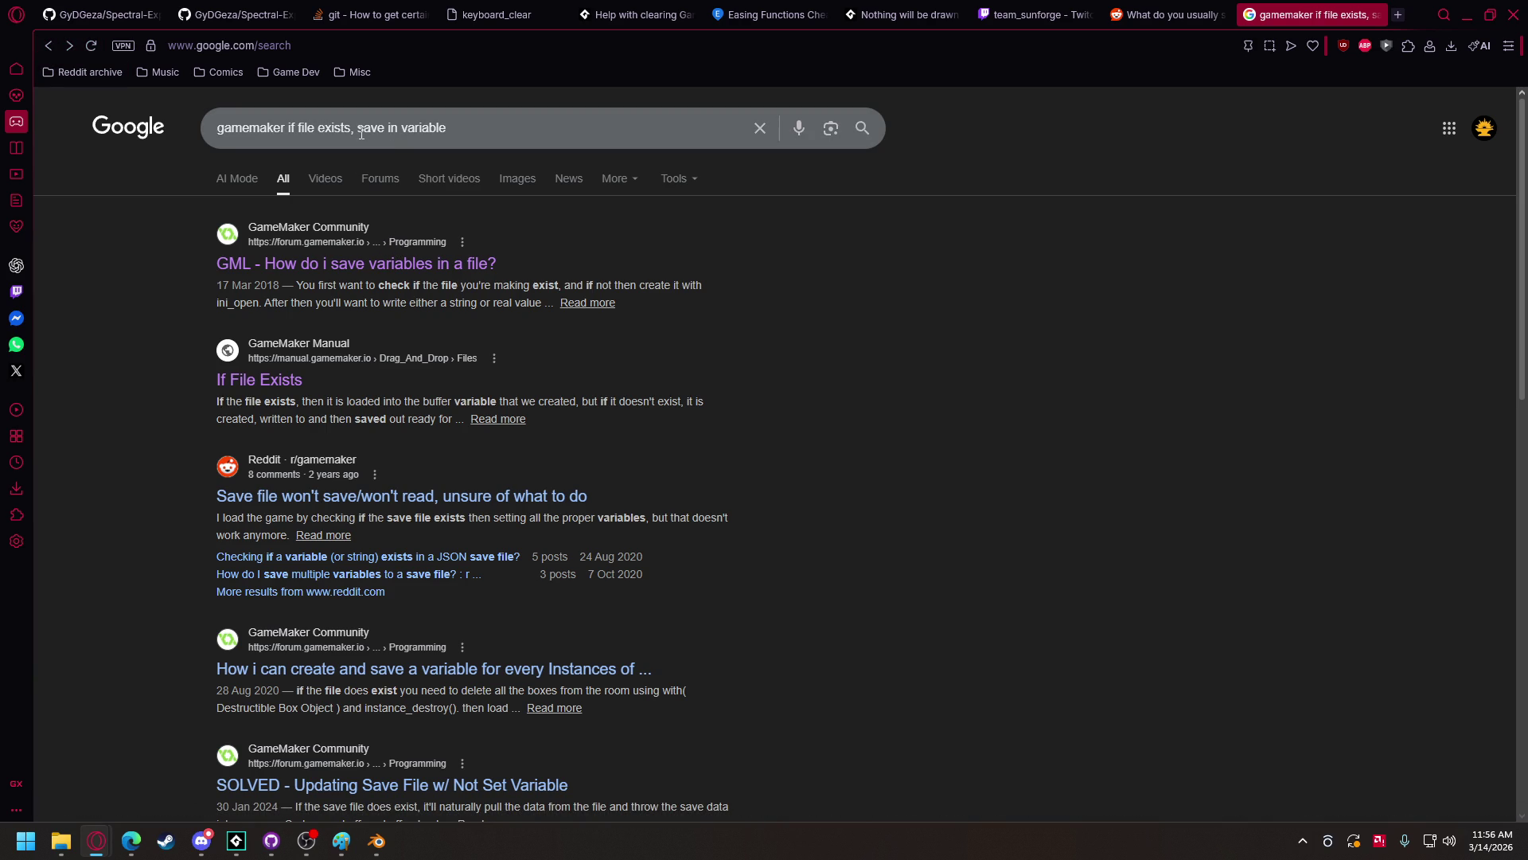
# - Change the search to 'gamemaker if file exists, grab it' and run it
pyautogui.moveTo(359, 133); pyautogui.dragTo(468, 133)
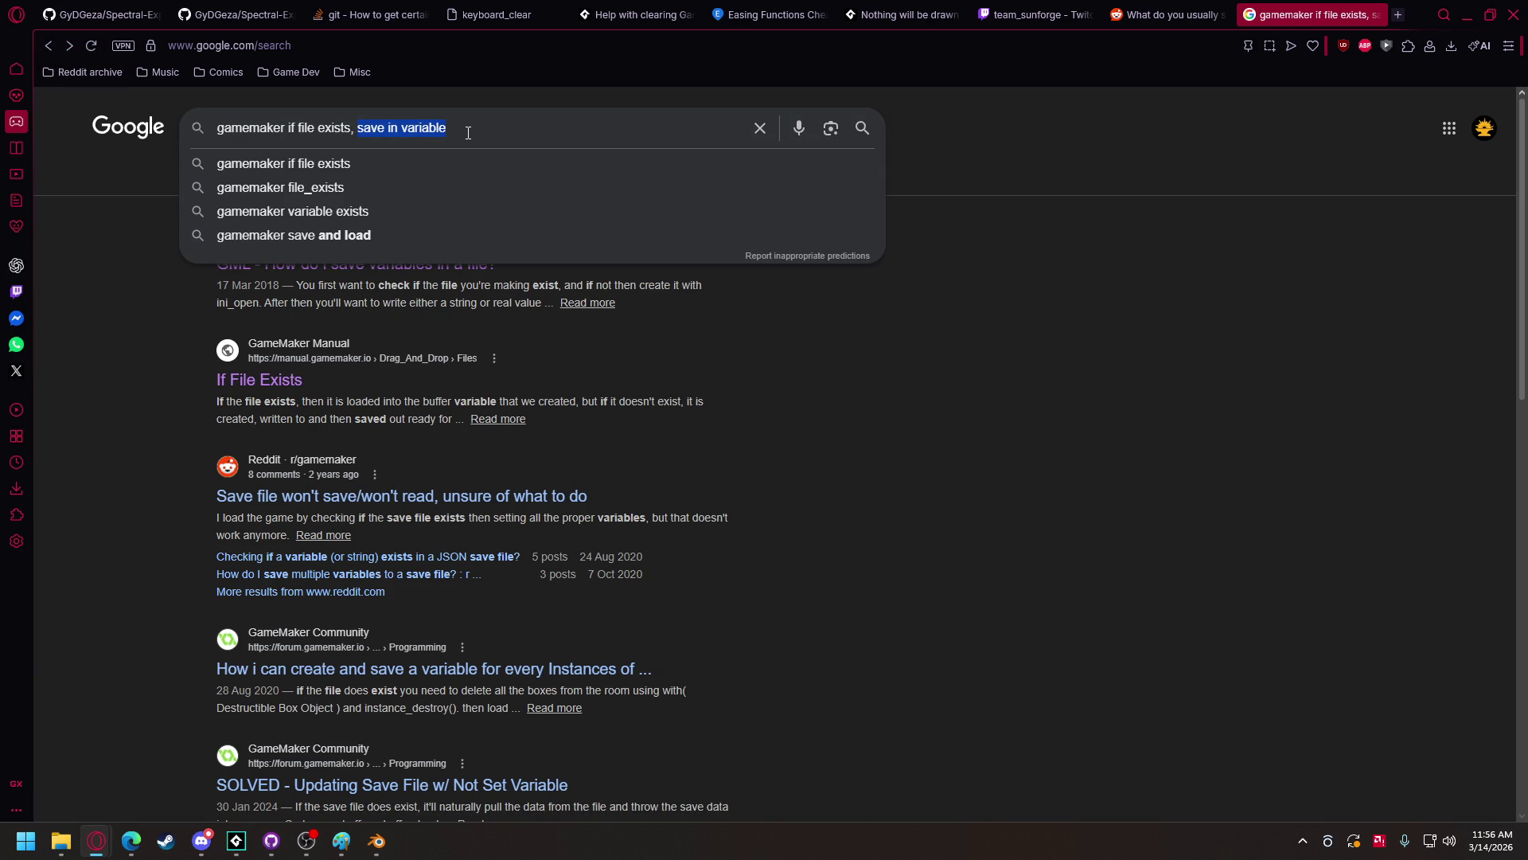
pyautogui.write('grab it')
pyautogui.press('Return')
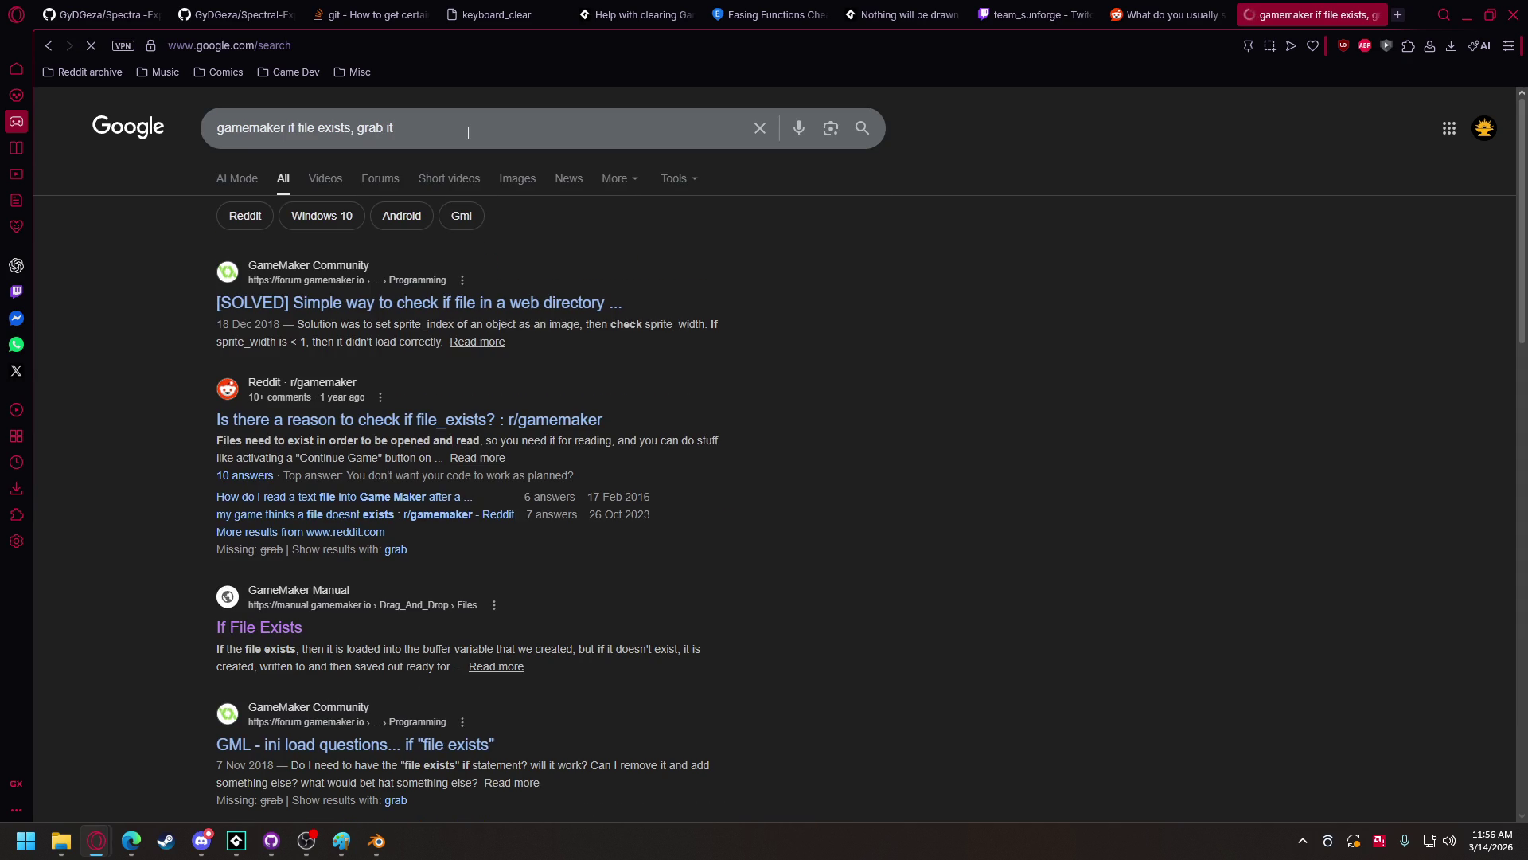
# - Read the r/gamemaker file_exists thread, then switch back to GameMaker
pyautogui.click(370, 420)
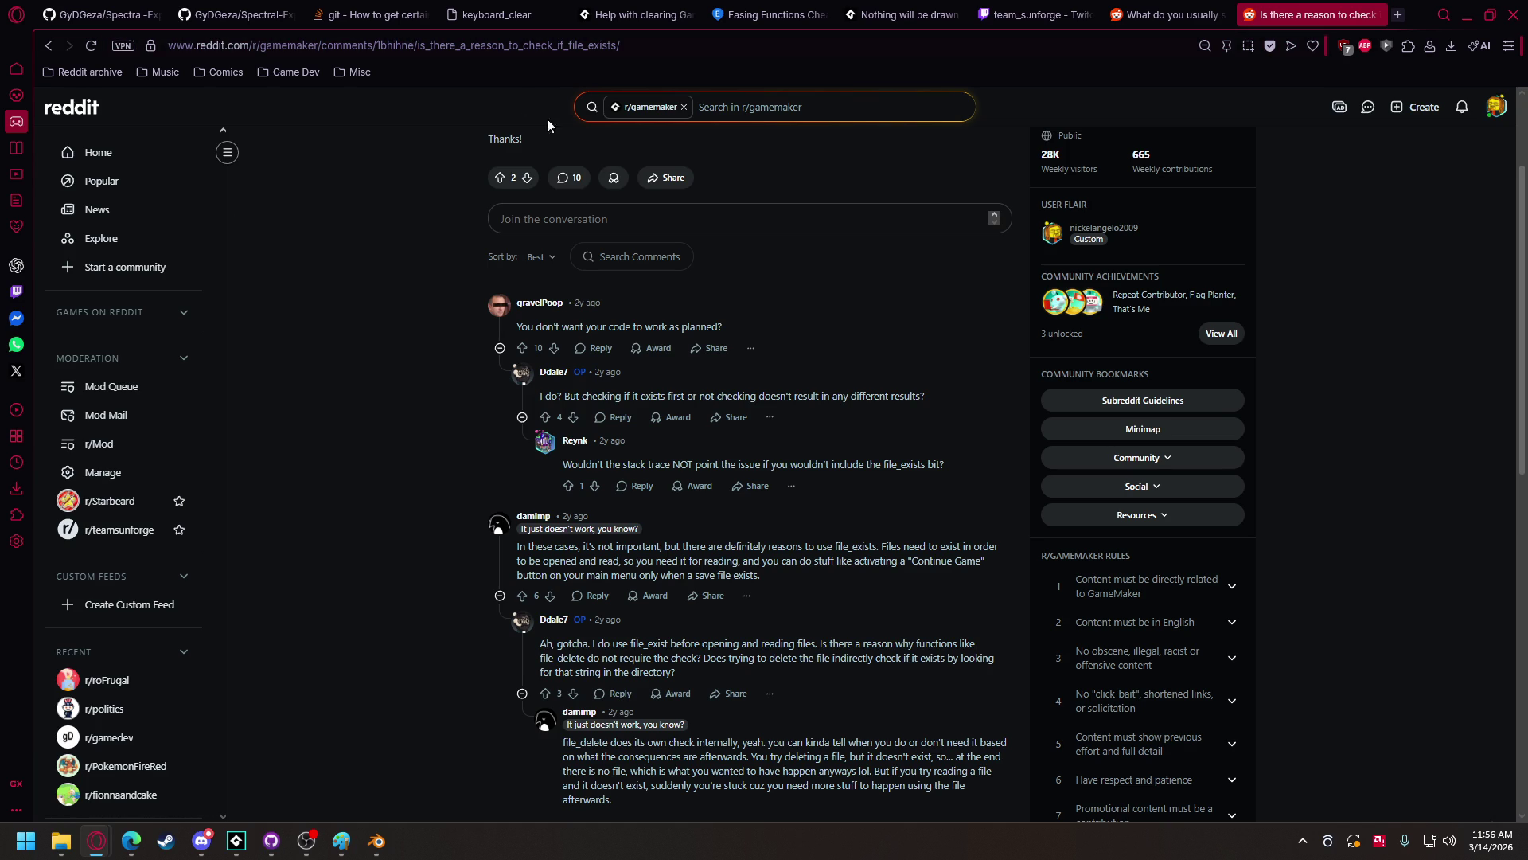
pyautogui.moveTo(237, 841)
pyautogui.click(111, 705)
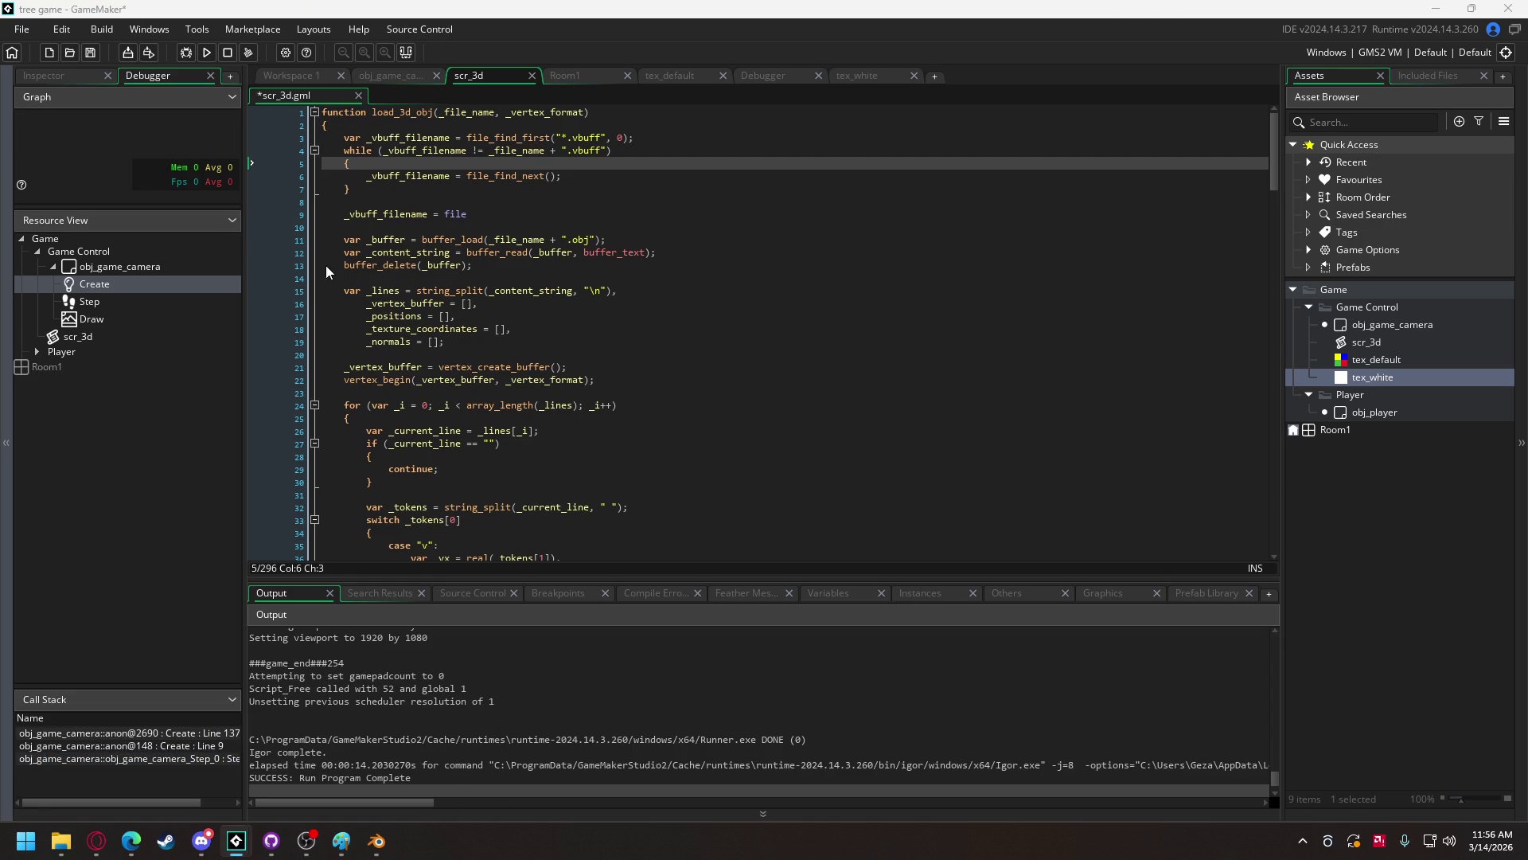
# - Keep the string_starts_with check and add var _file_final = ""; after line 3
pyautogui.click(456, 214)
pyautogui.press('BackSpace')
pyautogui.press('BackSpace')
pyautogui.press('BackSpace')
pyautogui.press('BackSpace')
pyautogui.press('BackSpace')
pyautogui.press('BackSpace')
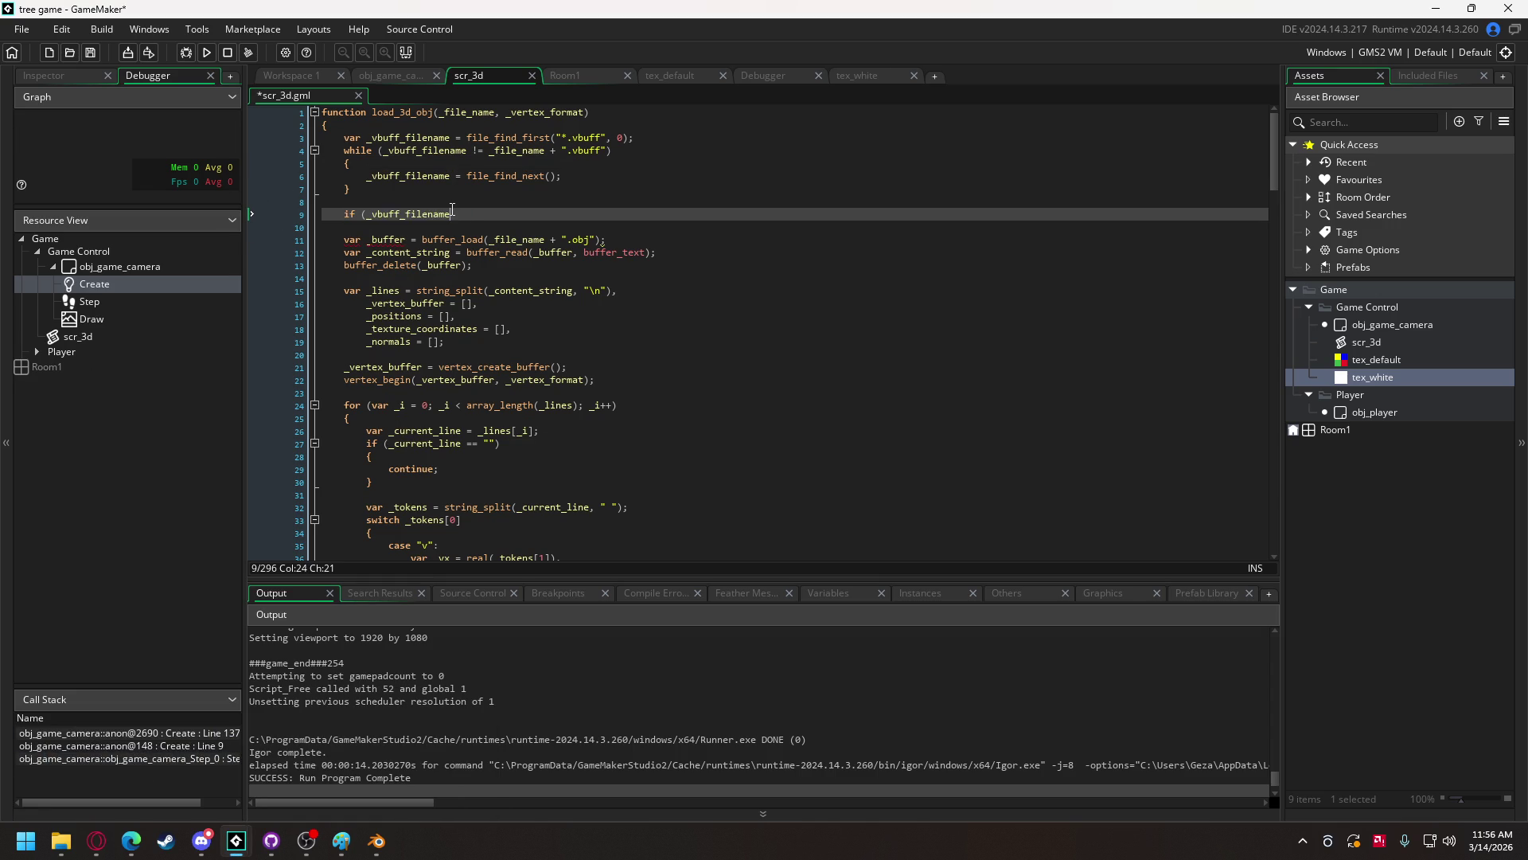
pyautogui.hotkey('ctrl', 'z')
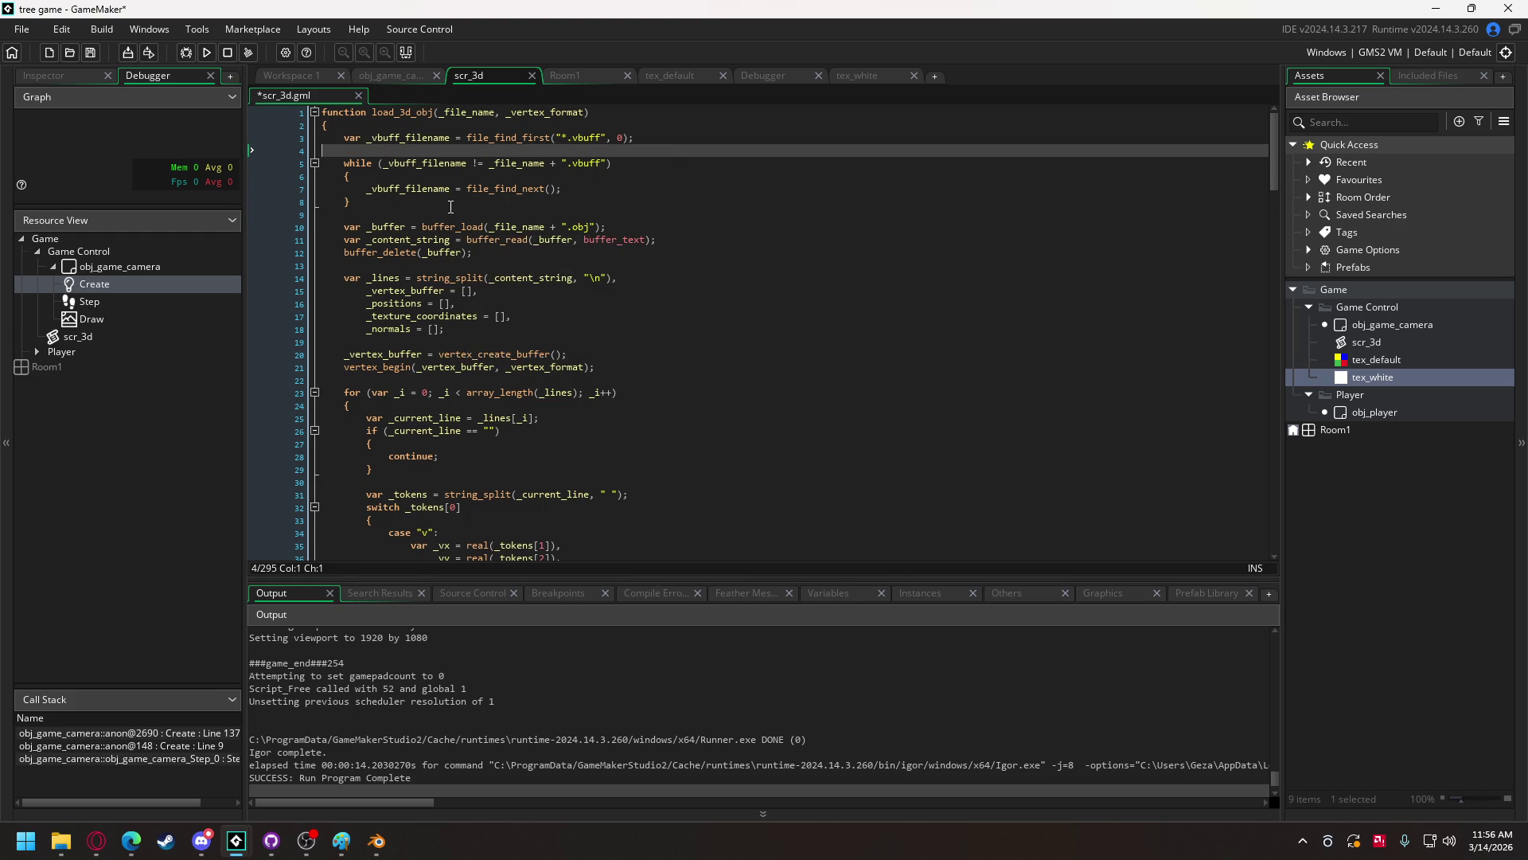
pyautogui.click(424, 171)
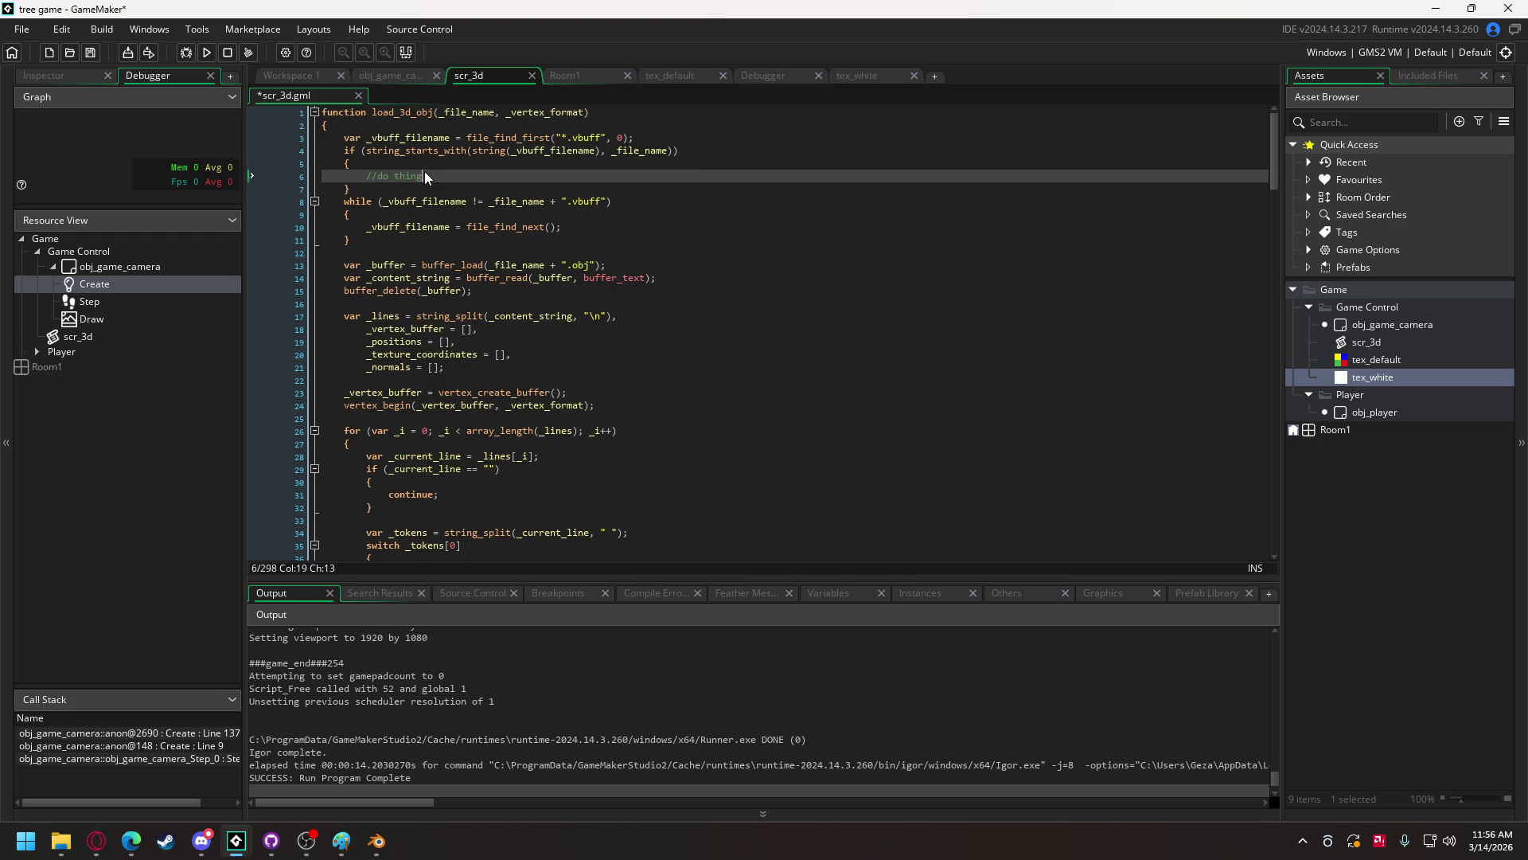
pyautogui.click(635, 138)
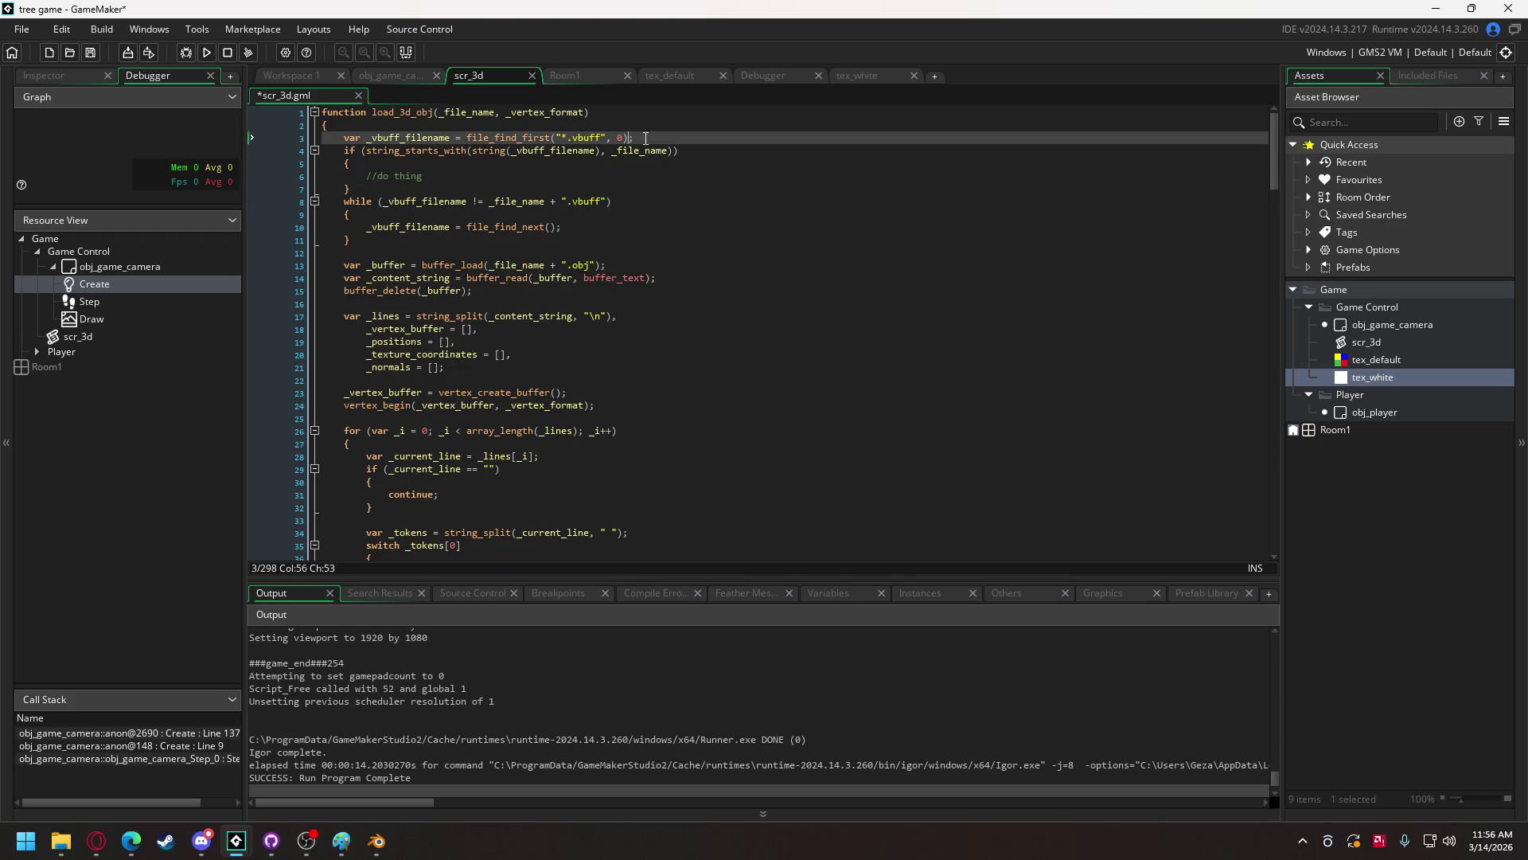
pyautogui.press('Return')
pyautogui.write('var _file_')
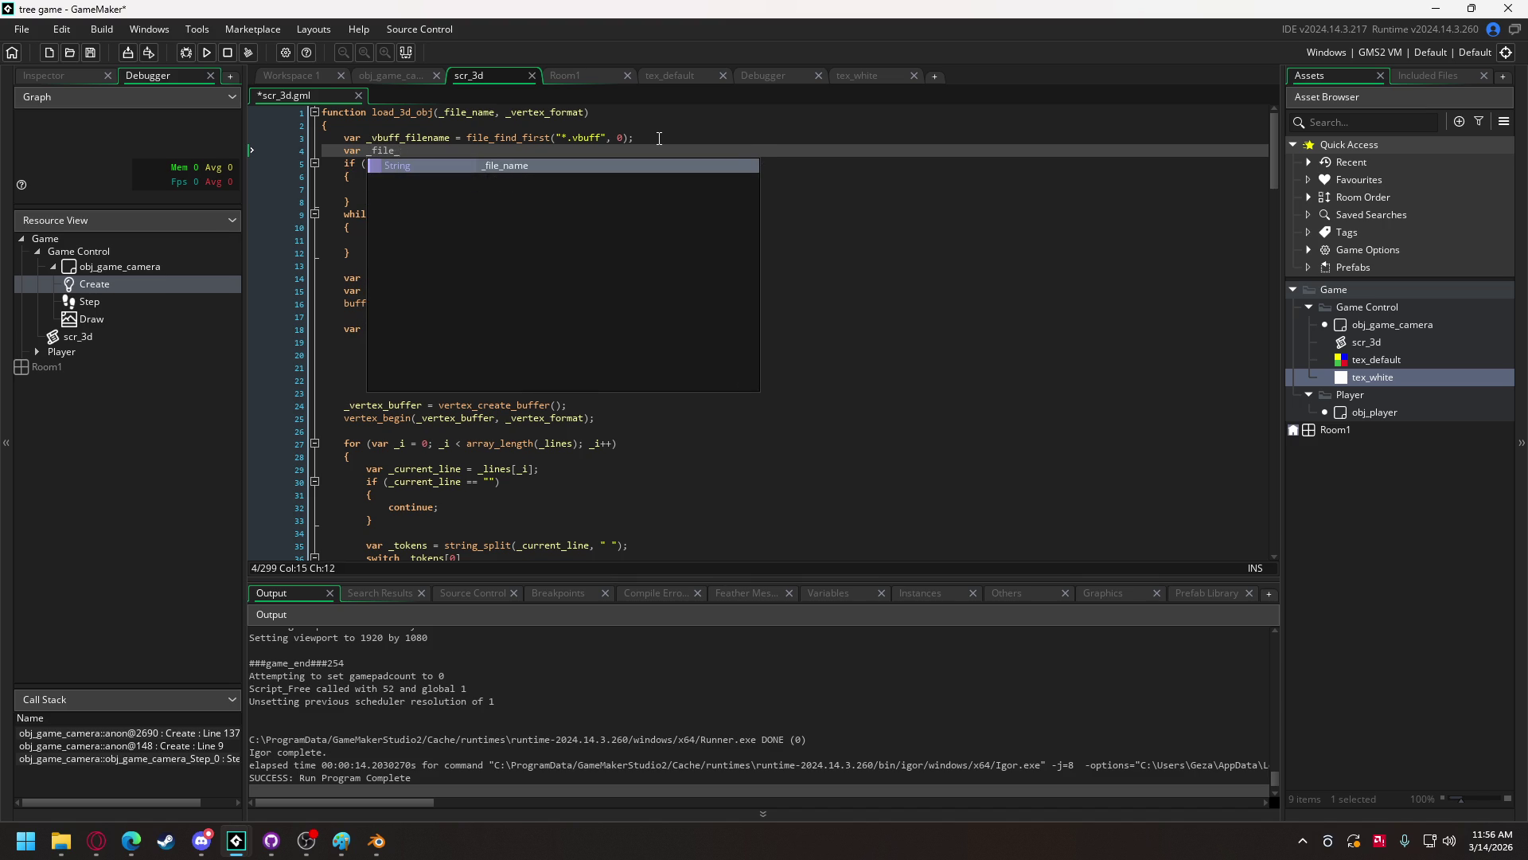
pyautogui.write('final = ')
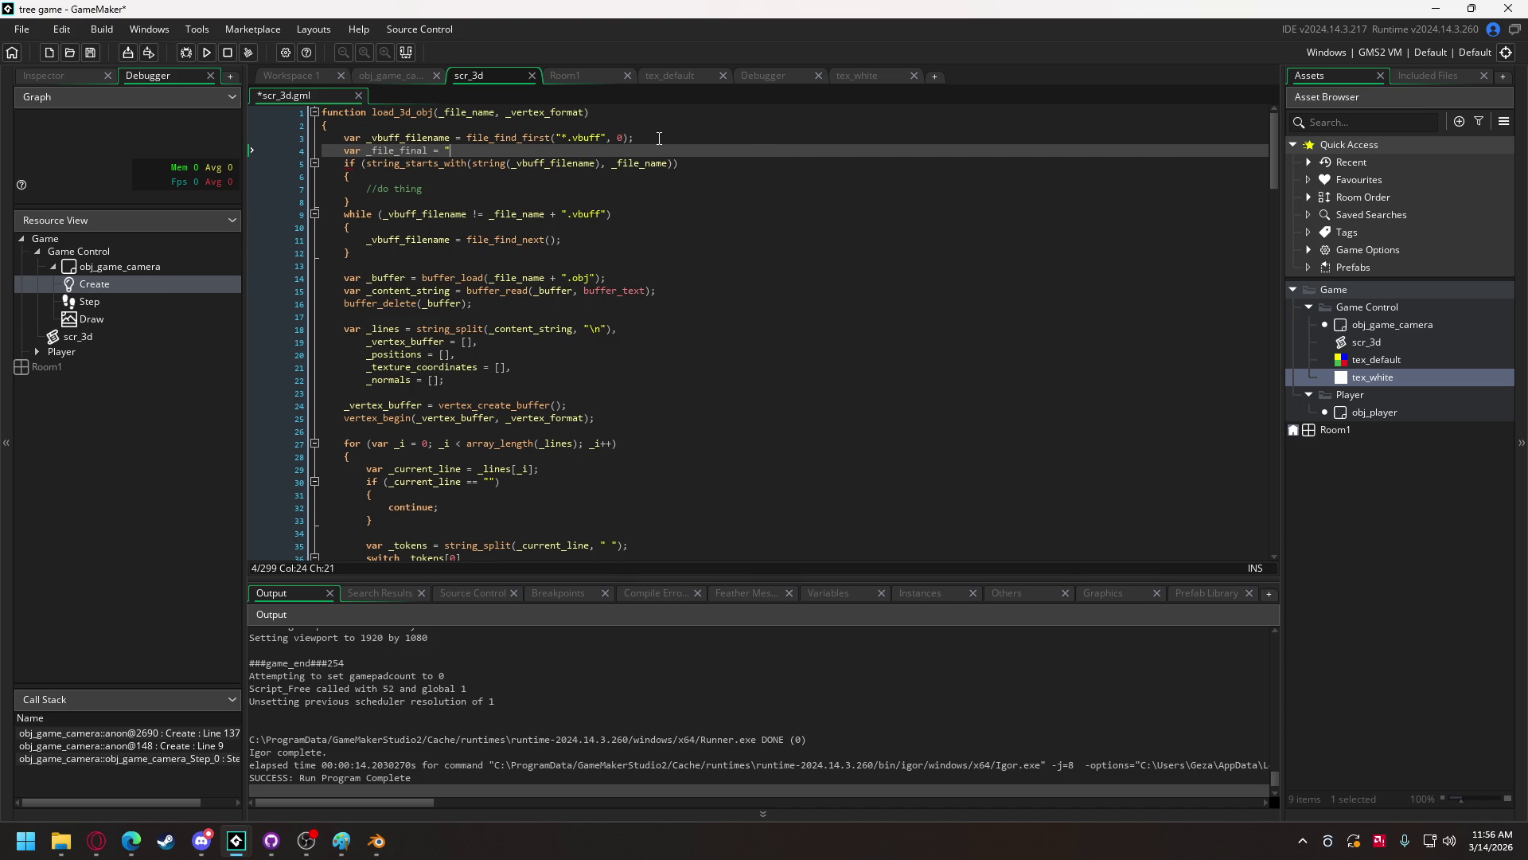
pyautogui.write('"";')
# - Replace the //do thing placeholder with _file_final = _vbuff_filename
pyautogui.doubleClick(378, 150)
pyautogui.hotkey('ctrl', 'c')
pyautogui.moveTo(422, 188); pyautogui.dragTo(363, 192)
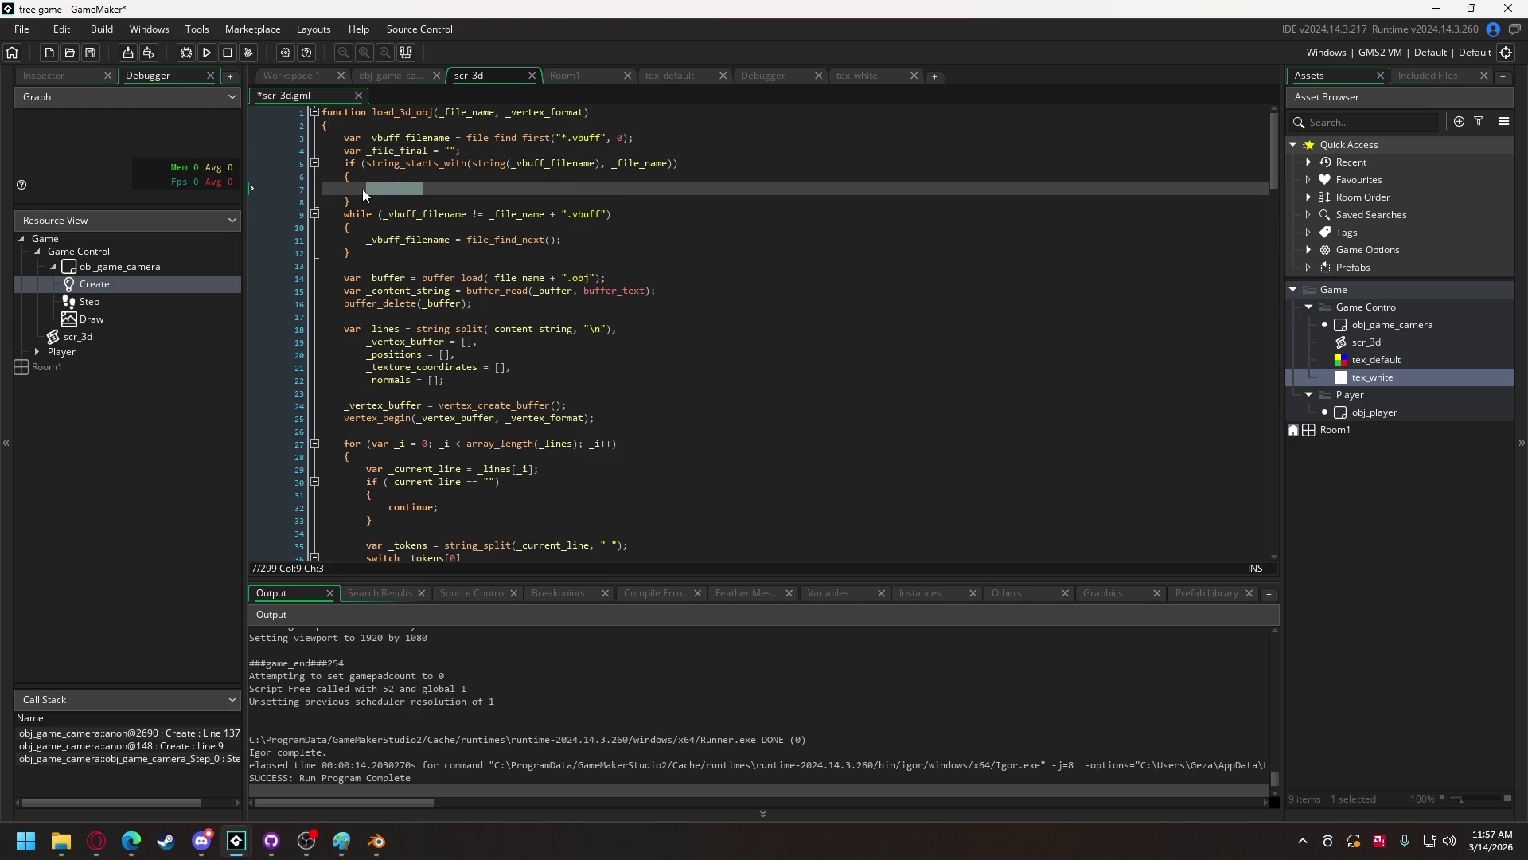
pyautogui.hotkey('ctrl', 'v')
pyautogui.write('= ')
pyautogui.write('_vb')
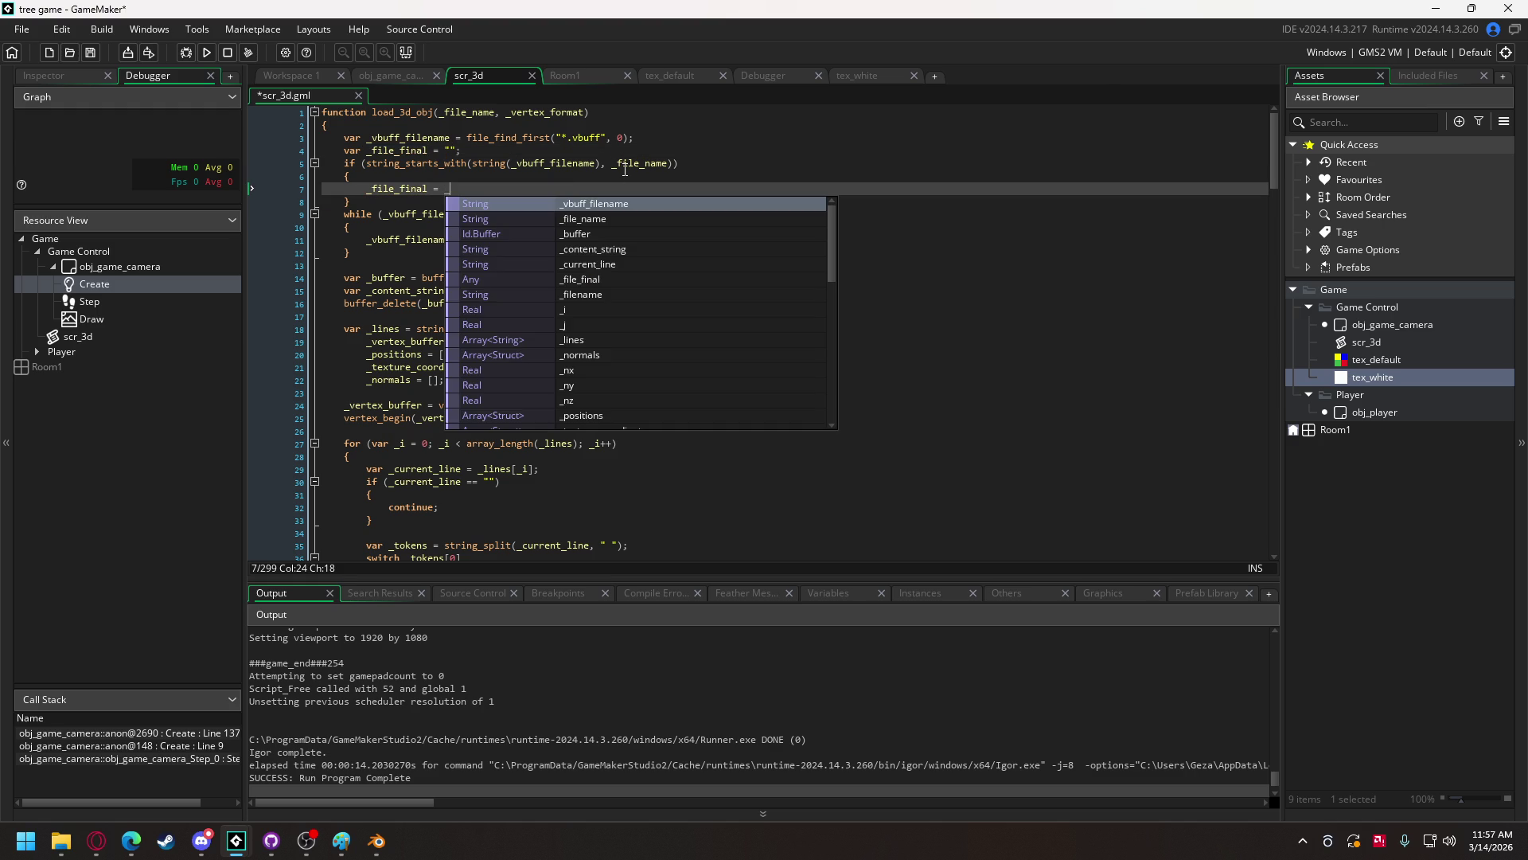
pyautogui.press('Return')
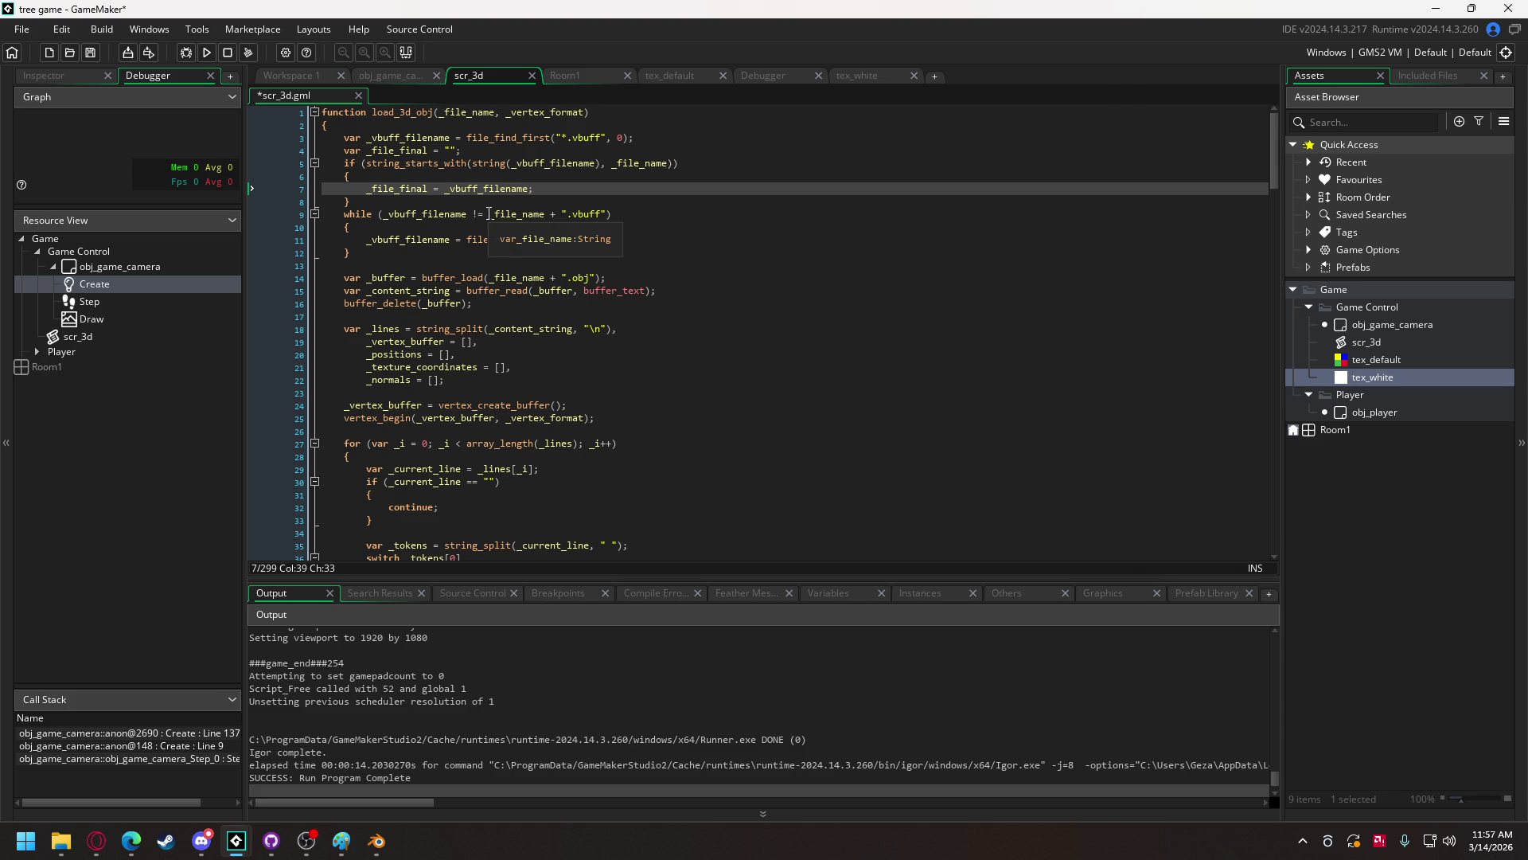
# - Change the while condition to _vbuff_filename != ""
pyautogui.click(476, 215)
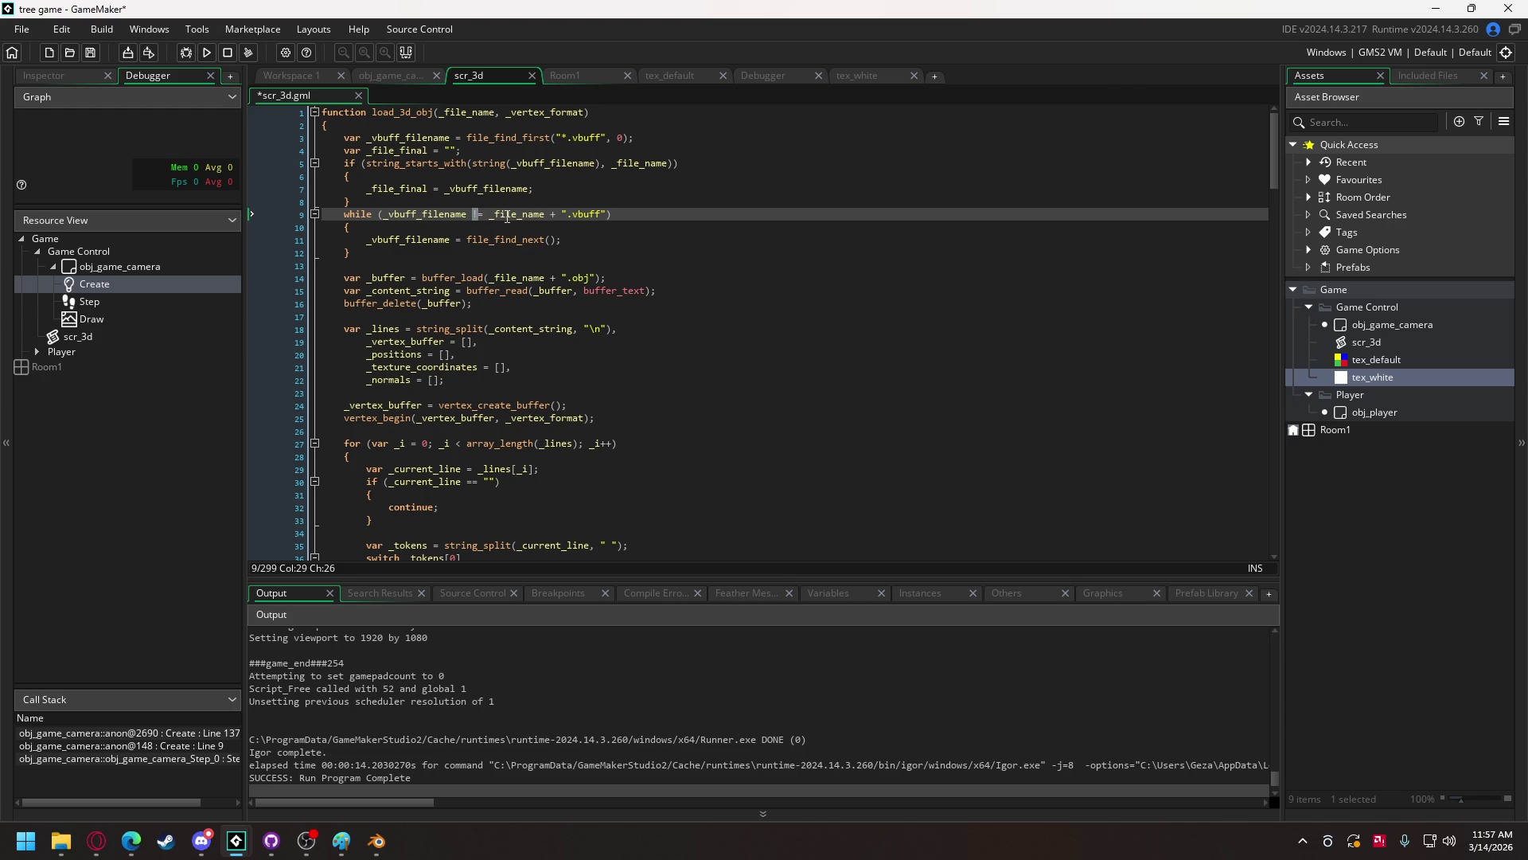
pyautogui.write('=')
pyautogui.moveTo(491, 216); pyautogui.dragTo(603, 217)
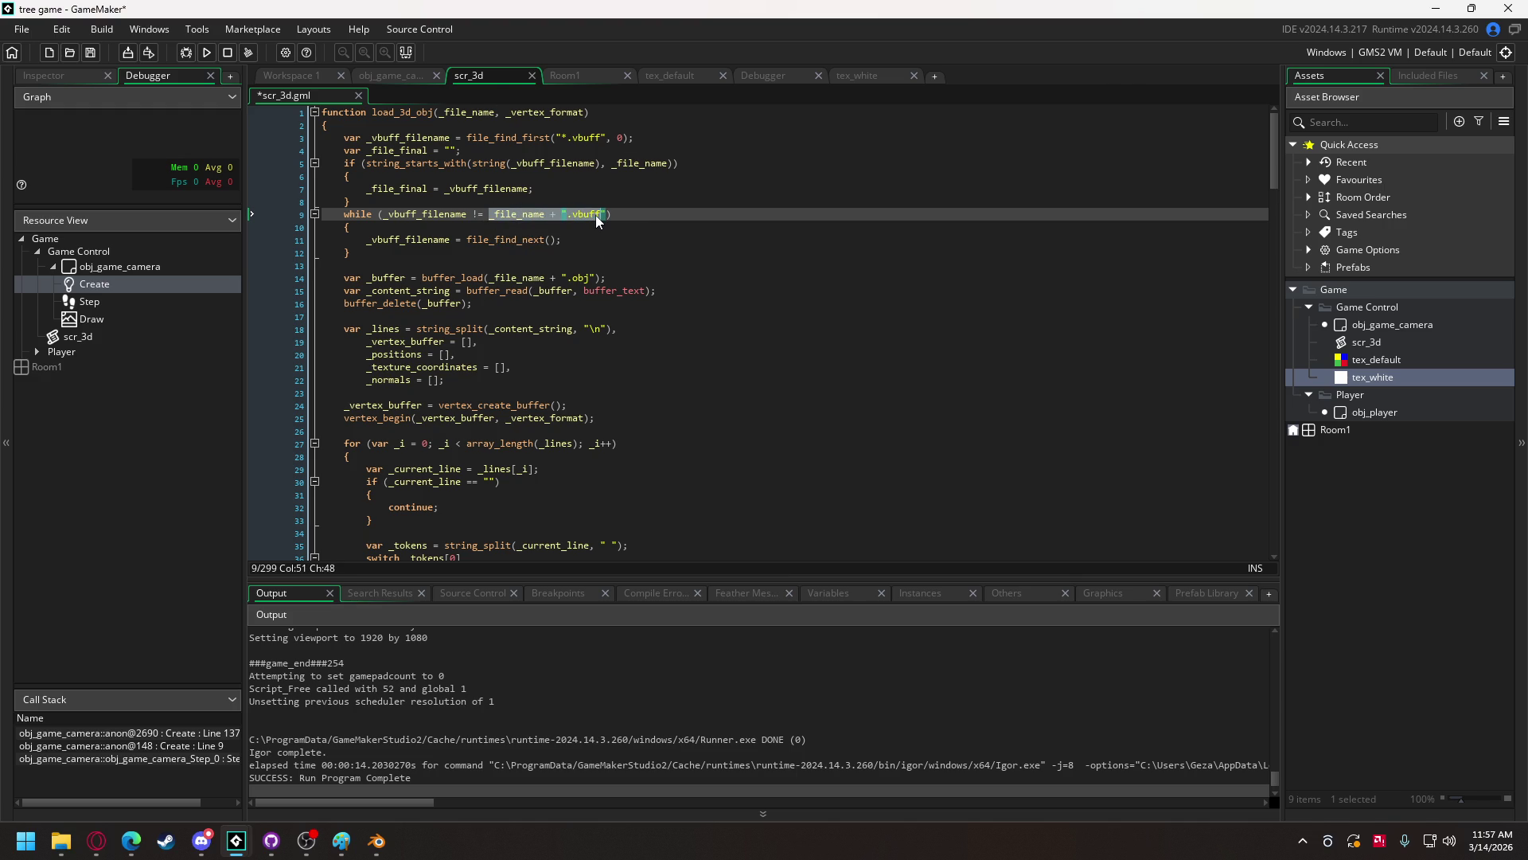
pyautogui.write('"')
pyautogui.click(504, 240)
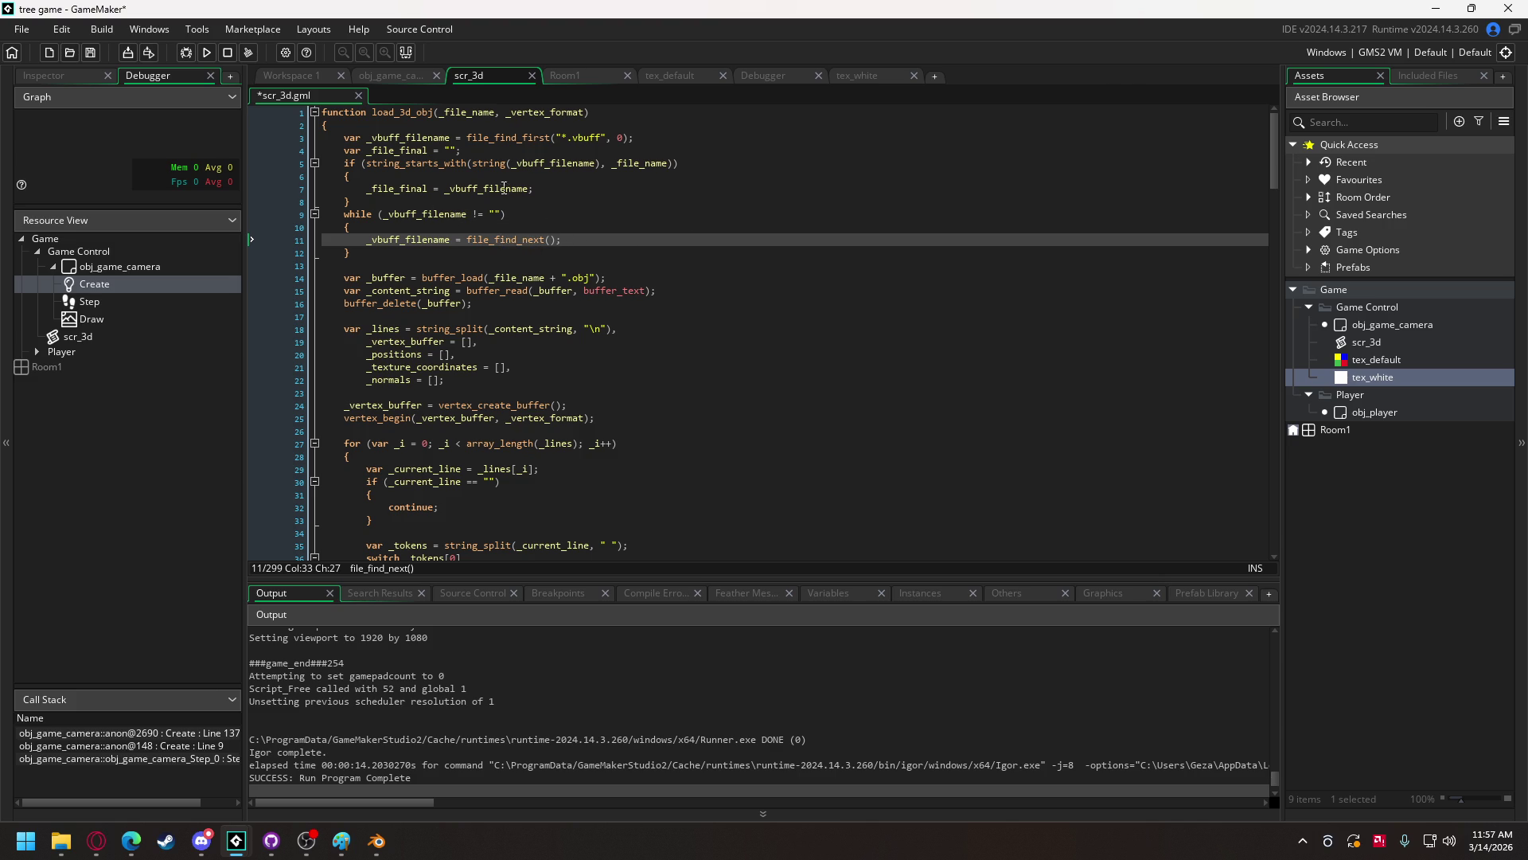
# - Copy the string_starts_with if-block into the while loop after file_find_next and indent it
pyautogui.doubleClick(402, 140)
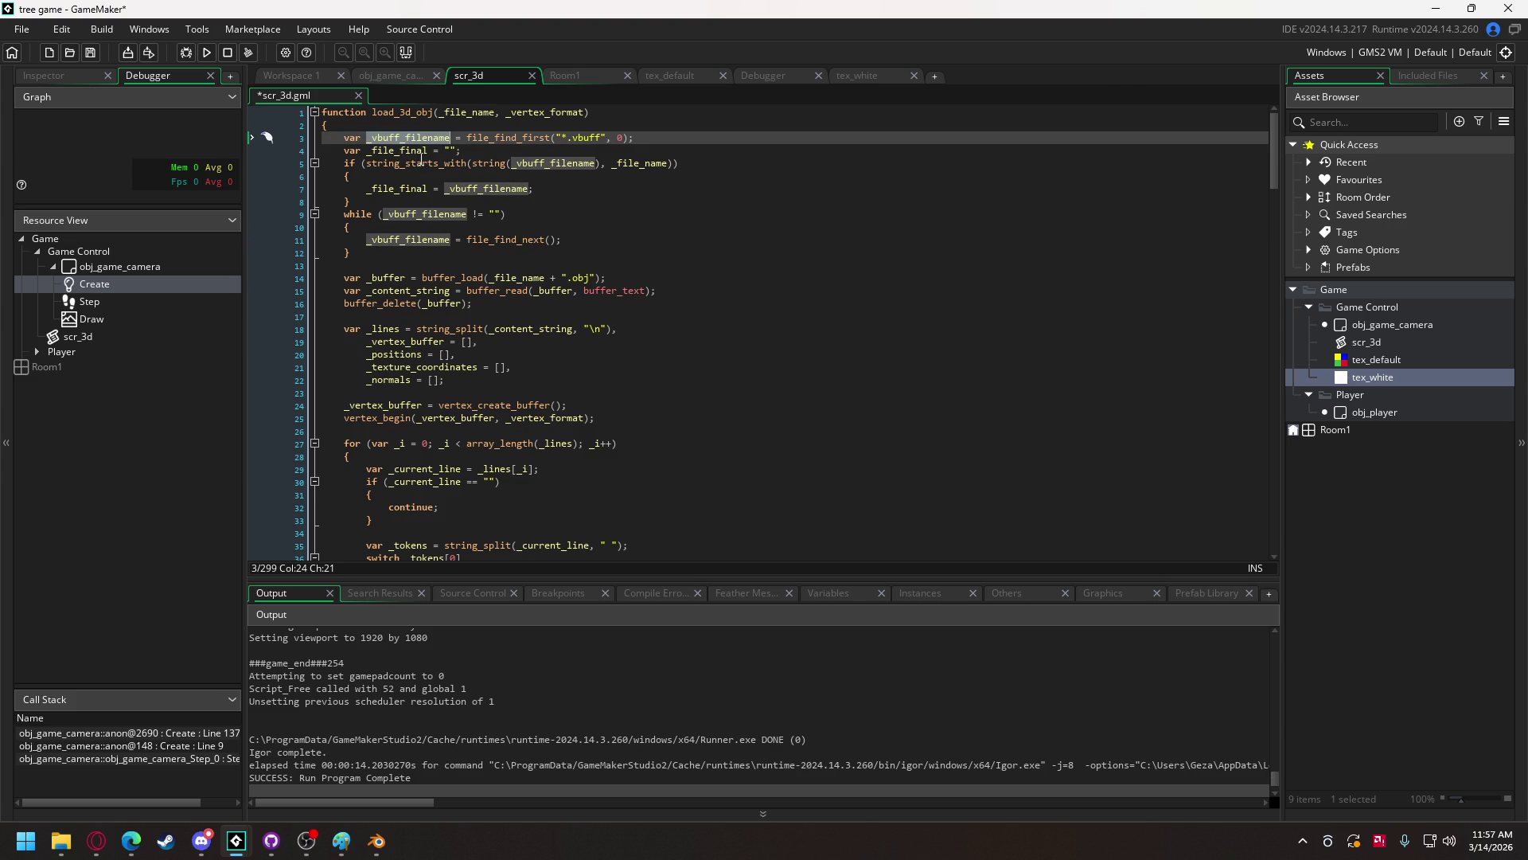
pyautogui.doubleClick(421, 151)
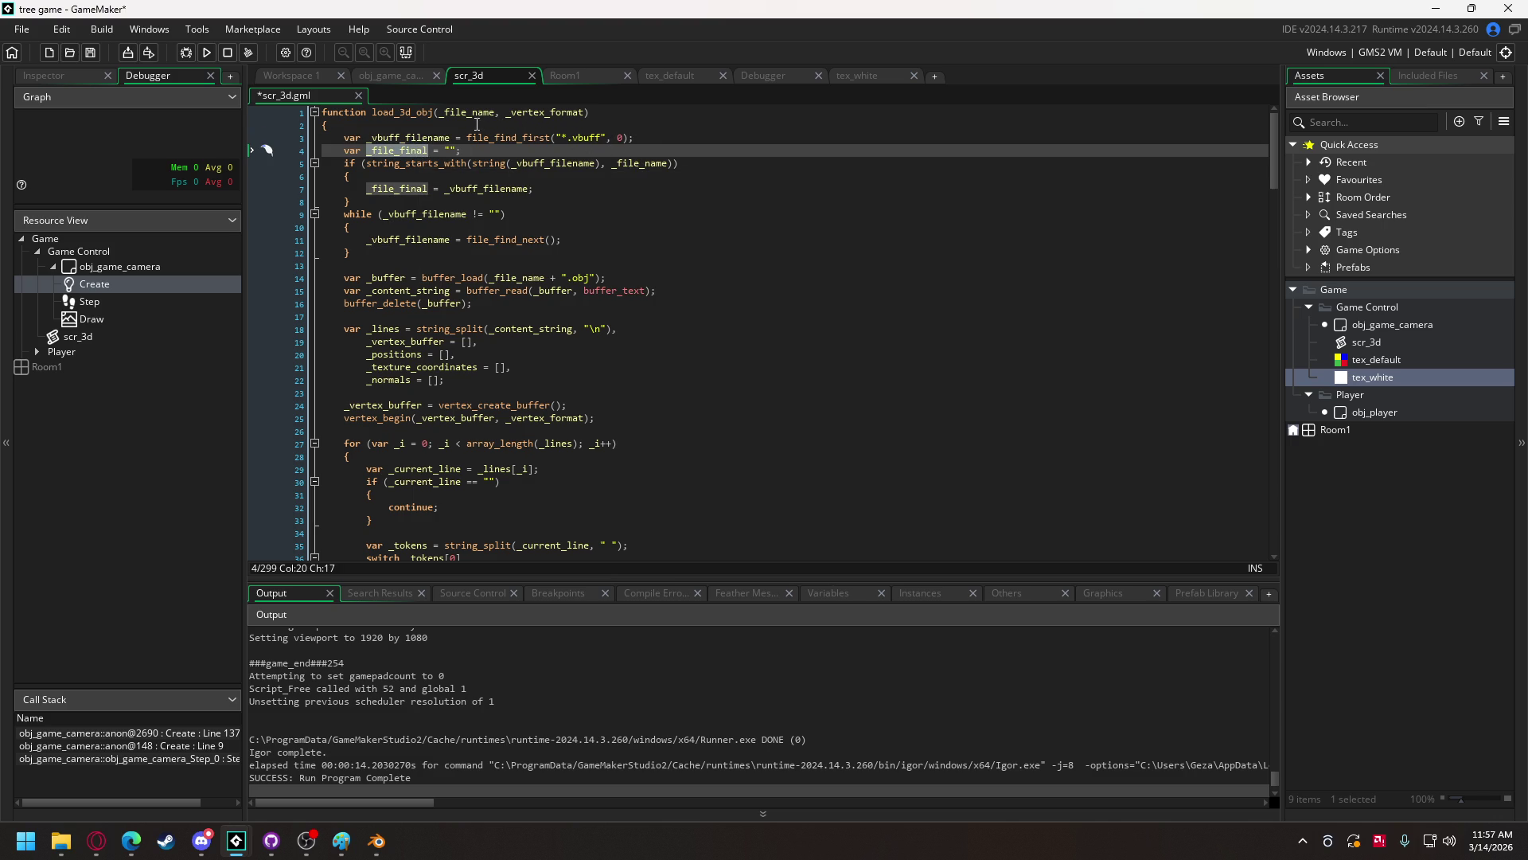
pyautogui.click(494, 214)
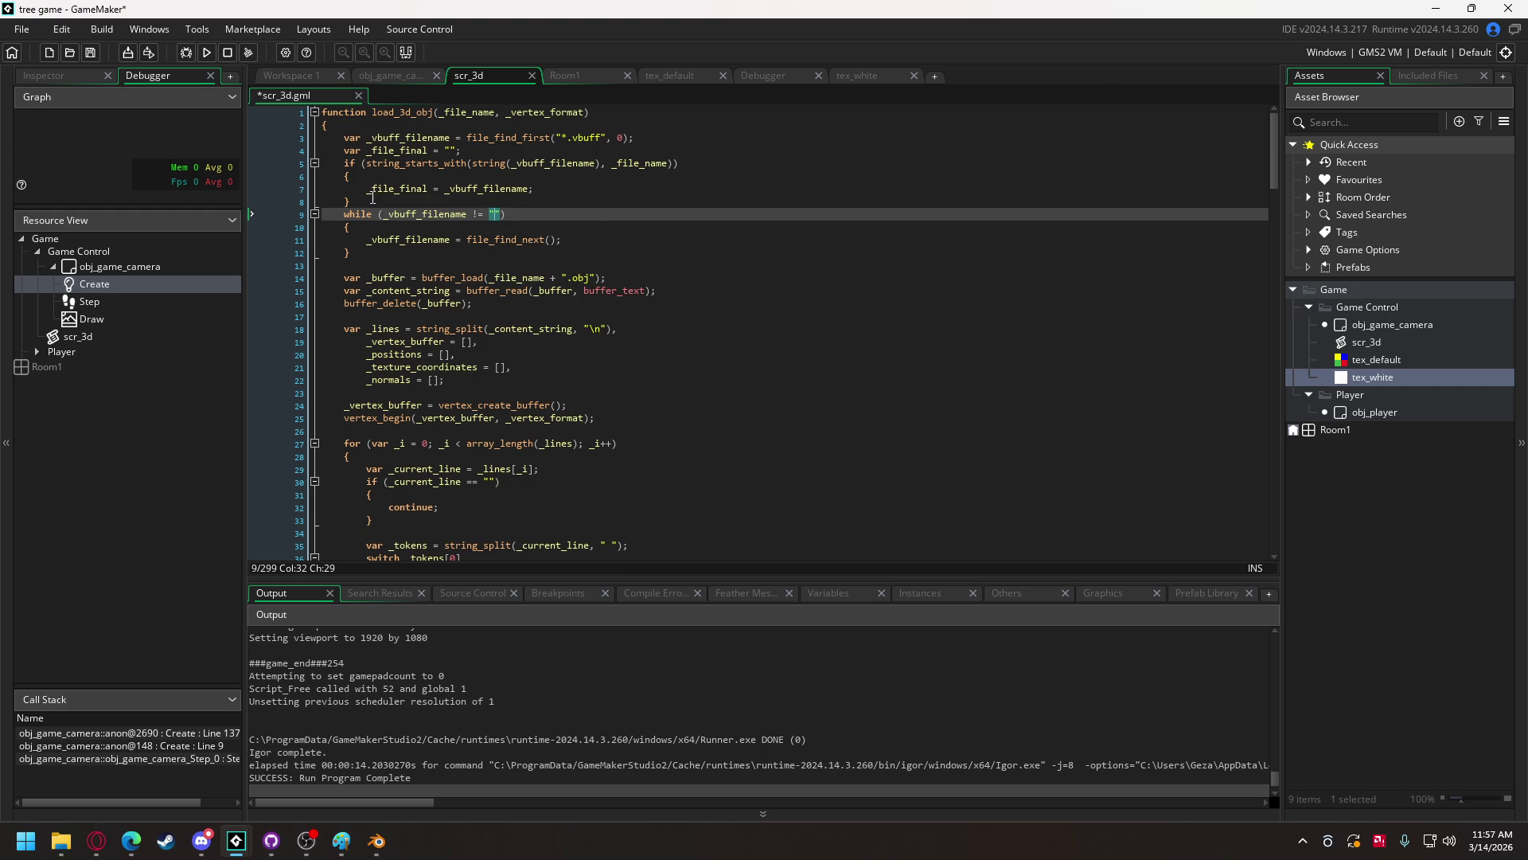
pyautogui.moveTo(373, 200); pyautogui.dragTo(346, 161)
pyautogui.hotkey('ctrl', 'c')
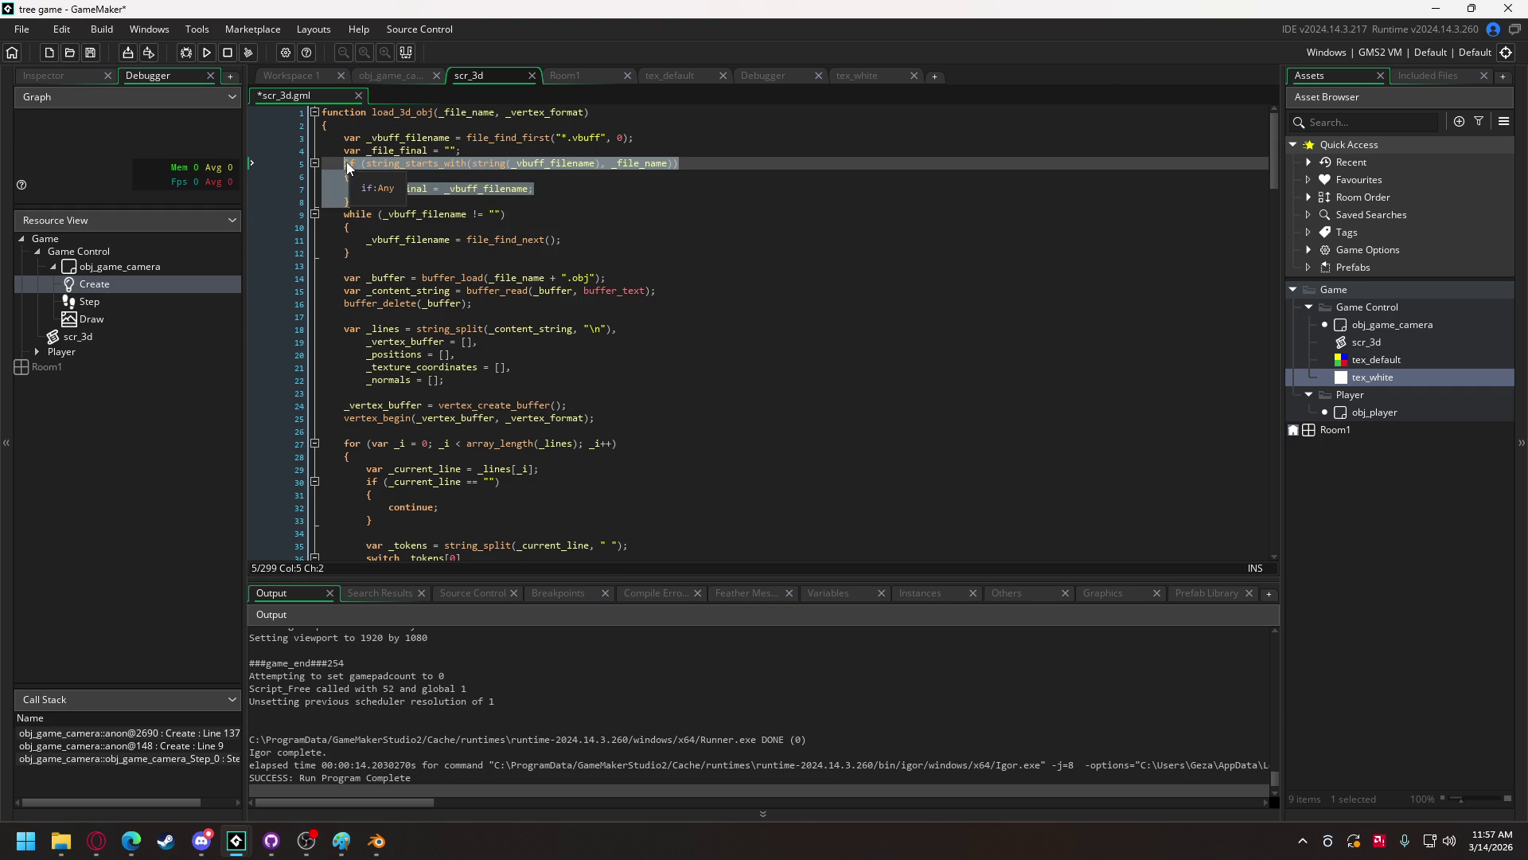
pyautogui.click(567, 239)
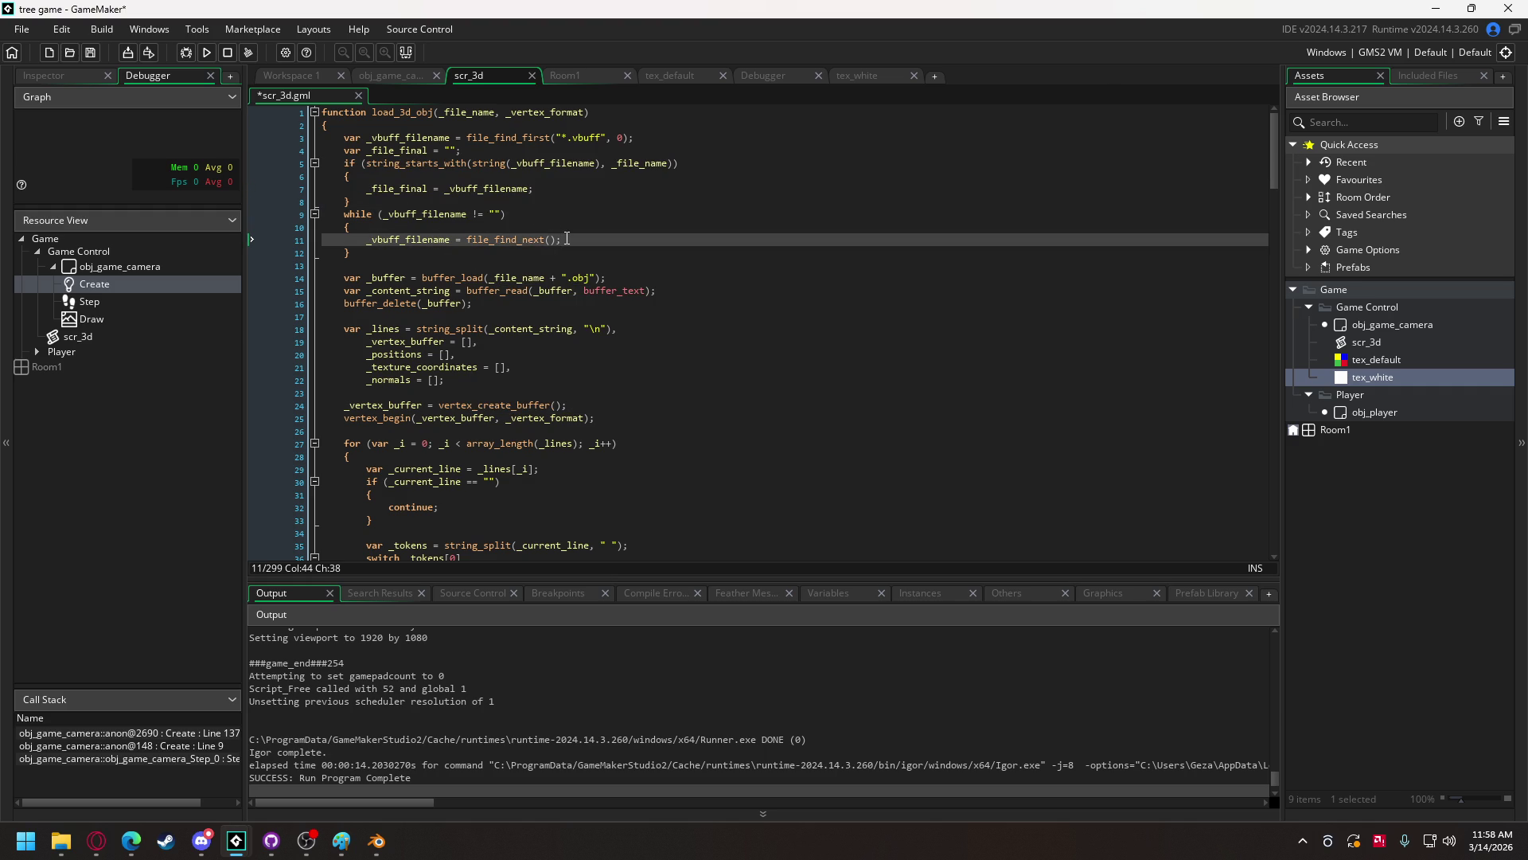
pyautogui.press('Return')
pyautogui.hotkey('ctrl', 'v')
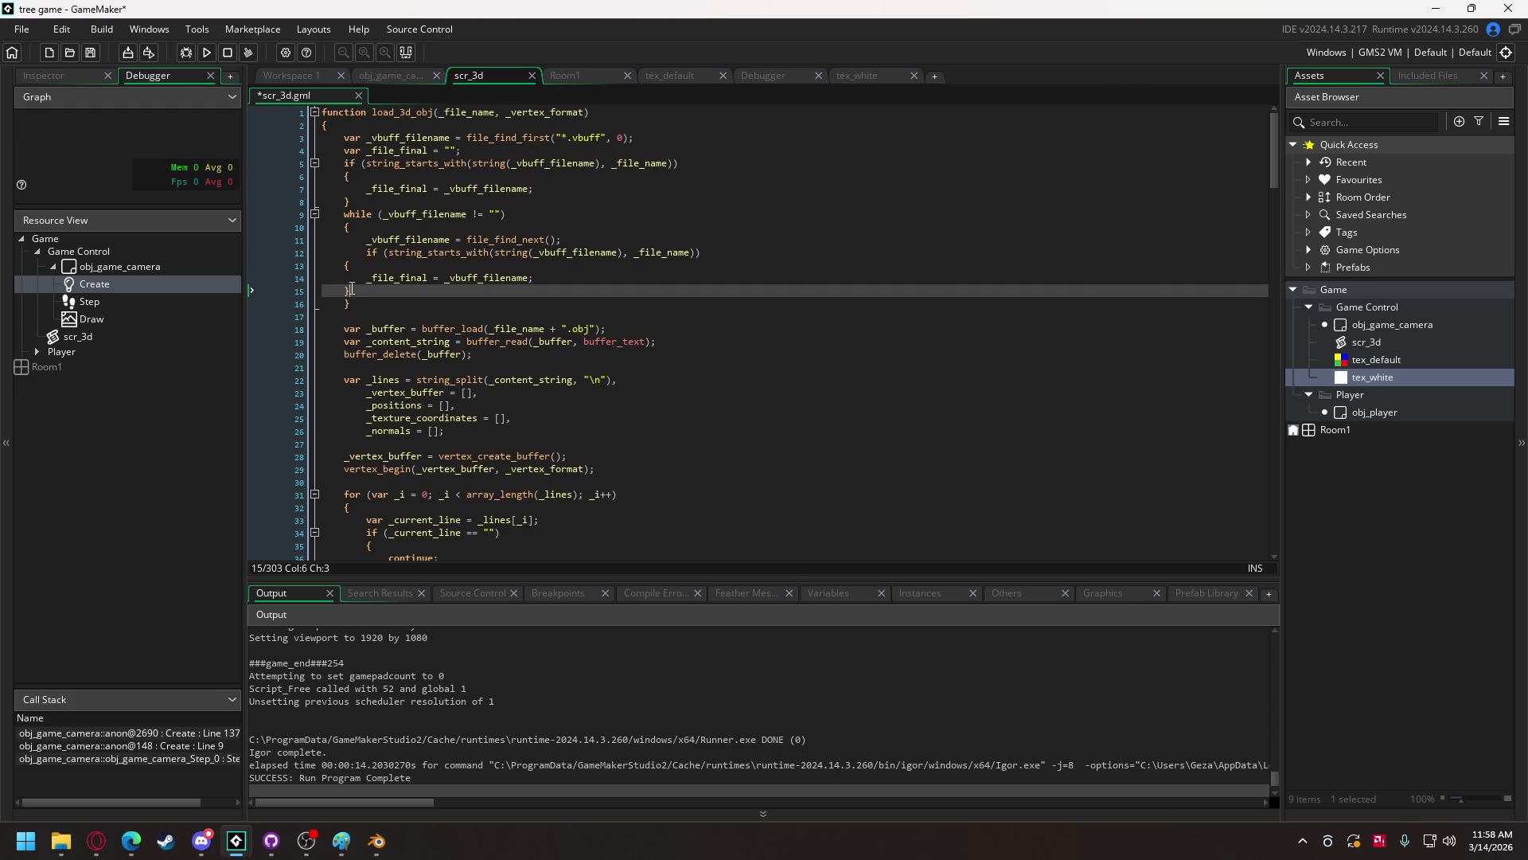
pyautogui.moveTo(351, 292); pyautogui.dragTo(344, 267)
pyautogui.press('Tab')
# - Add an empty if () statement after the while loop
pyautogui.click(388, 305)
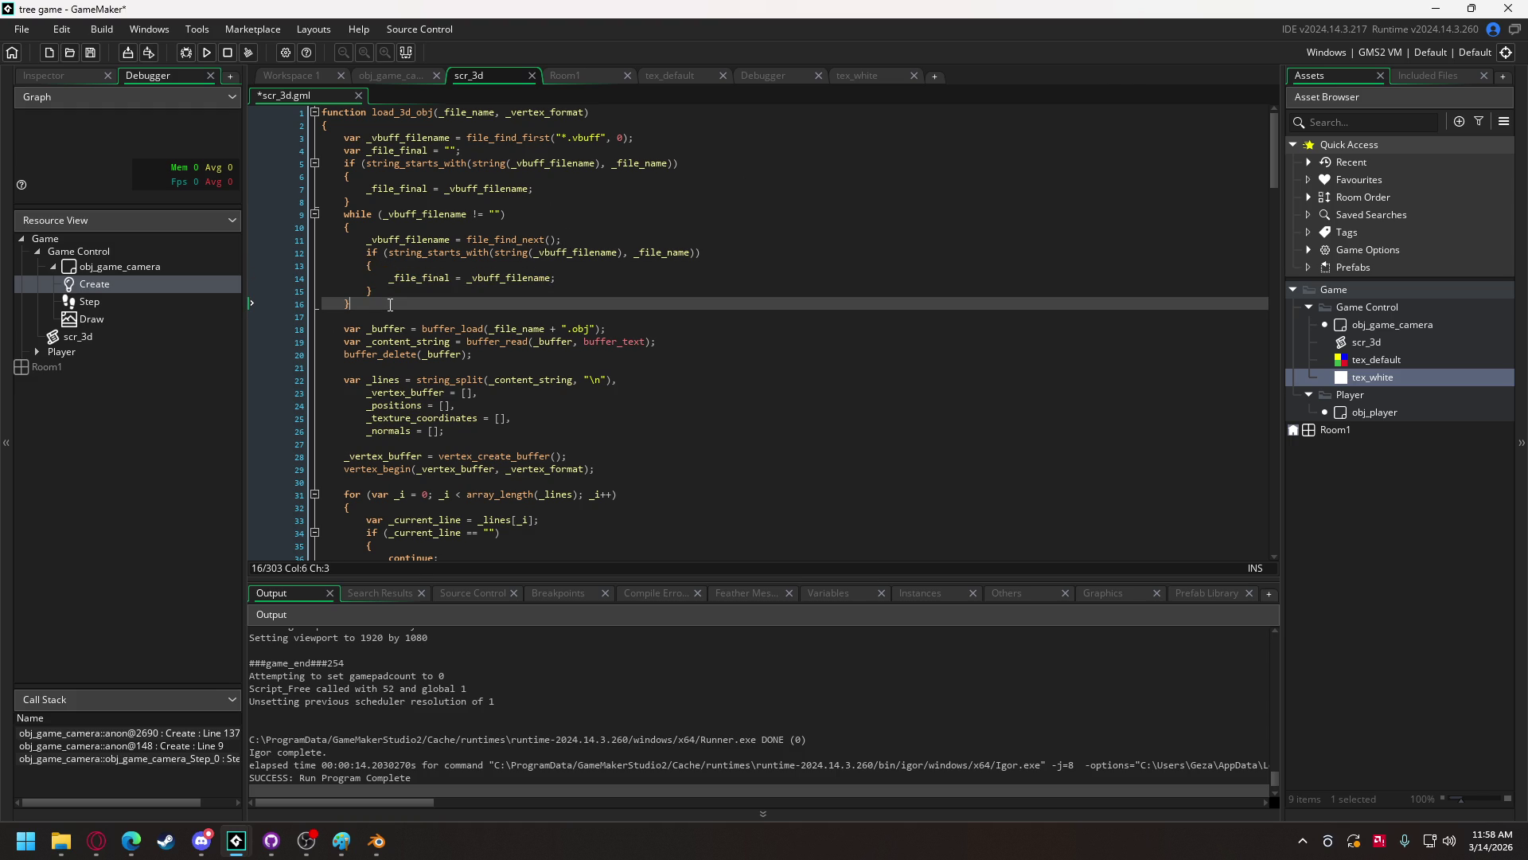
pyautogui.press('Return')
pyautogui.press('Return')
pyautogui.write('if ()')
pyautogui.press('Left')
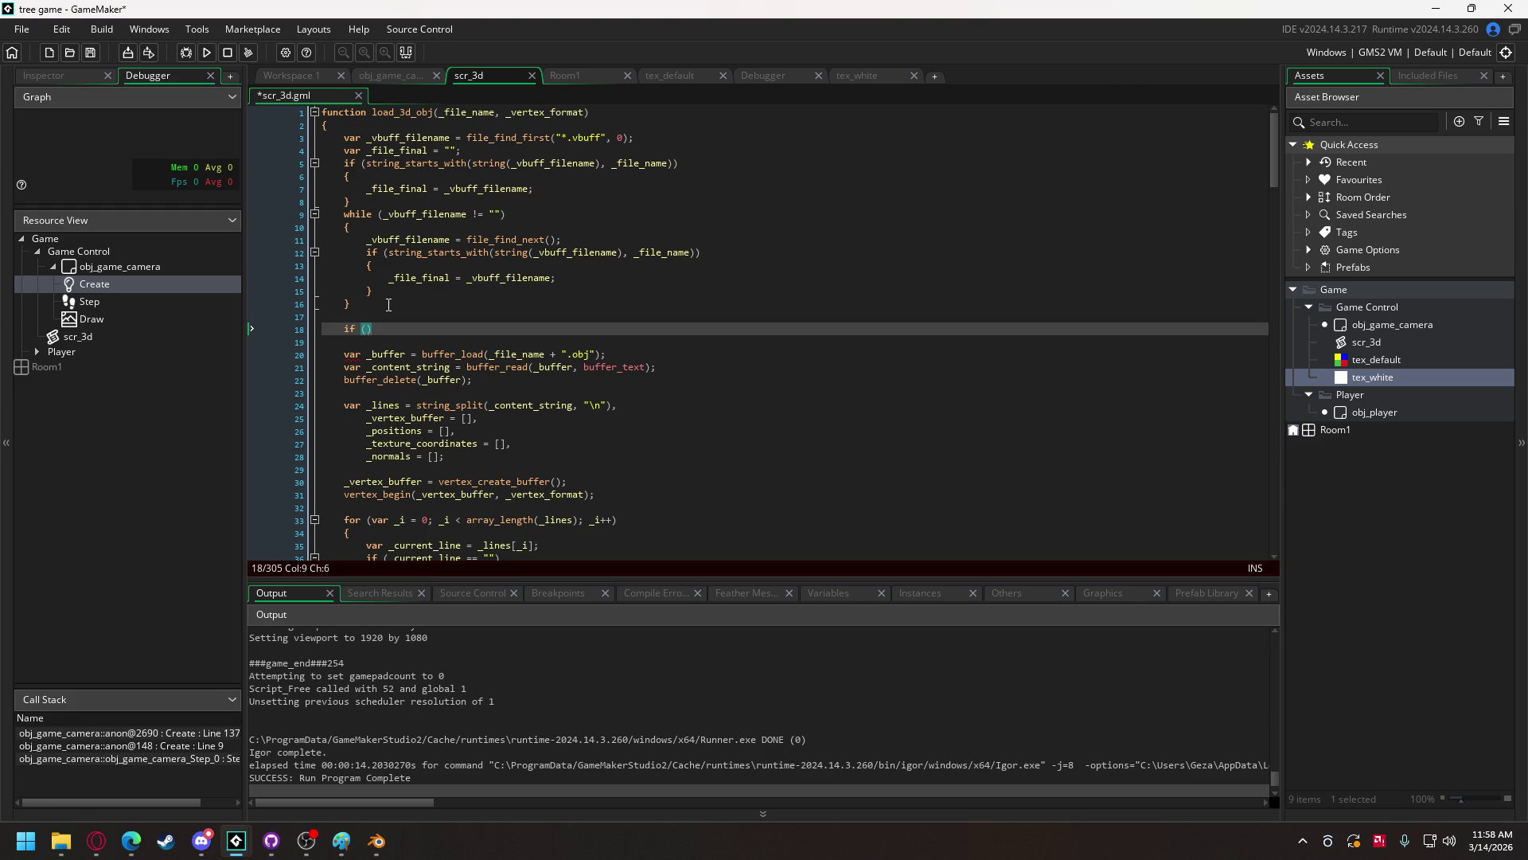
# - Make the if condition string(_file_final) == _file_name + ".vbuff"
pyautogui.write('_file_fina')
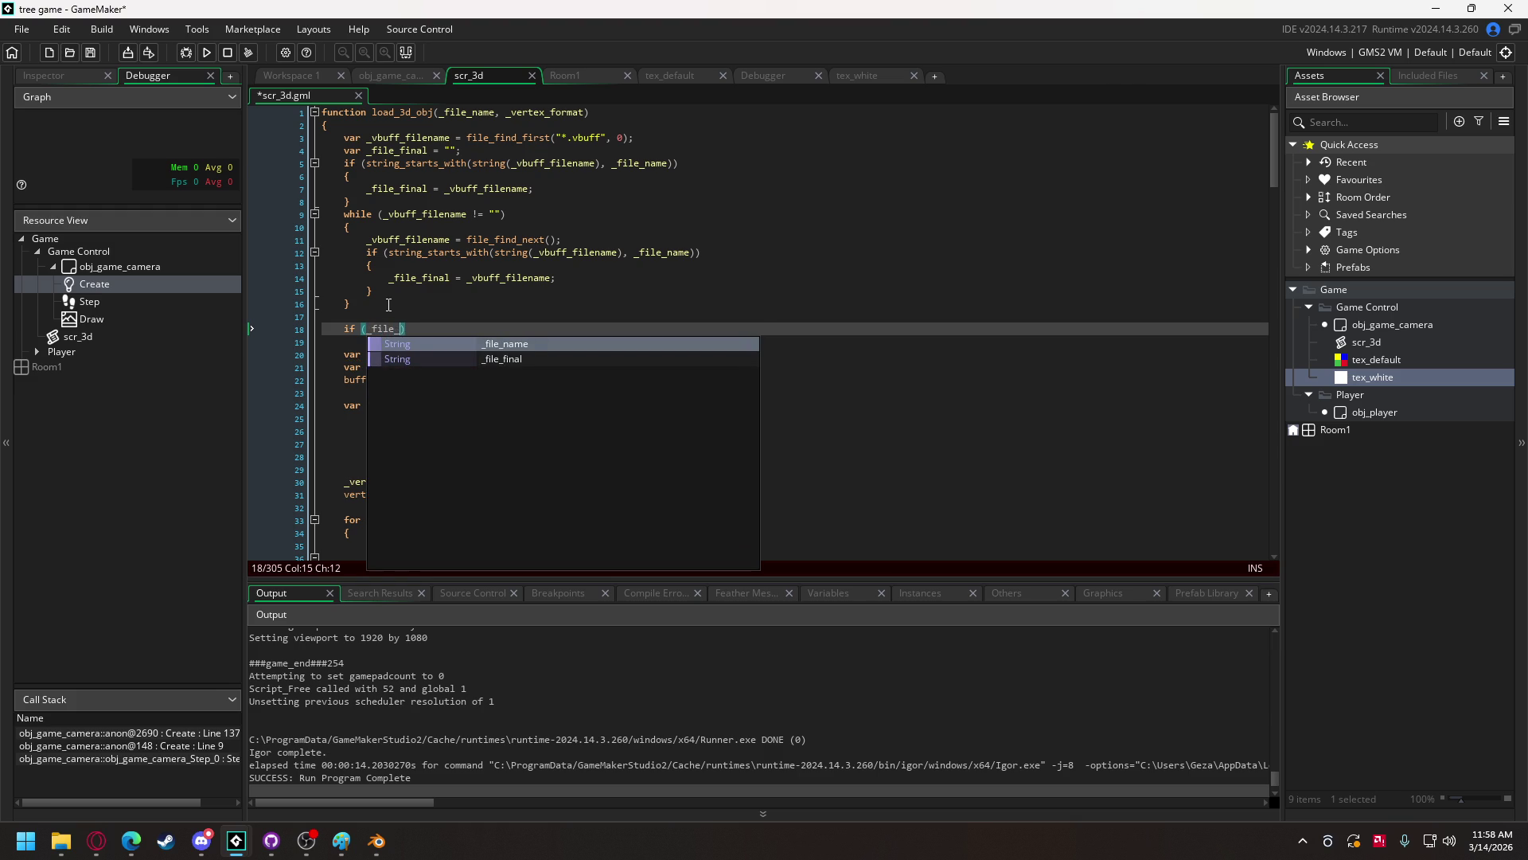
pyautogui.write('l ==')
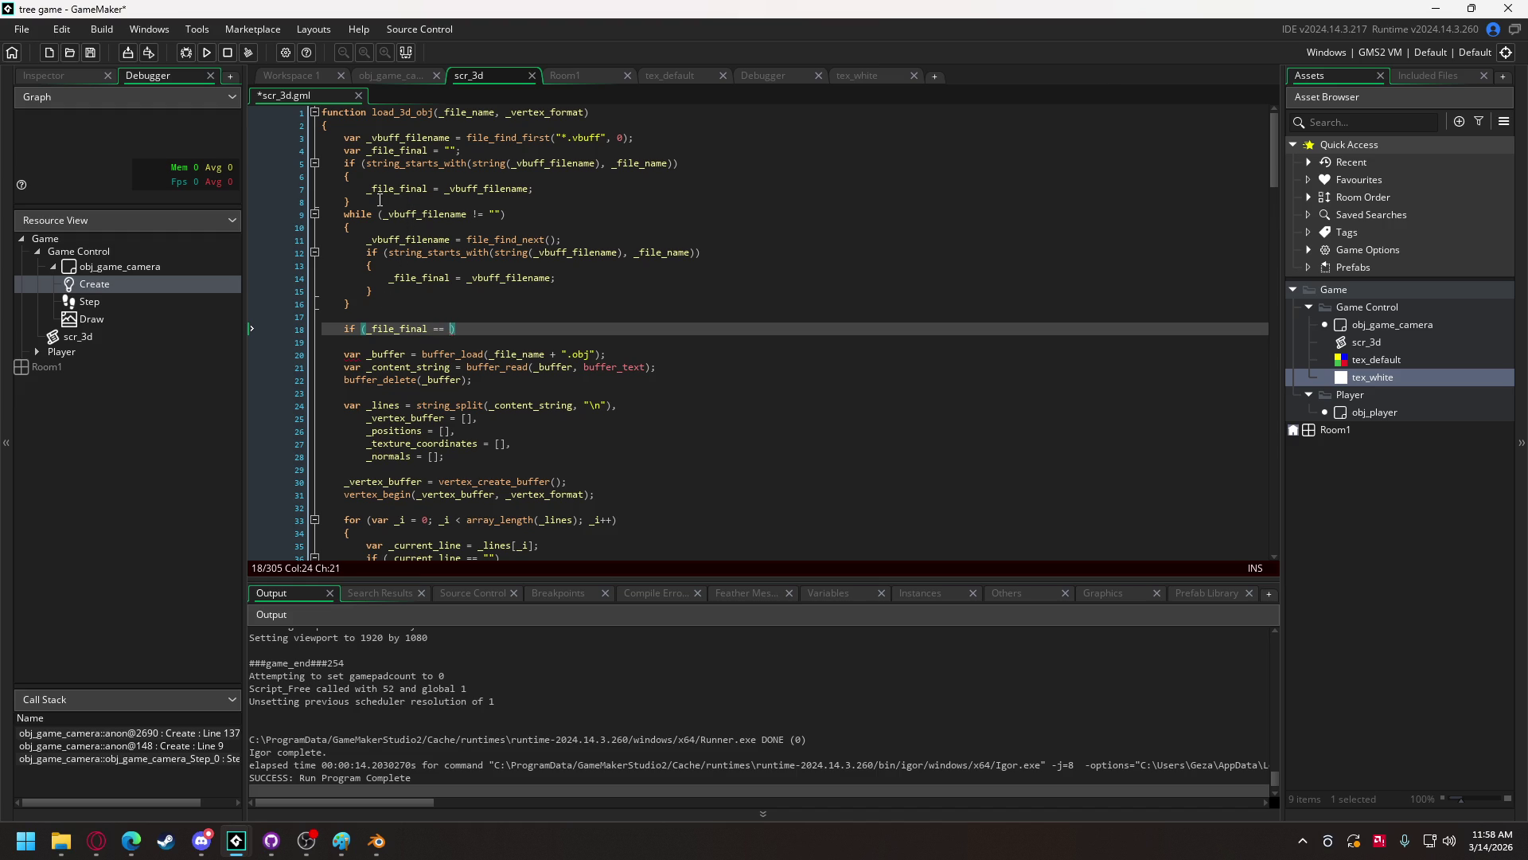
pyautogui.click(368, 328)
pyautogui.write('string(')
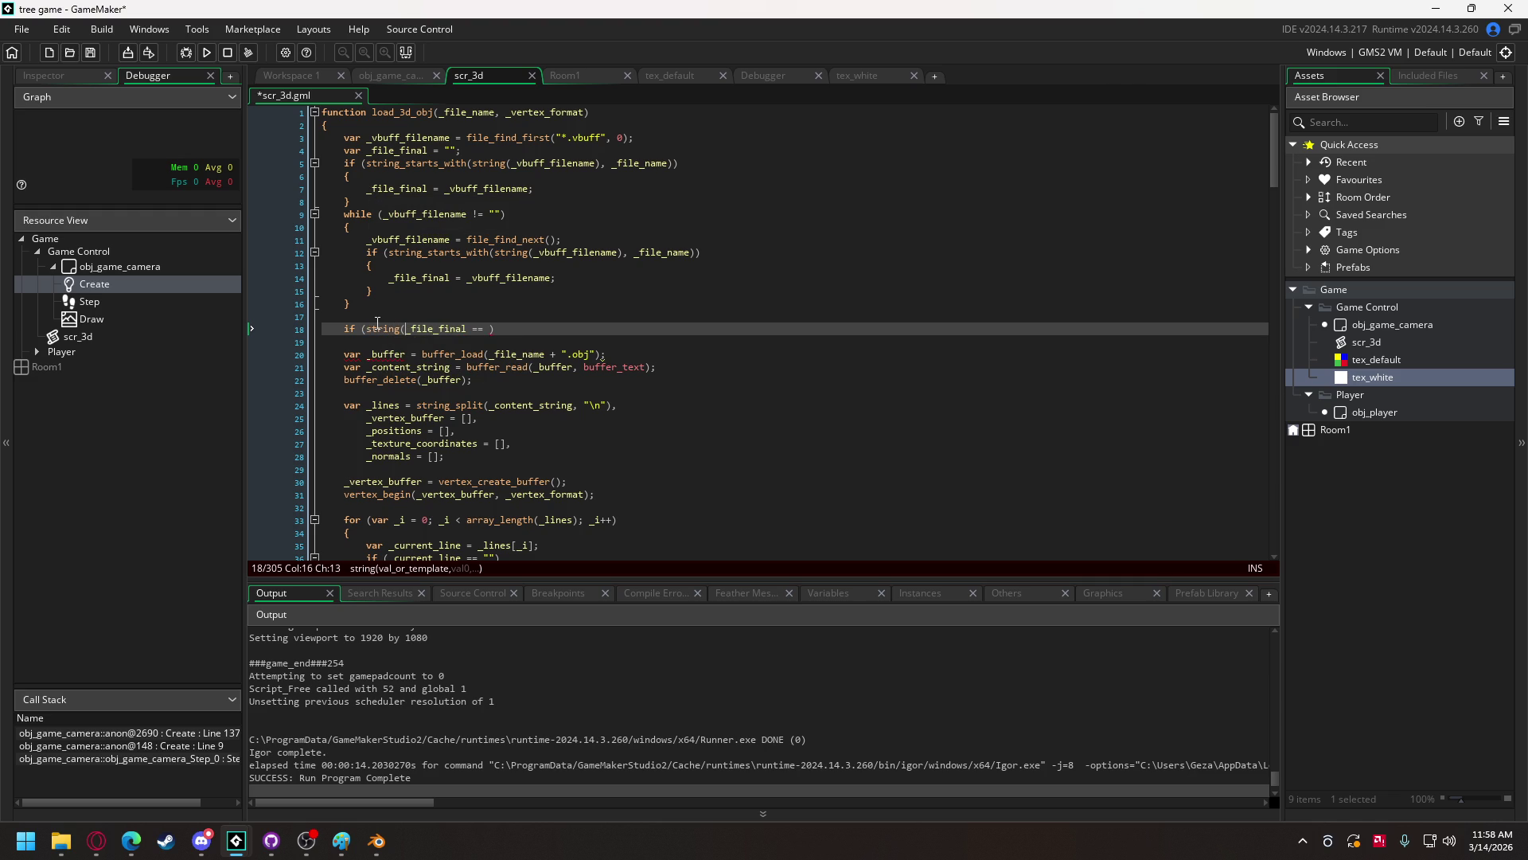
pyautogui.press('Right')
pyautogui.press('Right')
pyautogui.press('Right')
pyautogui.write(') == _fi')
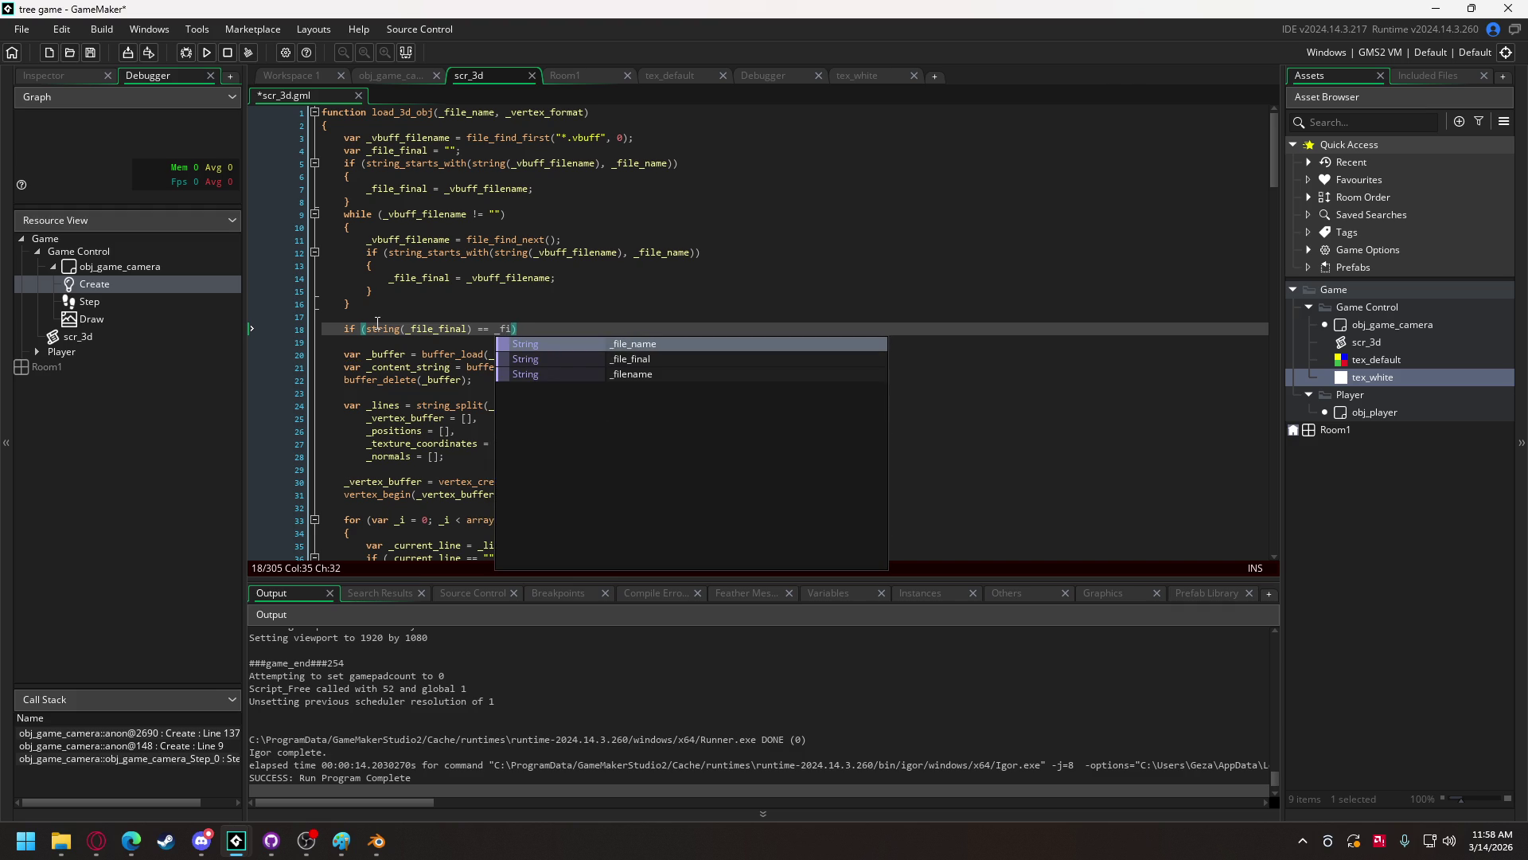
pyautogui.press('Return')
pyautogui.write('+ ')
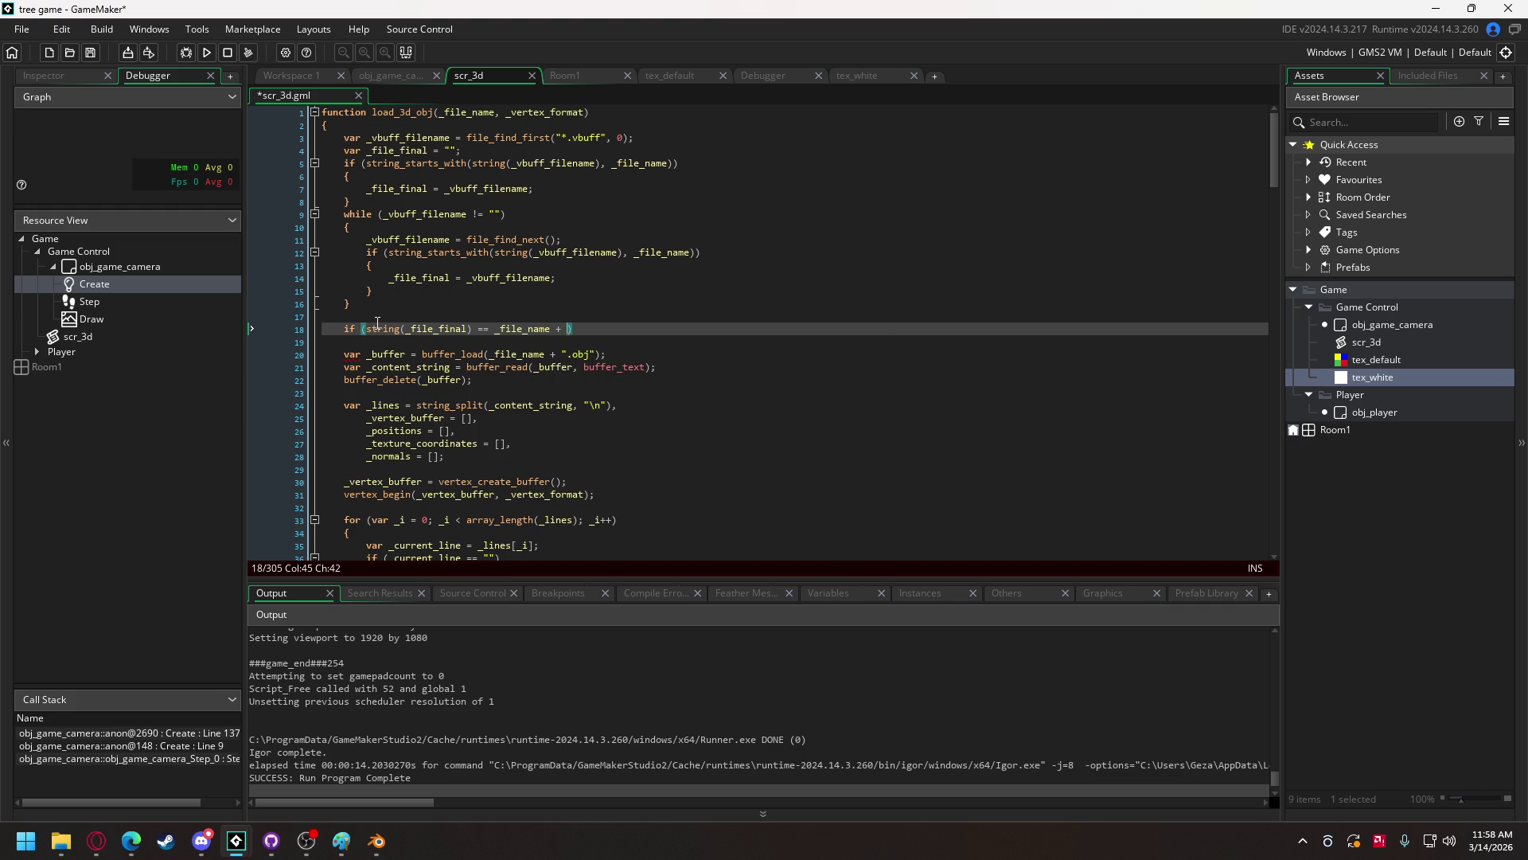
pyautogui.write('".')
pyautogui.write('vbuff')
pyautogui.write('"')
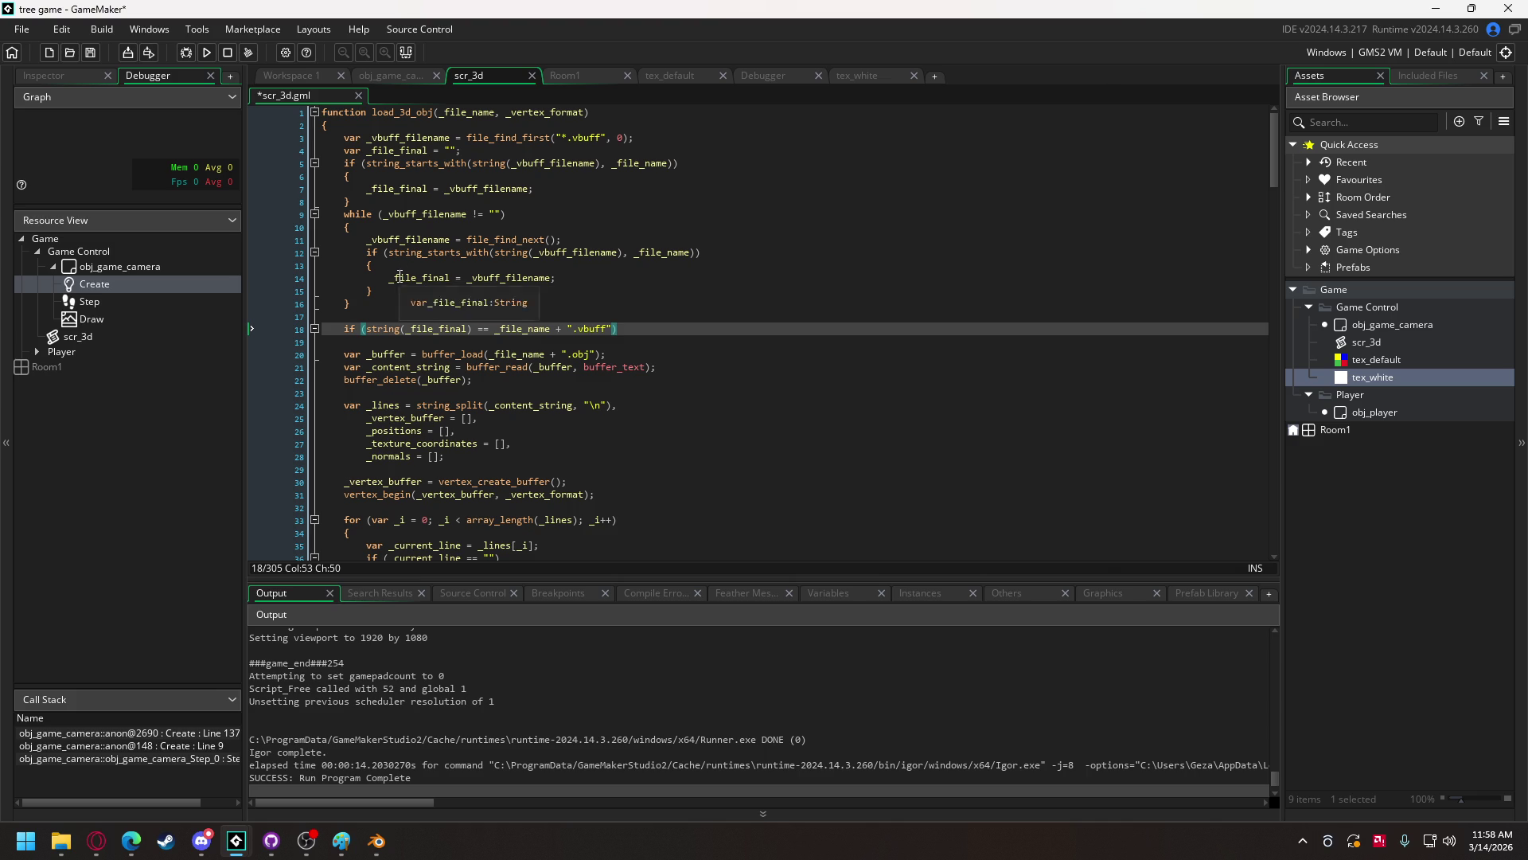
pyautogui.click(578, 139)
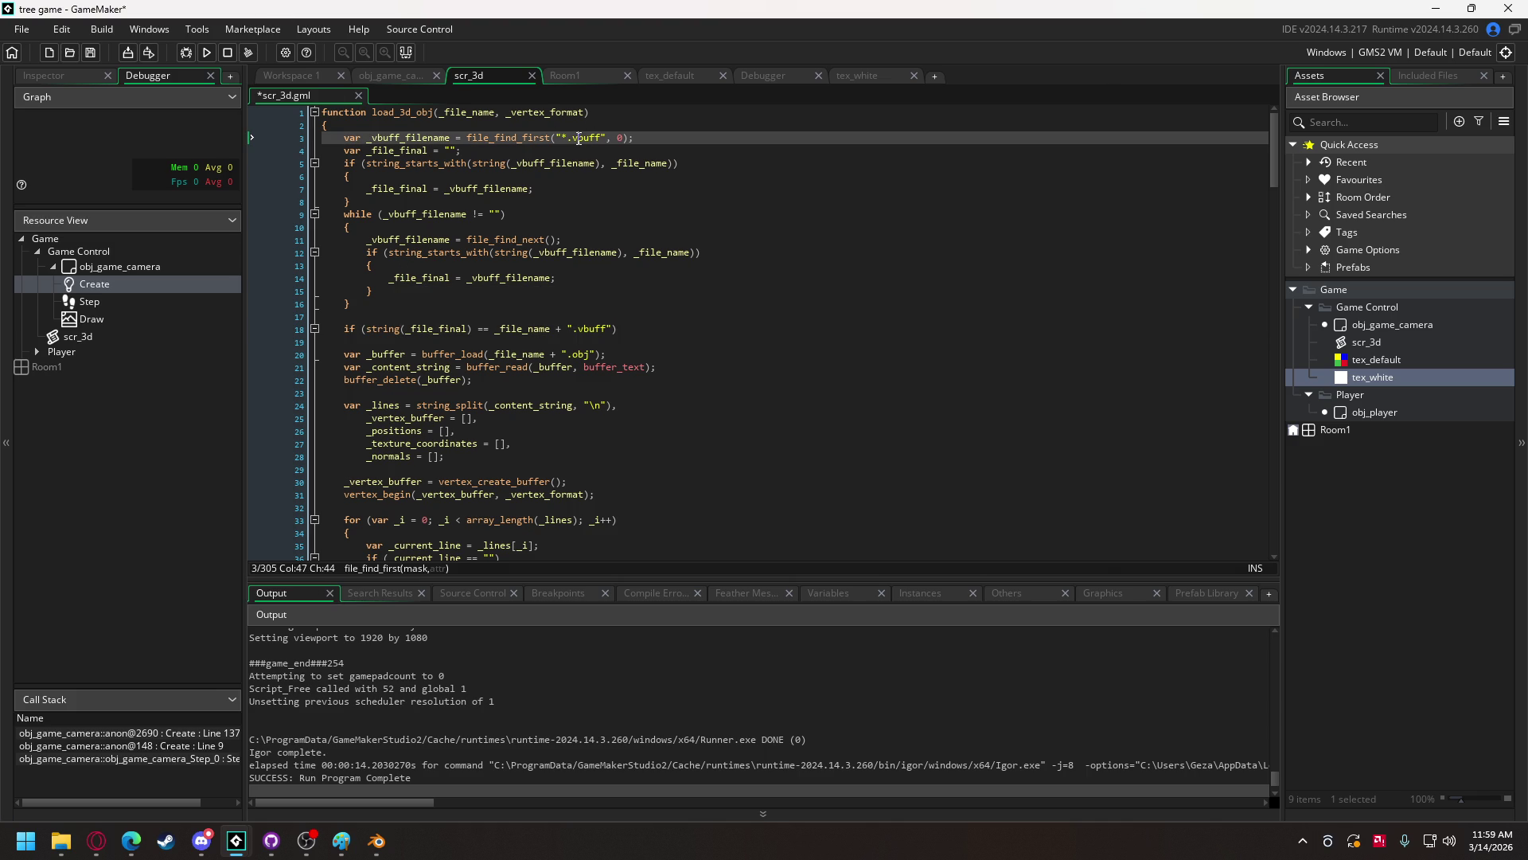
pyautogui.click(551, 240)
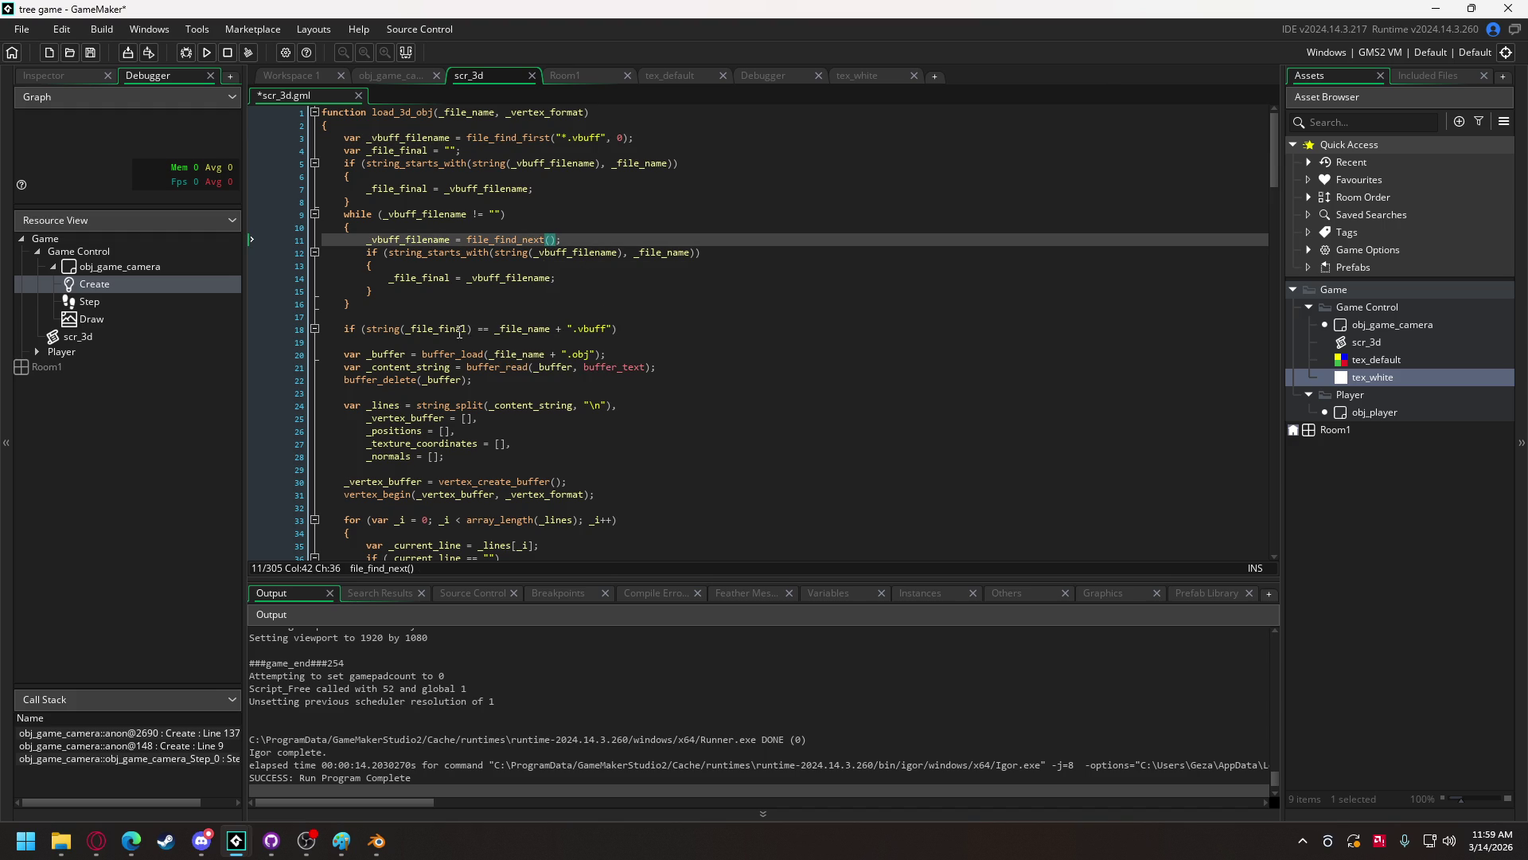
# - Put var _a = stop; inside the if block, breakpoint that line, and debug with F6
pyautogui.click(618, 330)
pyautogui.press('Return')
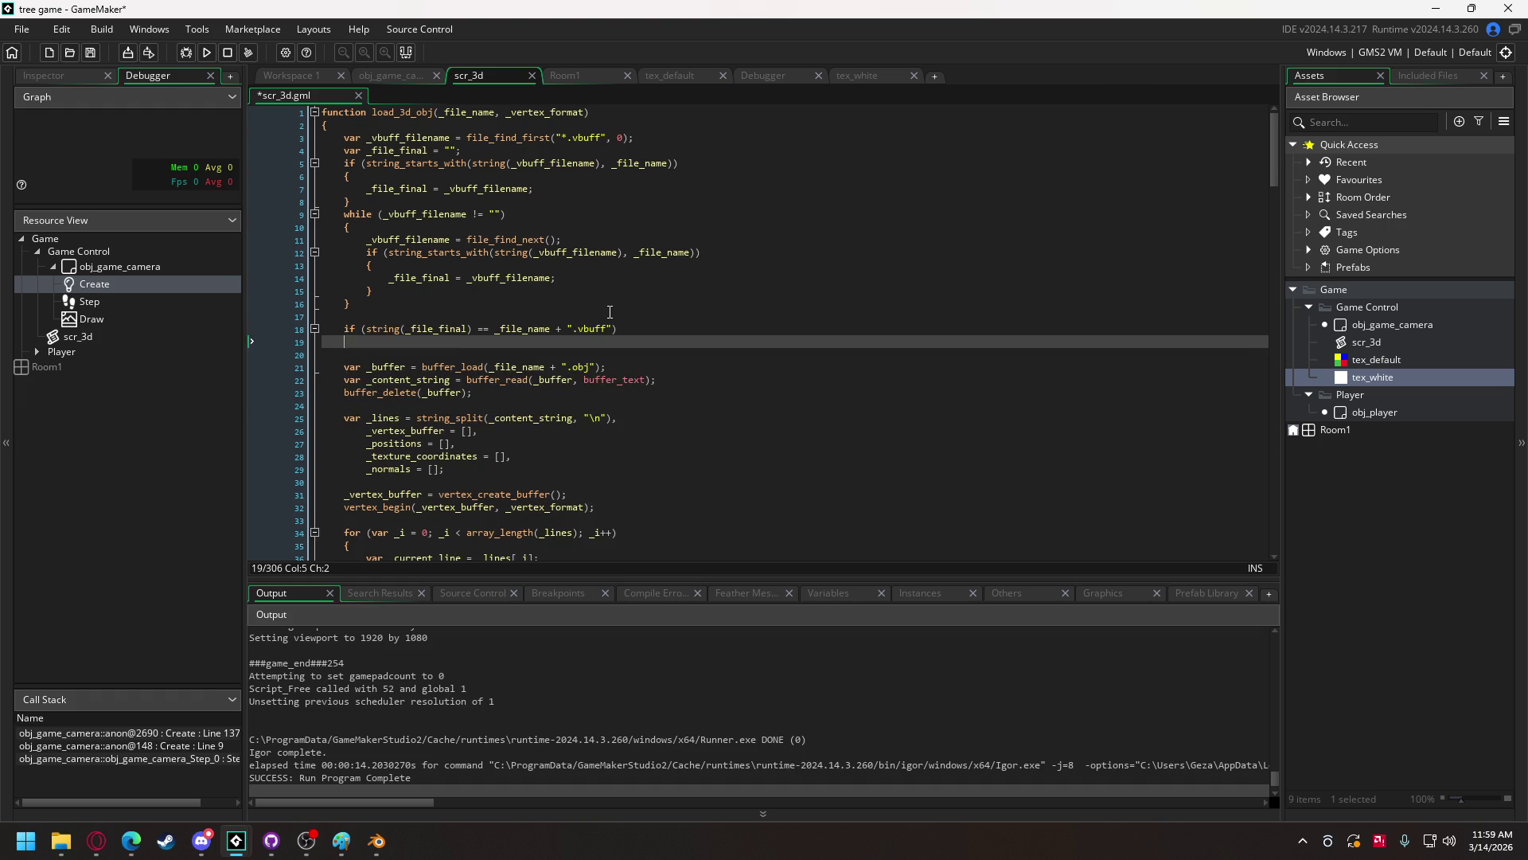
pyautogui.write('{')
pyautogui.press('Return')
pyautogui.press('Return')
pyautogui.press('Up')
pyautogui.write('var _a = st')
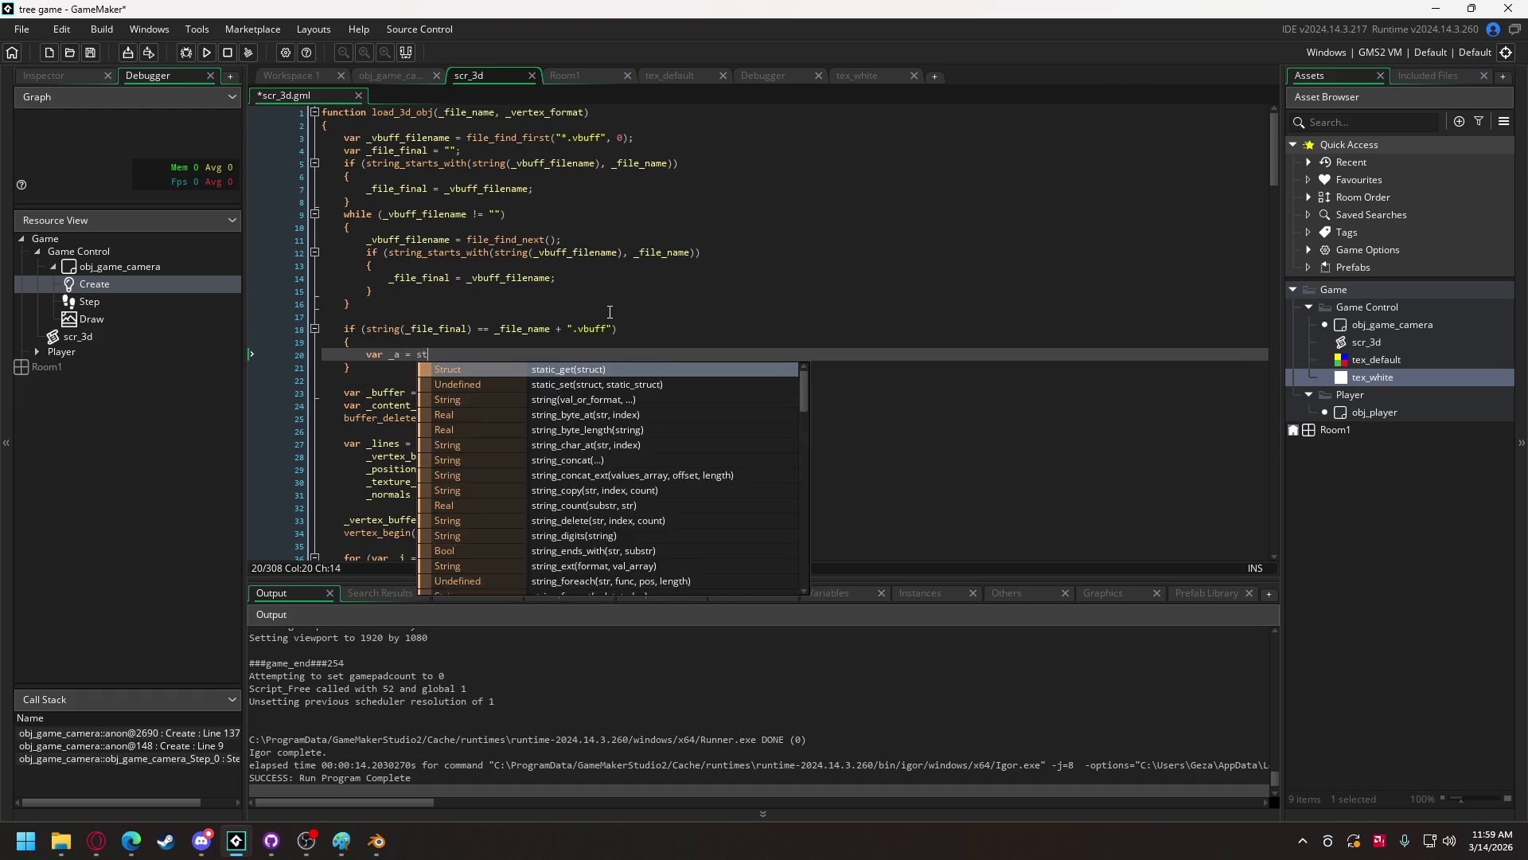
pyautogui.write('op;')
pyautogui.click(283, 354)
pyautogui.press('F6')
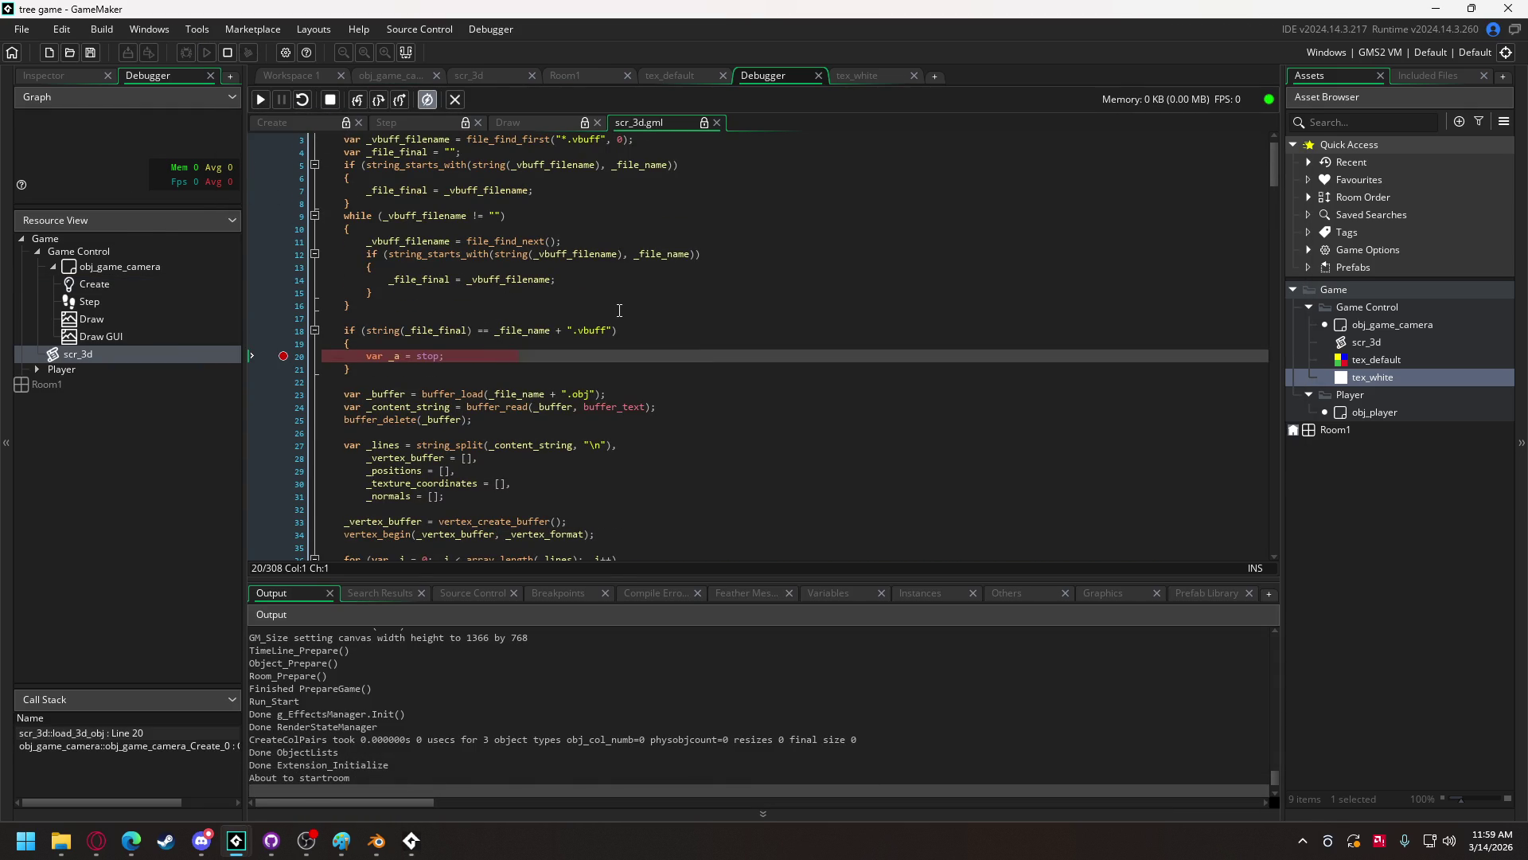
# - Check _file_final holds unit_cube.vbuff and continue past the breakpoint
pyautogui.scroll(1, 499, 354)
pyautogui.moveTo(499, 353)
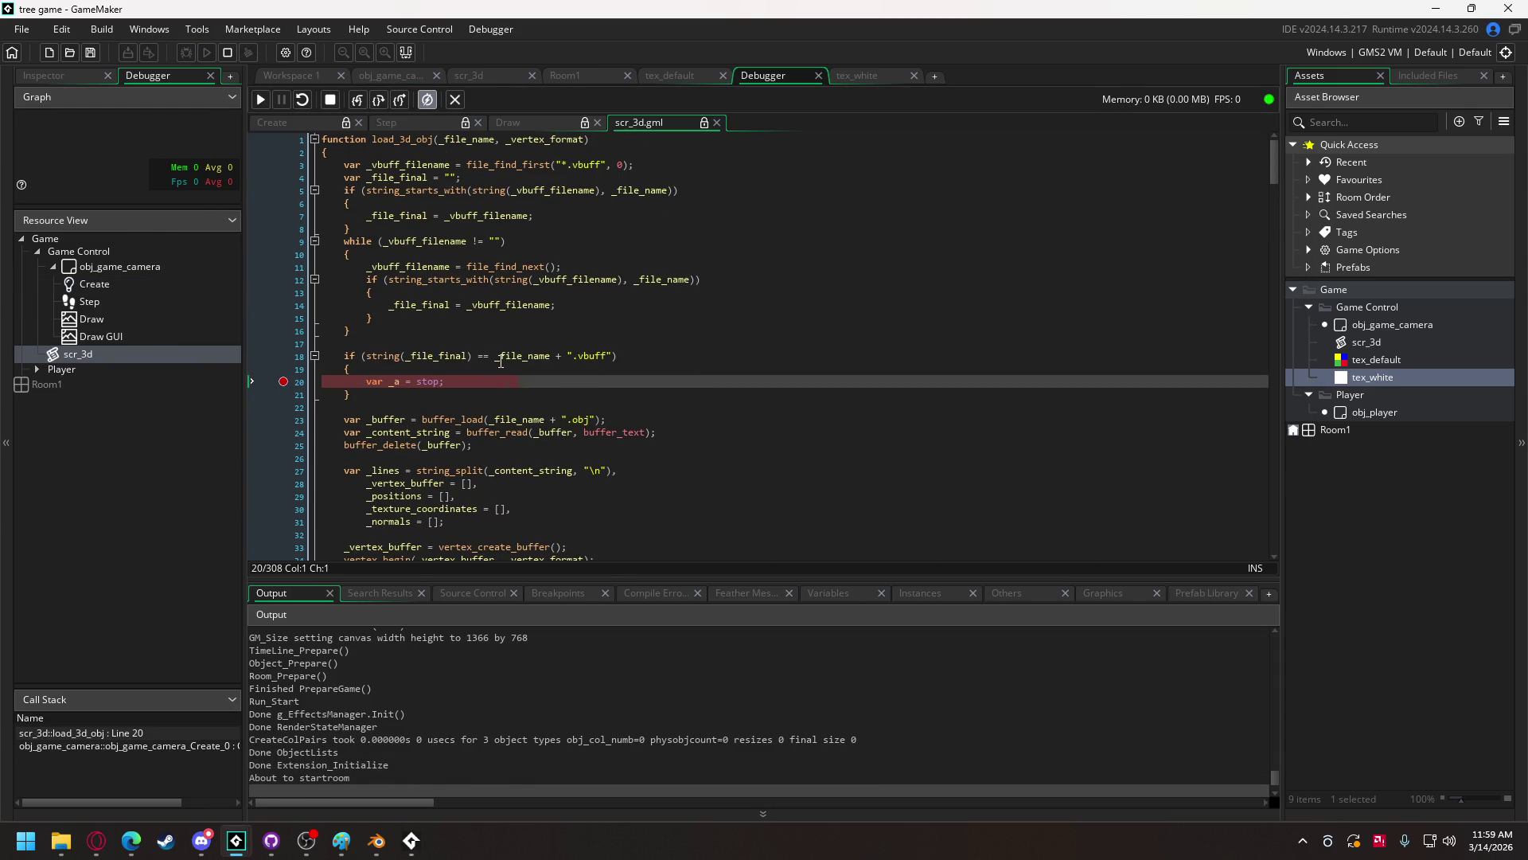
pyautogui.click(266, 103)
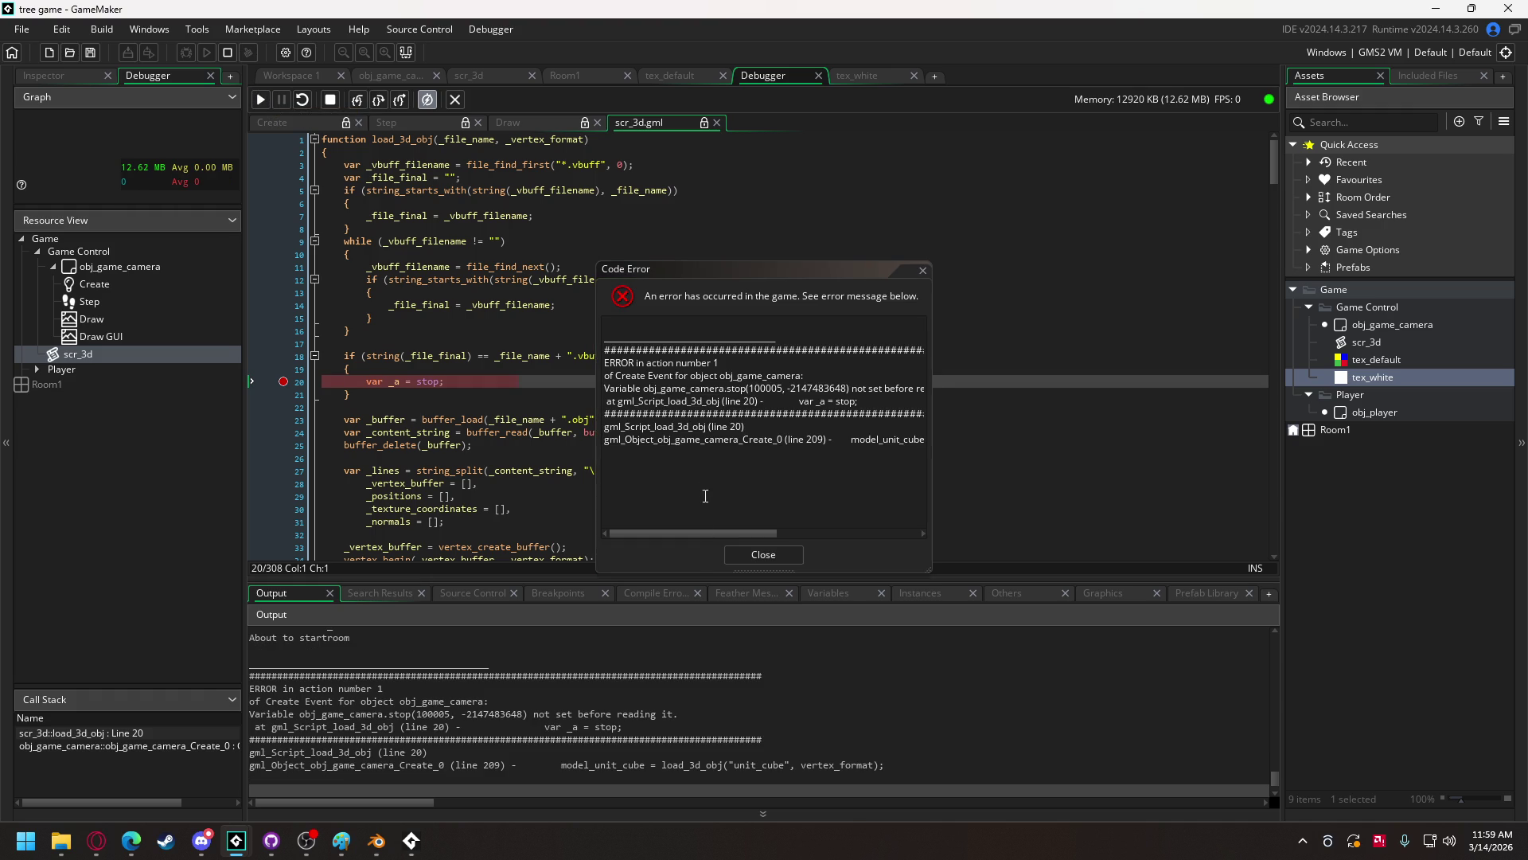
# - Dismiss the code error about the unset 'stop' variable and select the stop line
pyautogui.click(705, 531)
pyautogui.moveTo(706, 531)
pyautogui.mouseDown()
pyautogui.moveTo(747, 529)
pyautogui.moveTo(709, 527)
pyautogui.mouseUp()
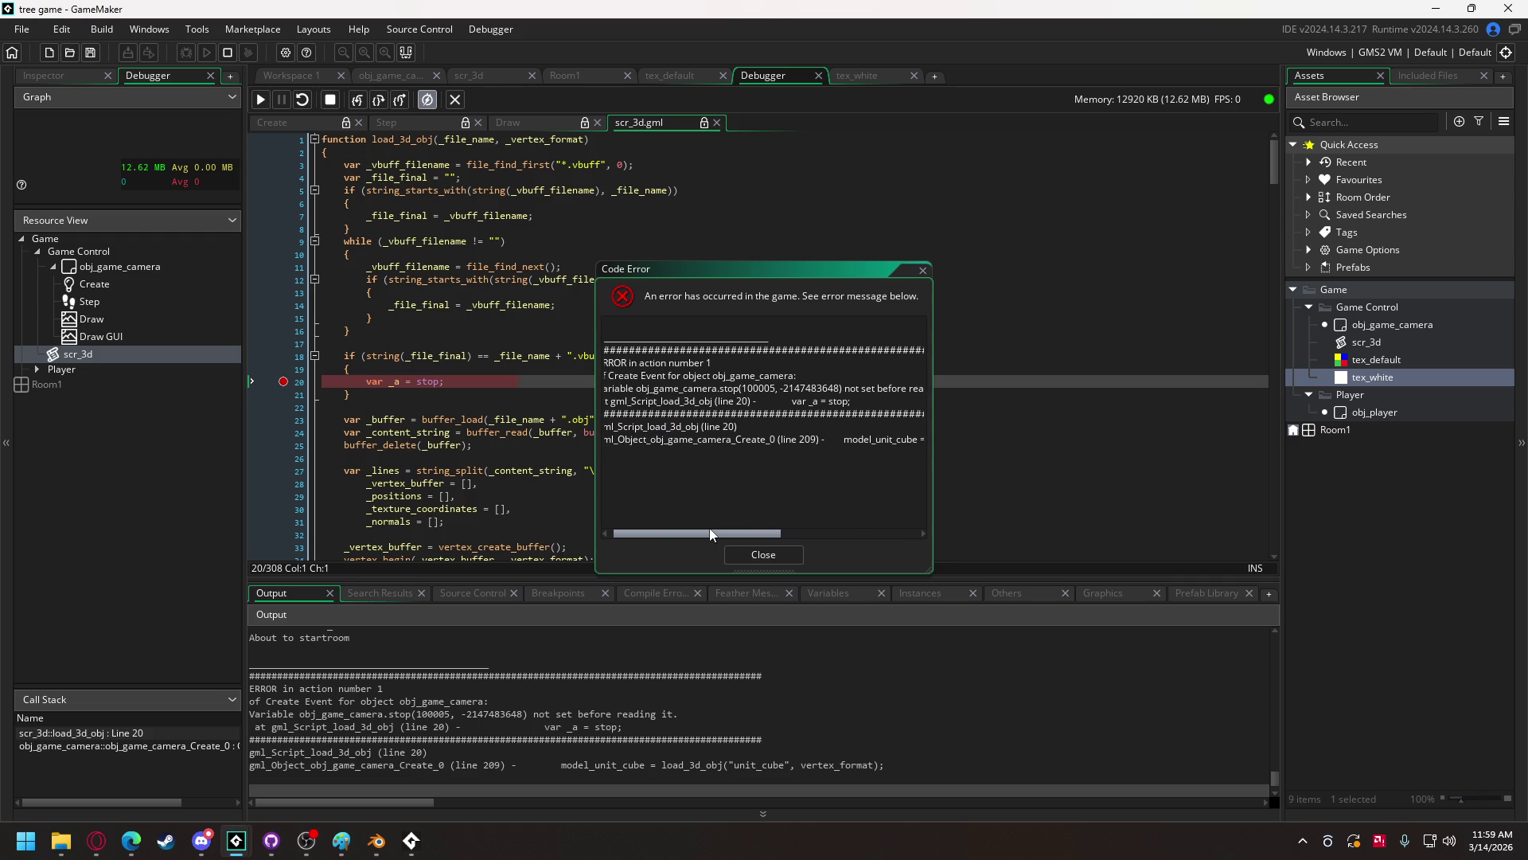
pyautogui.click(764, 555)
pyautogui.doubleClick(429, 381)
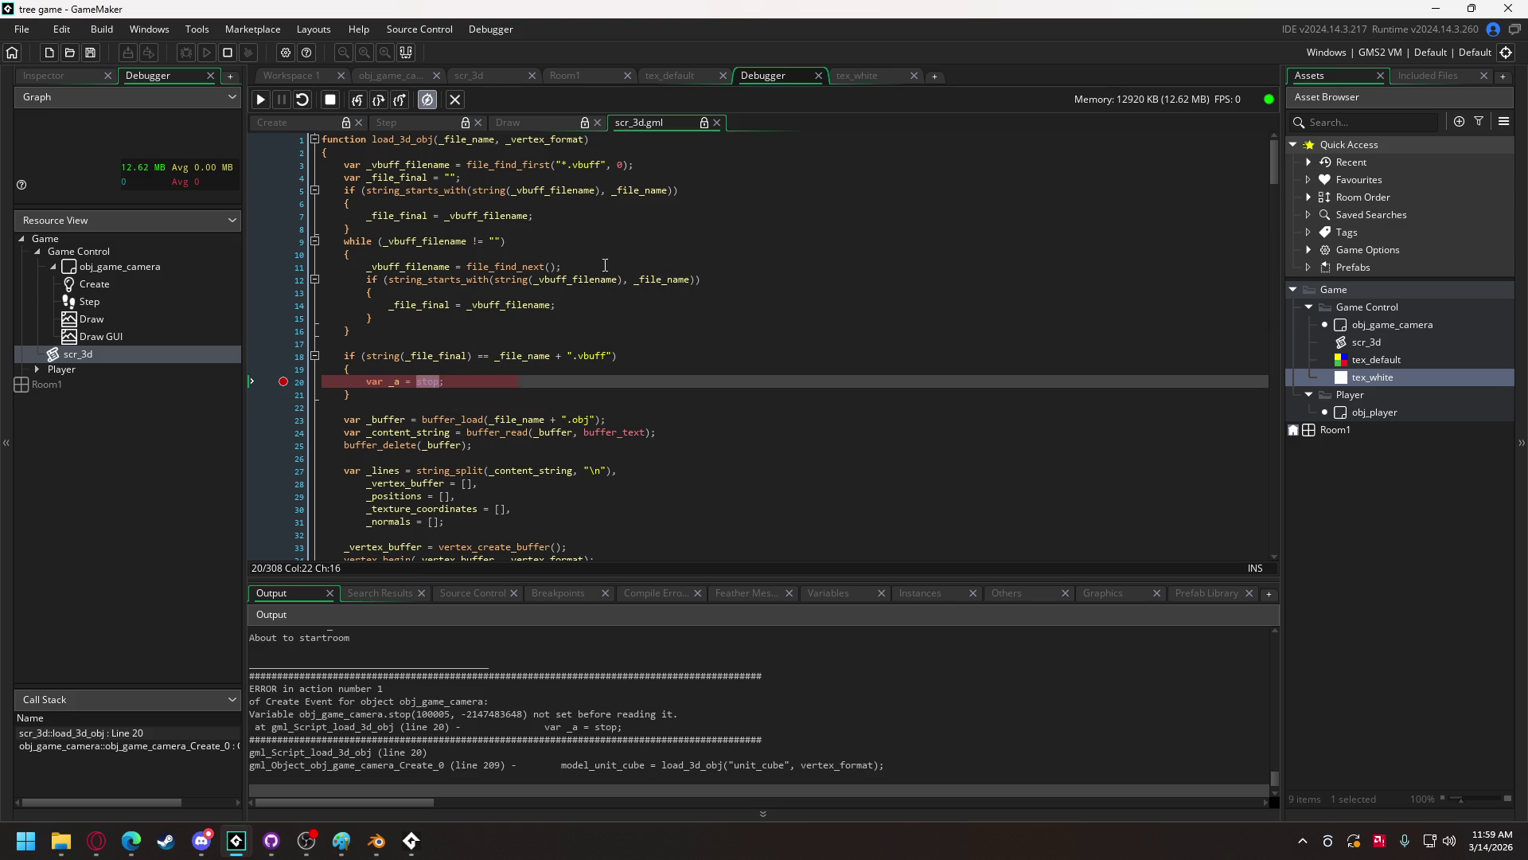
pyautogui.click(367, 383)
pyautogui.click(448, 385)
pyautogui.moveTo(433, 353)
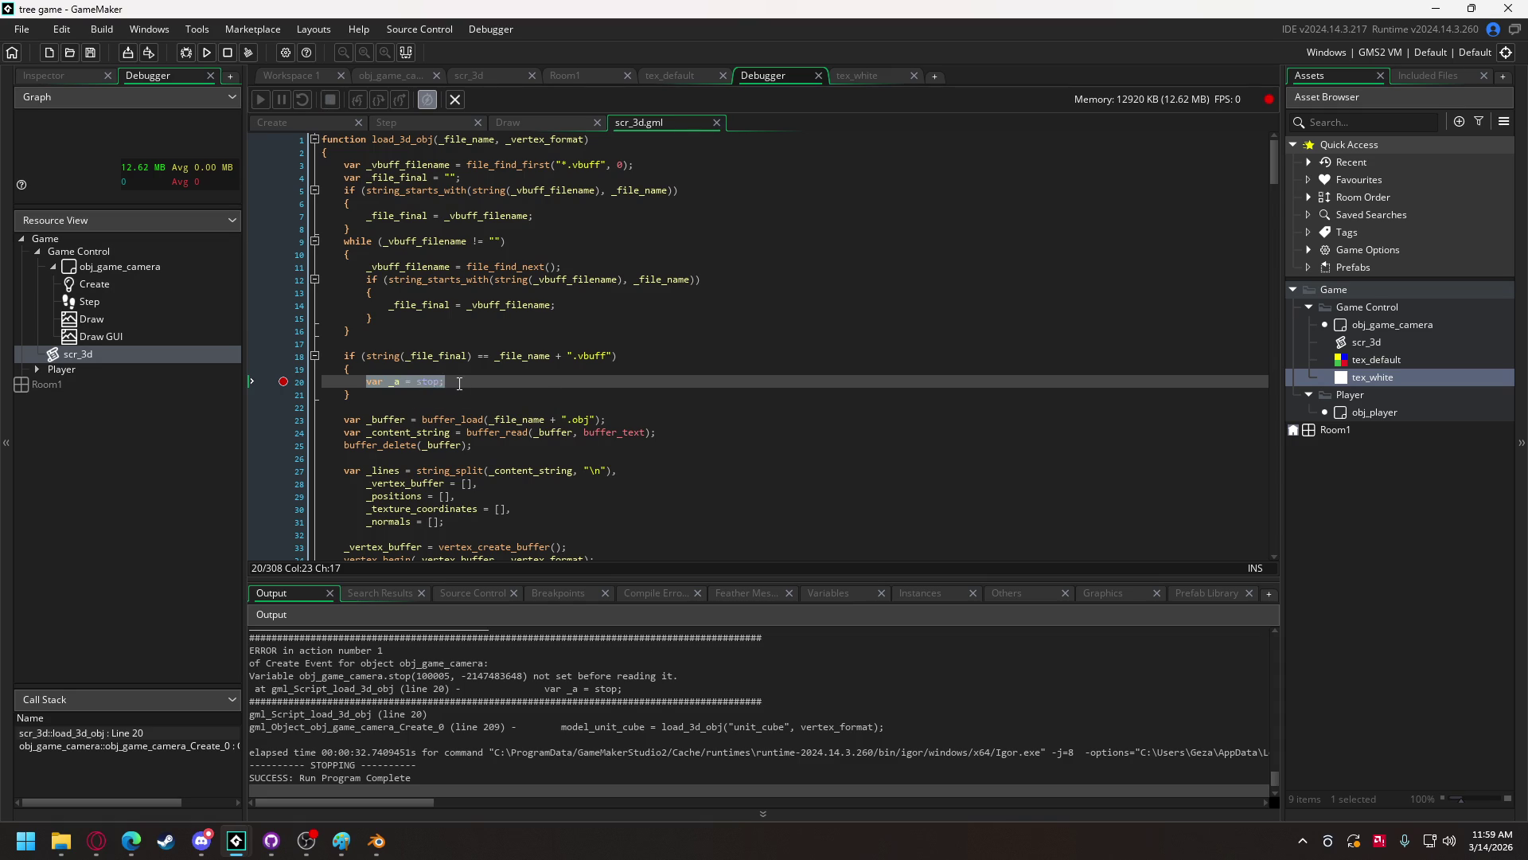
# - Remove the stop line and open an else { branch after the .vbuff if-block
pyautogui.press('BackSpace')
pyautogui.press('BackSpace')
pyautogui.press('BackSpace')
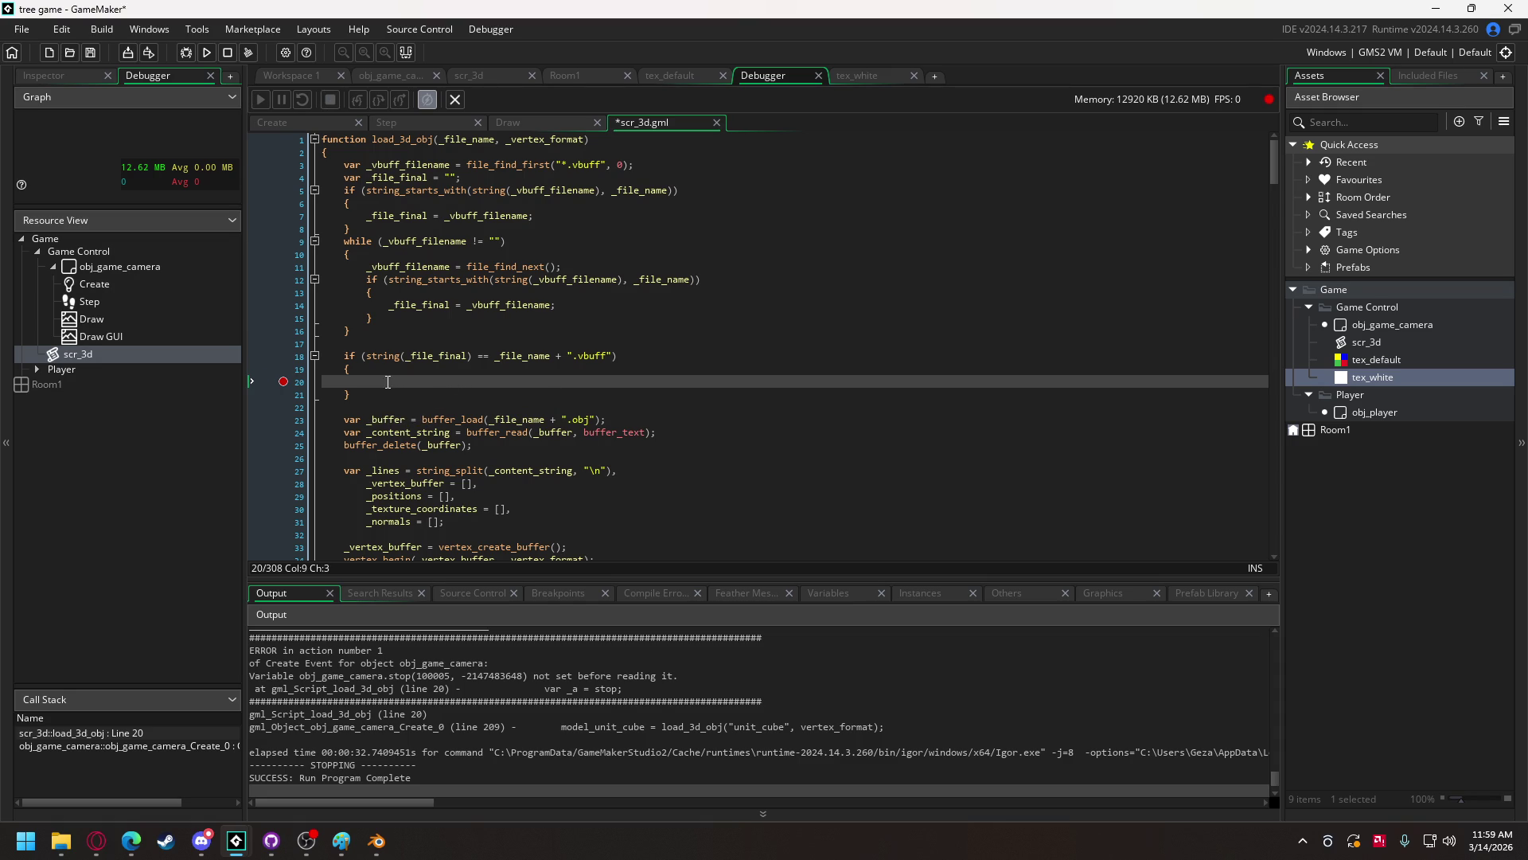
pyautogui.click(366, 399)
pyautogui.press('Return')
pyautogui.write('else')
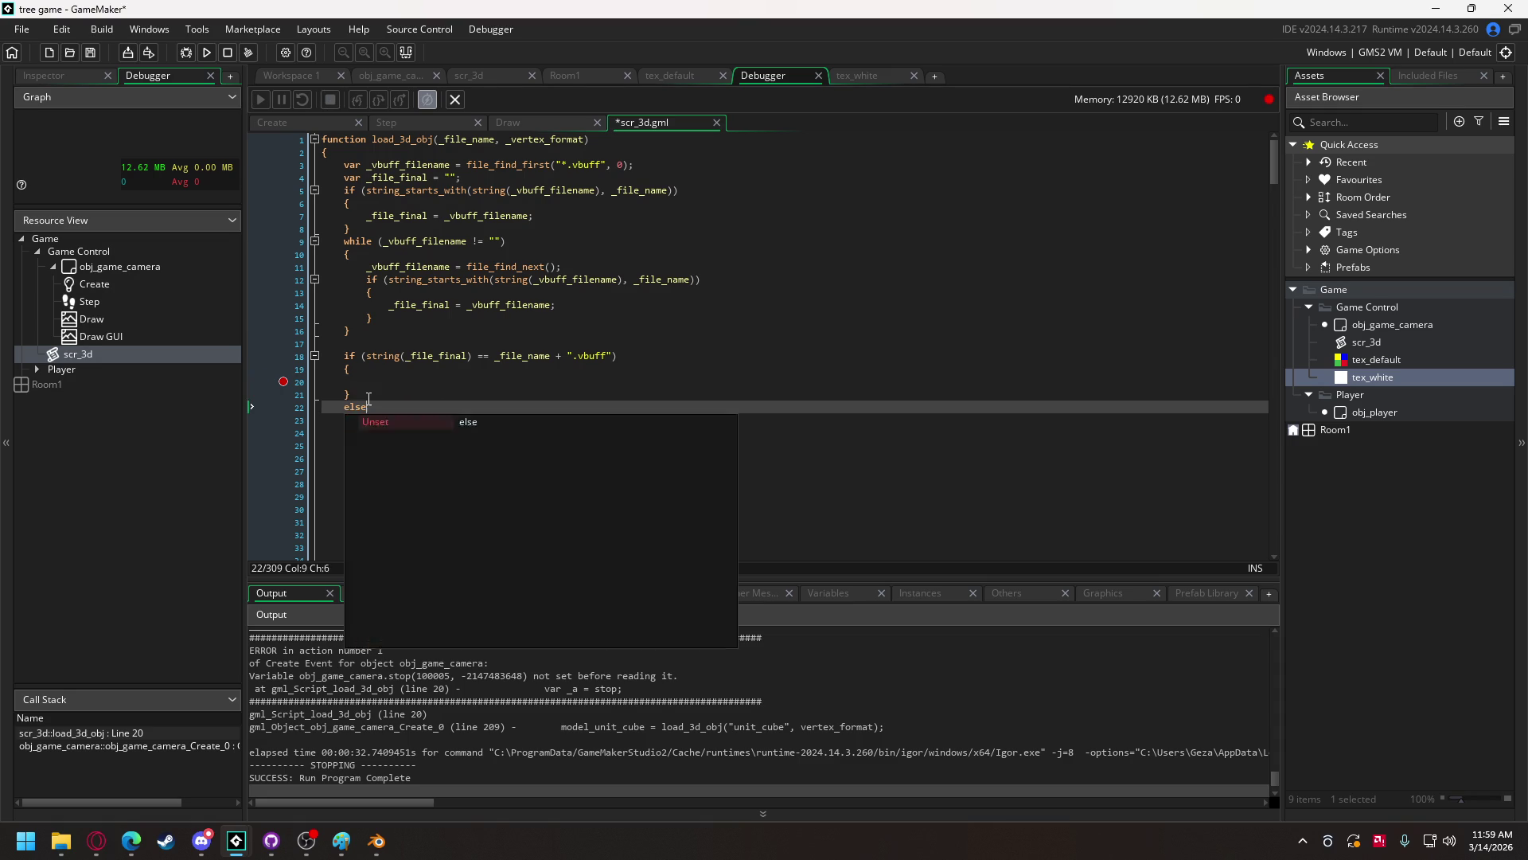
pyautogui.press('Down')
pyautogui.write('{')
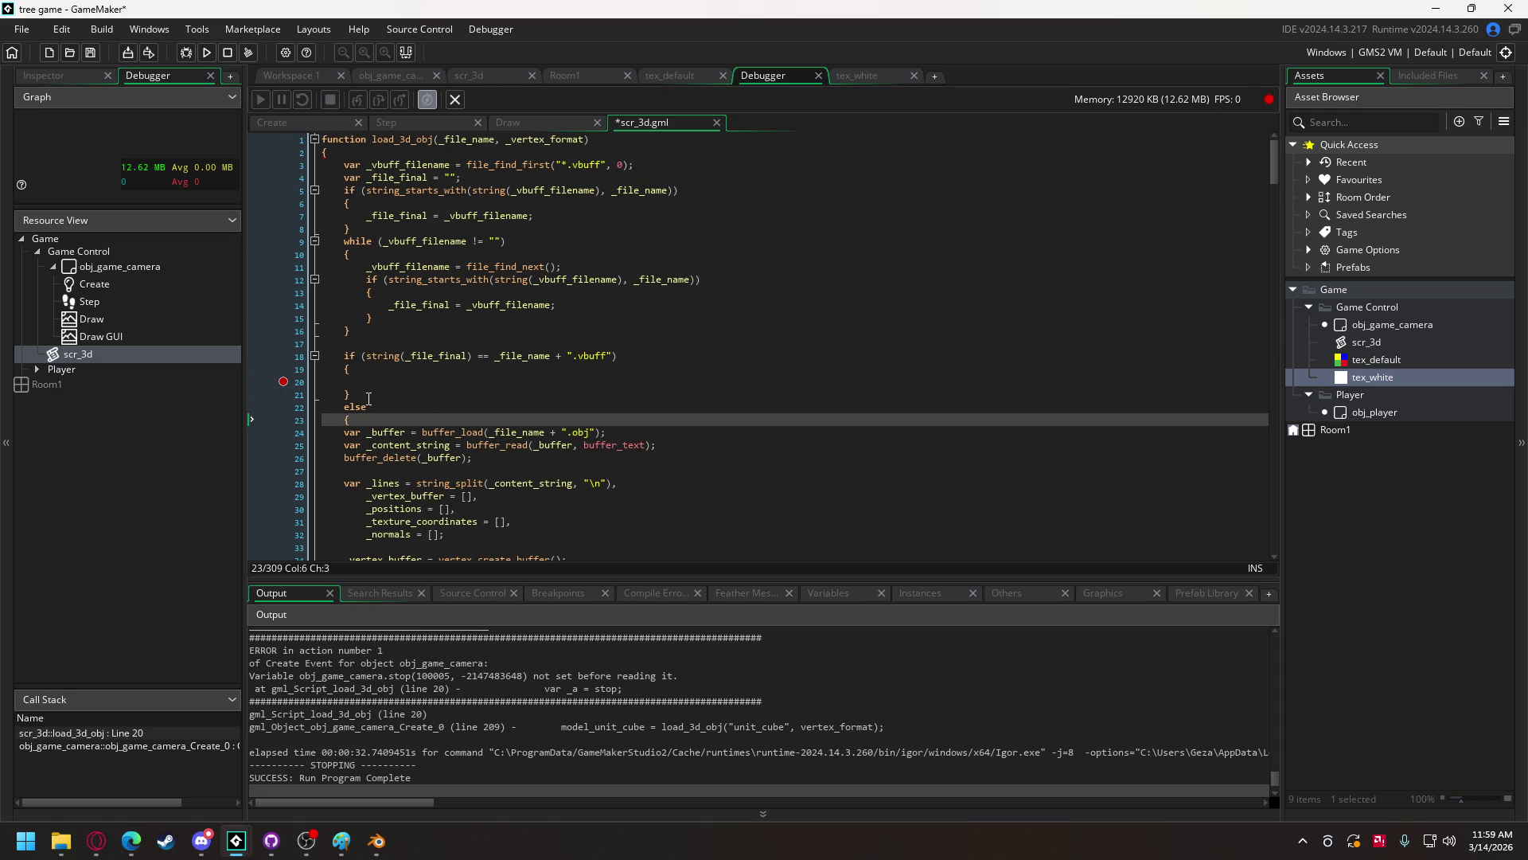
# - Indent the OBJ parsing code and close the else with } after buffer_save
pyautogui.scroll(-2, 368, 398)
pyautogui.moveTo(344, 336)
pyautogui.mouseDown()
pyautogui.moveTo(341, 404)
pyautogui.moveTo(360, 434)
pyautogui.moveTo(398, 422)
pyautogui.moveTo(486, 452)
pyautogui.moveTo(587, 516)
pyautogui.mouseUp()
pyautogui.scroll(-15, 347, 418)
pyautogui.scroll(-15, 382, 431)
pyautogui.scroll(-16, 392, 431)
pyautogui.scroll(-8, 398, 423)
pyautogui.press('Tab')
pyautogui.click(587, 516)
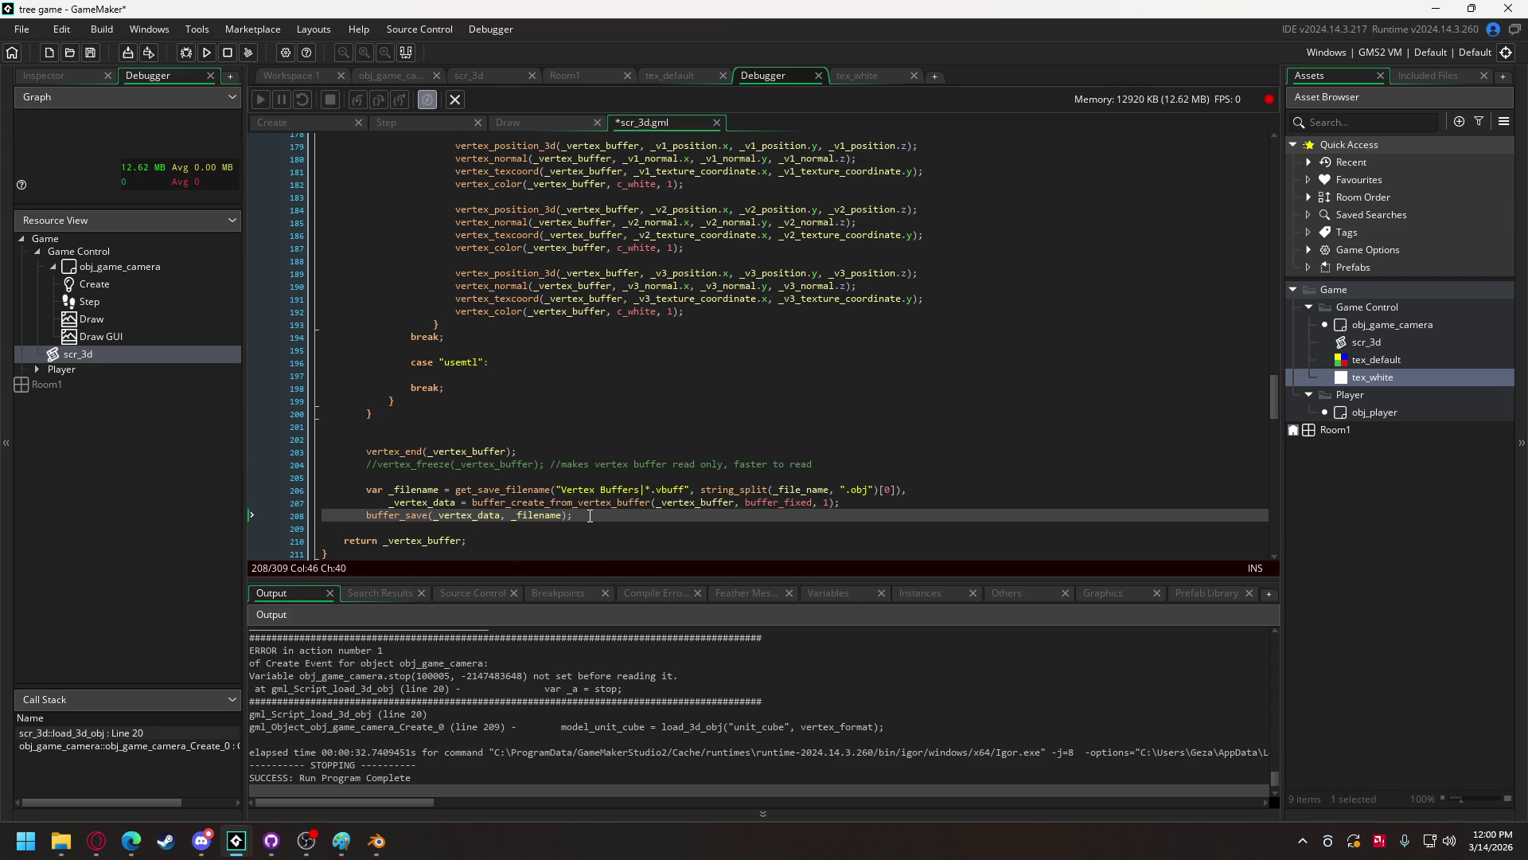
pyautogui.press('Return')
pyautogui.write('}')
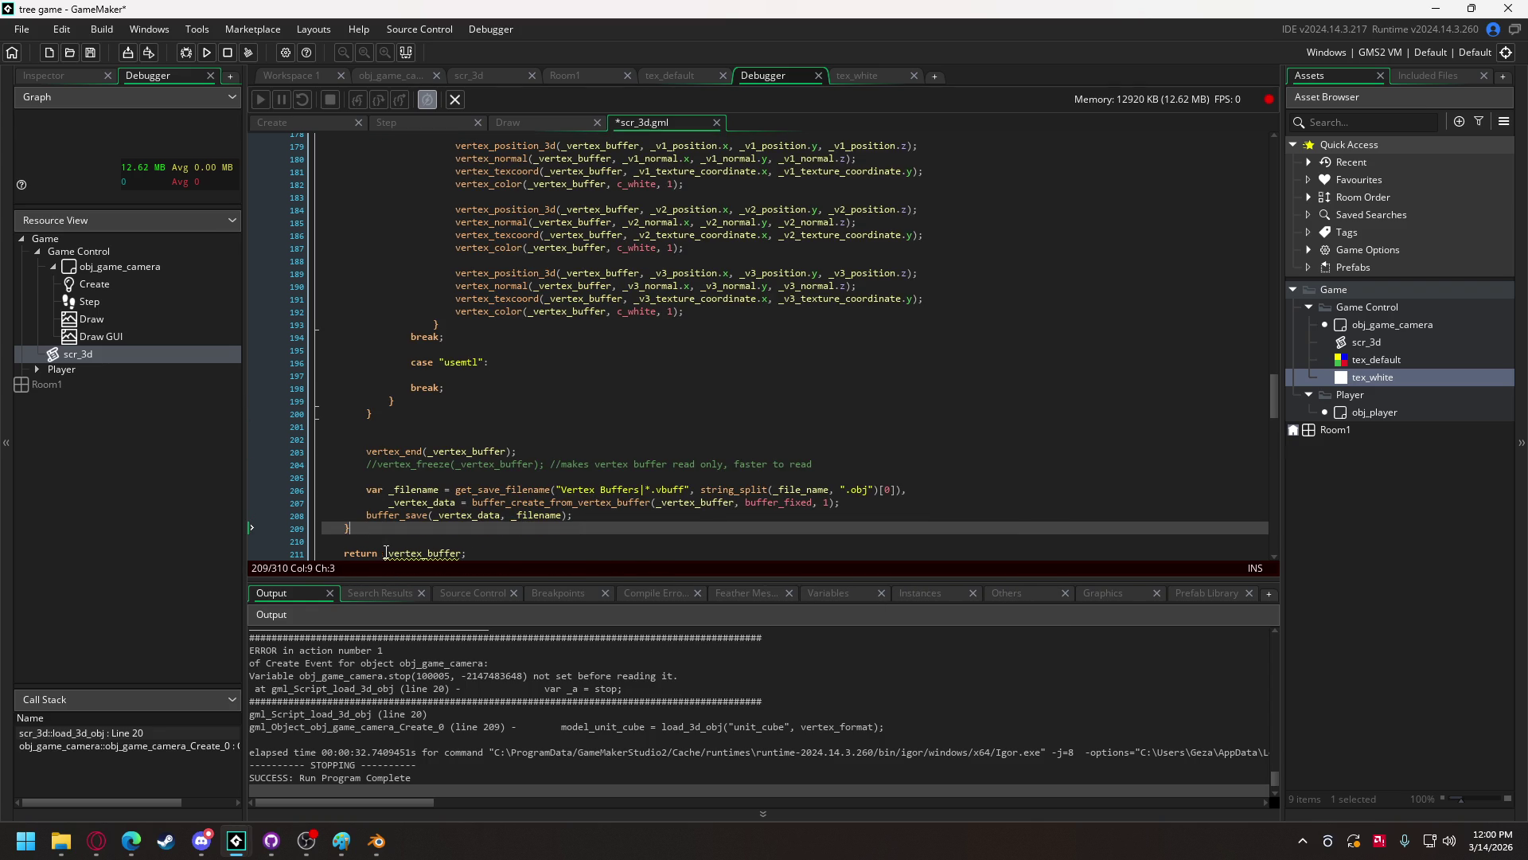
pyautogui.click(416, 553)
pyautogui.moveTo(1276, 398); pyautogui.dragTo(1287, 189)
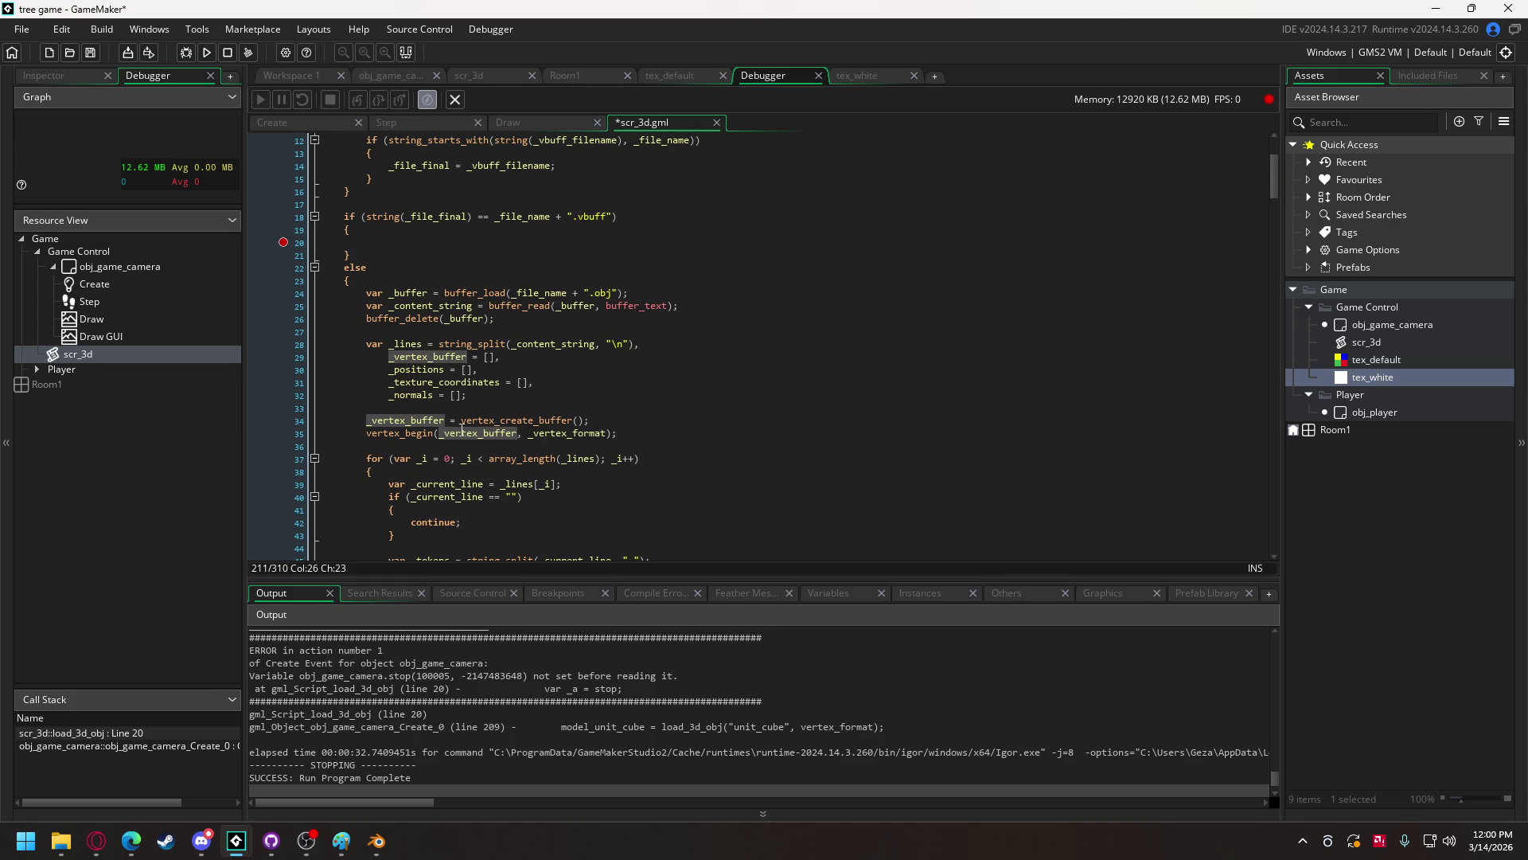
# - Remove the _vertex_buffer = [] entry from the .obj branch's var list
pyautogui.scroll(3, 460, 431)
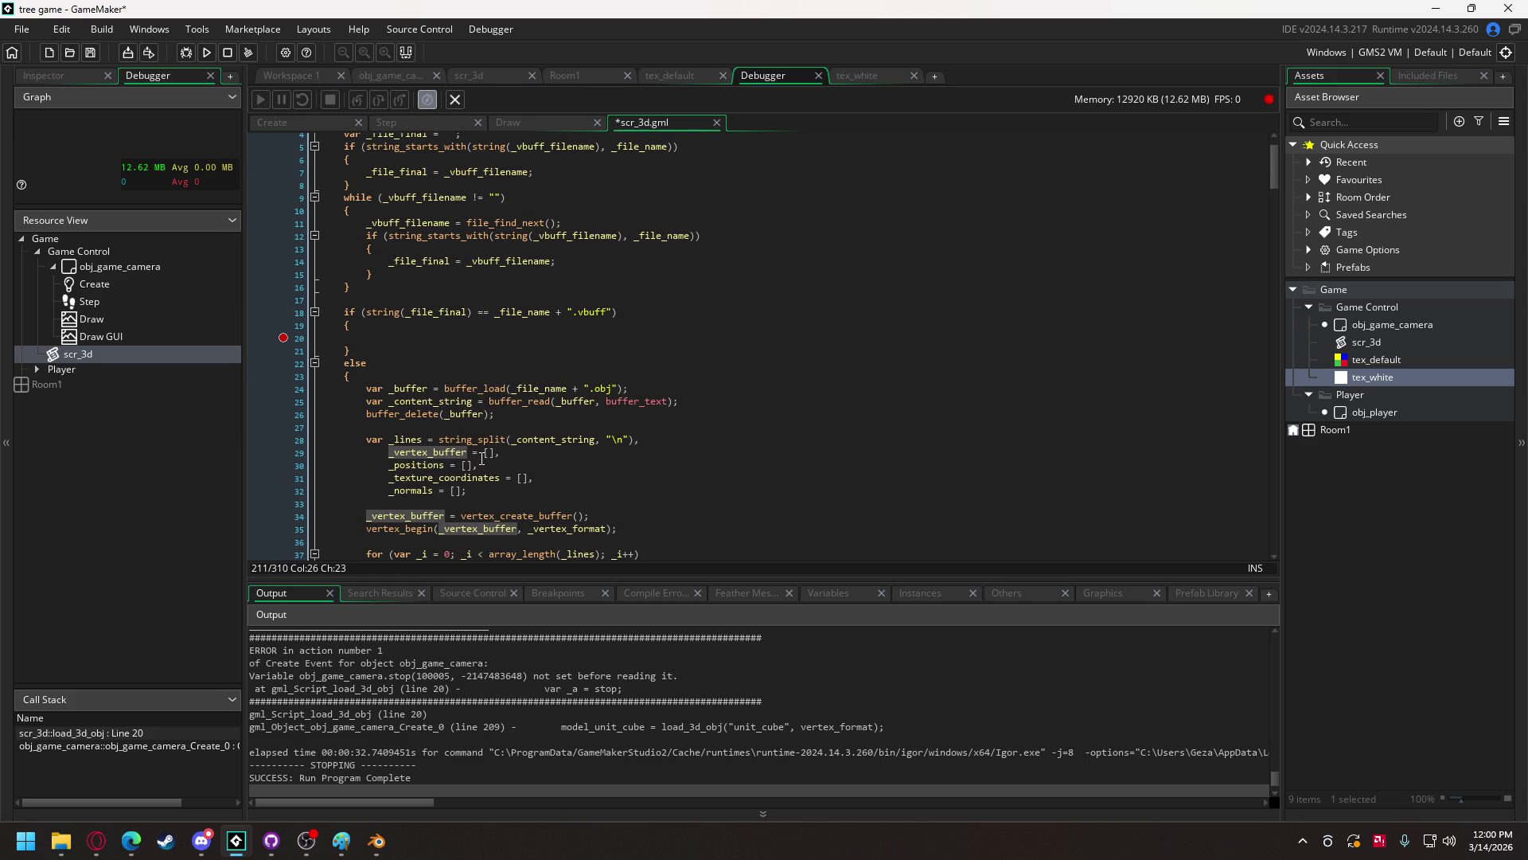
pyautogui.moveTo(468, 454); pyautogui.dragTo(494, 460)
pyautogui.press('BackSpace')
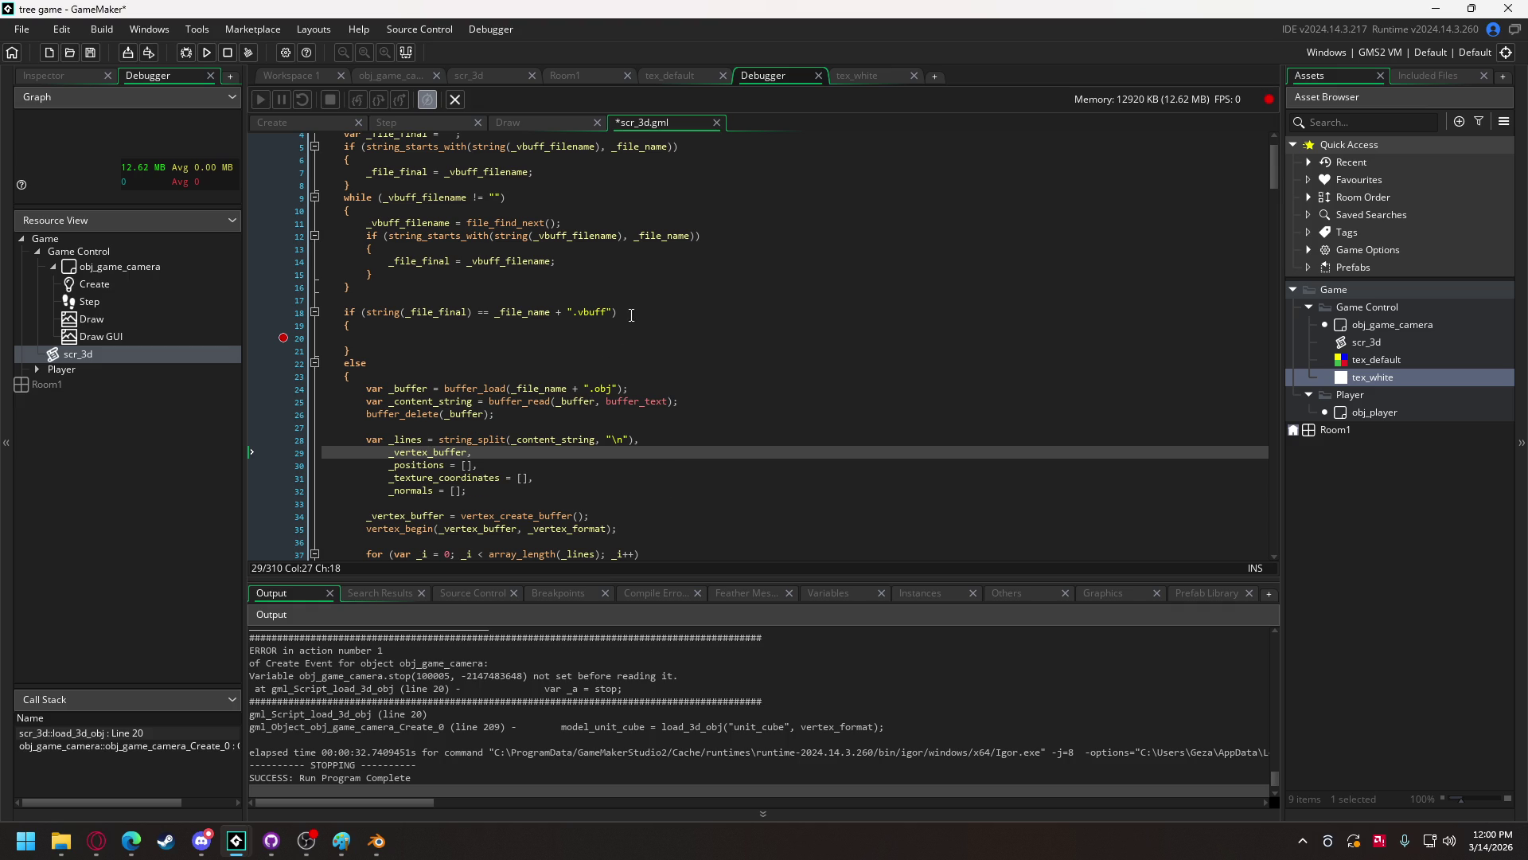
pyautogui.write('= undefined')
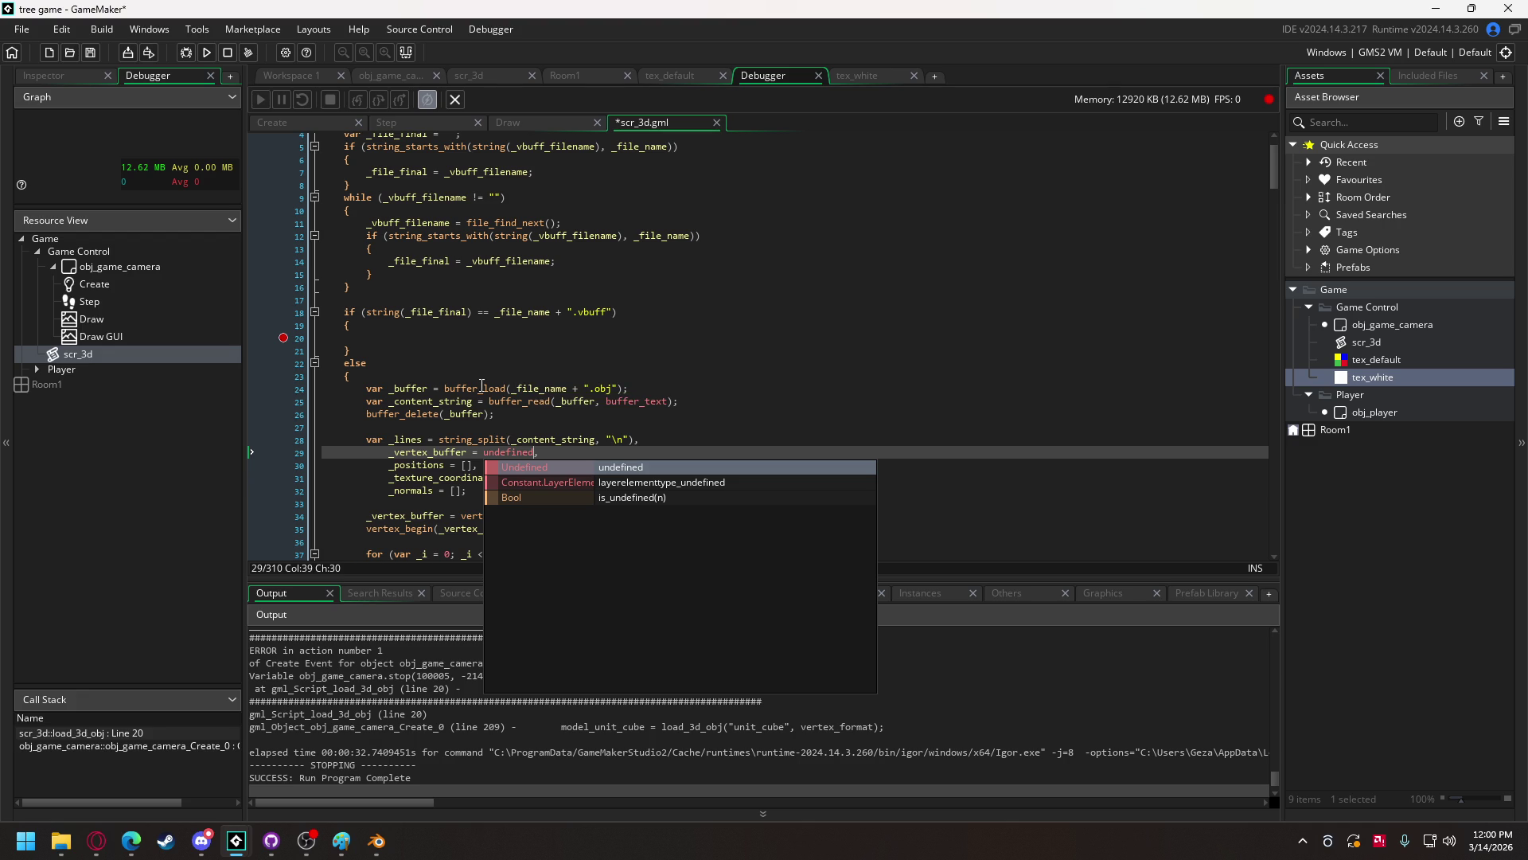
pyautogui.moveTo(541, 452); pyautogui.dragTo(389, 460)
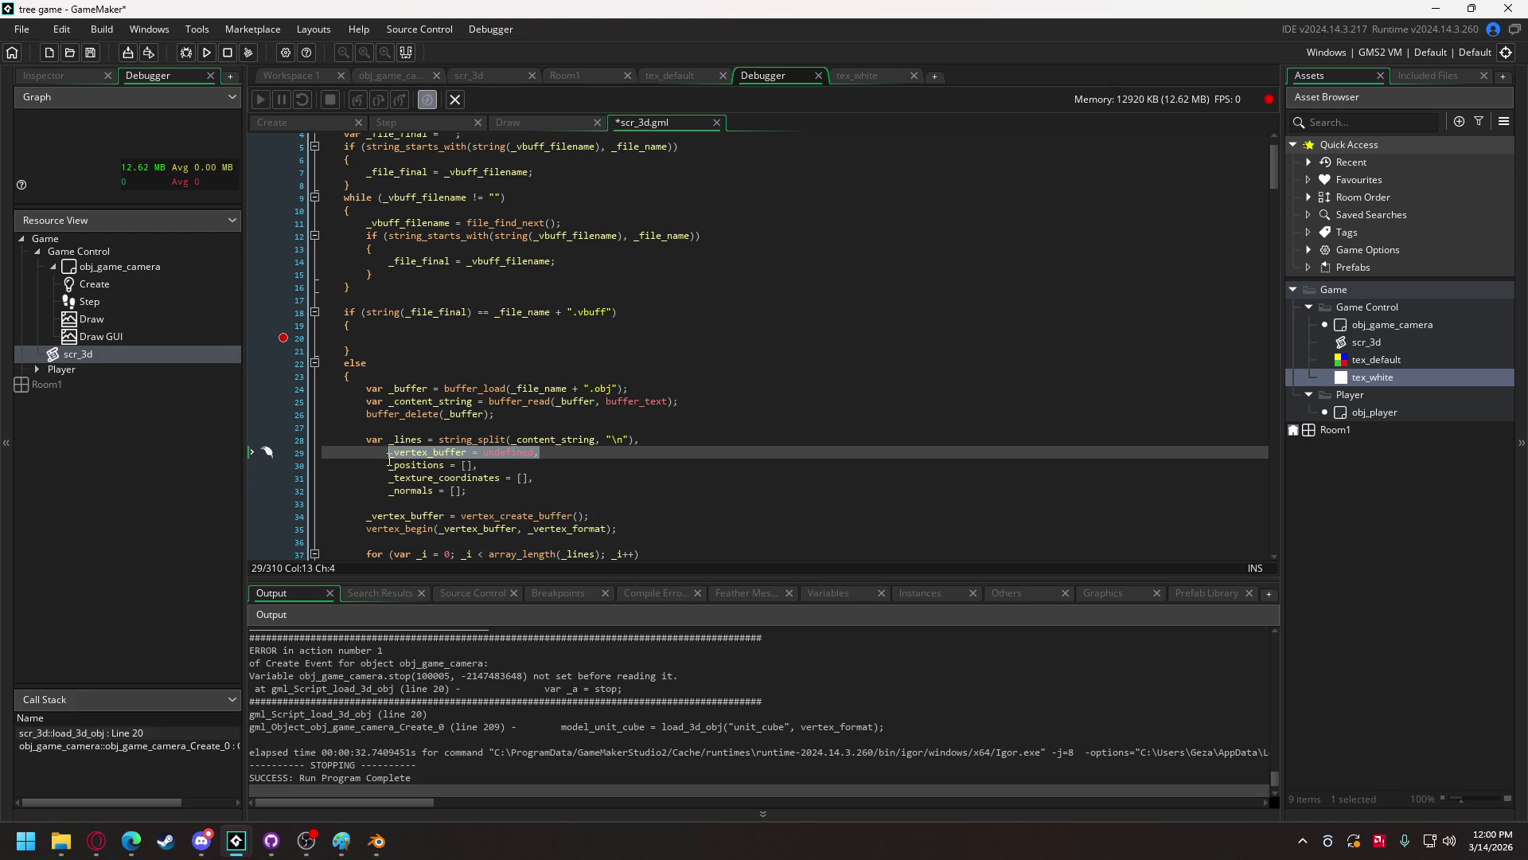
pyautogui.press('BackSpace')
# - Declare var _vertex_buffer = undefined; below _file_final and delete the leftover blank line
pyautogui.scroll(1, 446, 279)
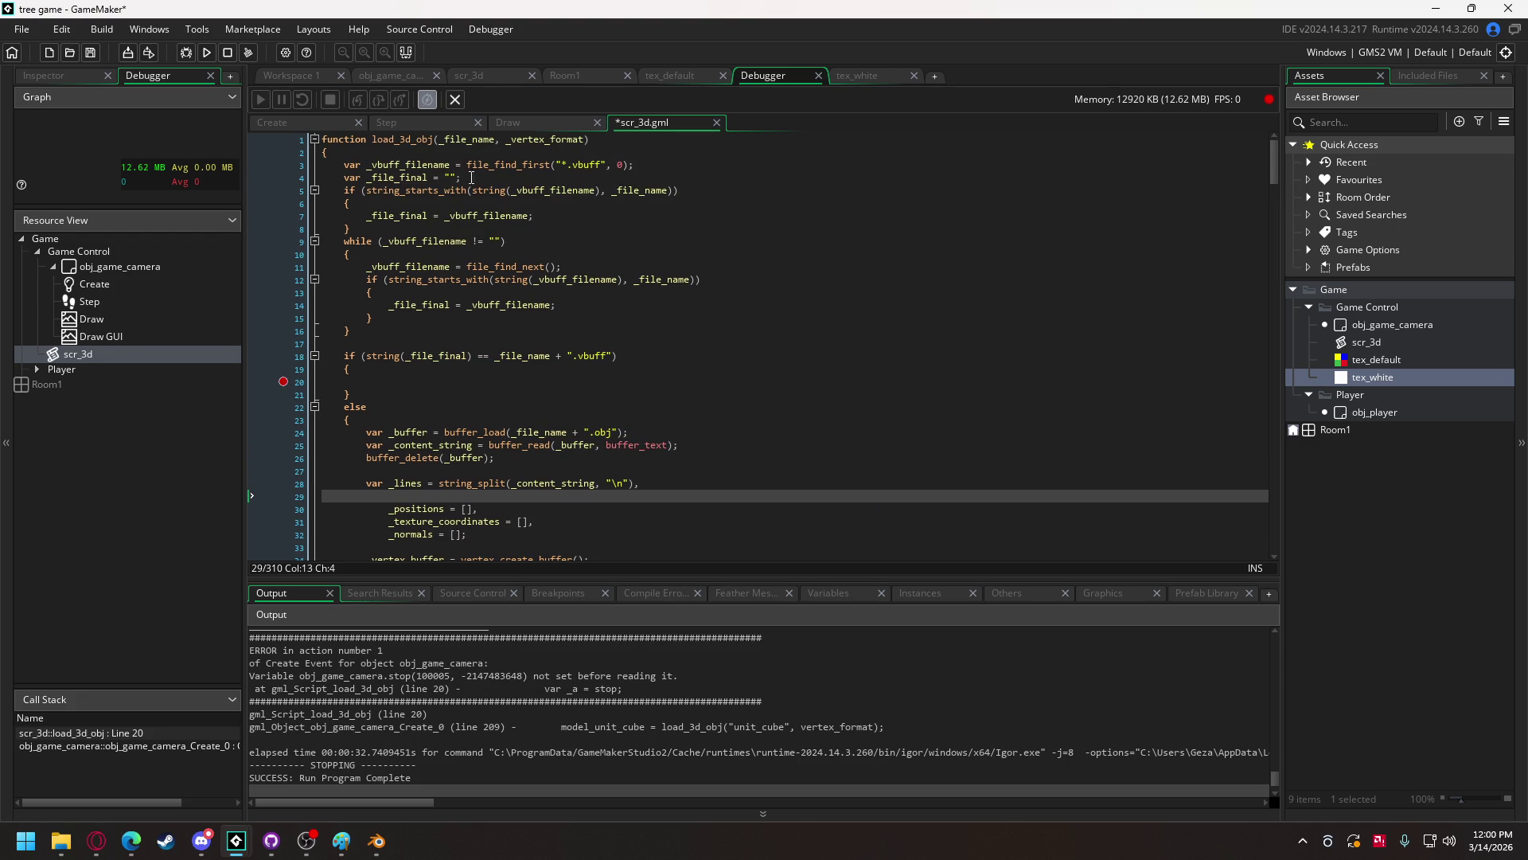
pyautogui.click(456, 178)
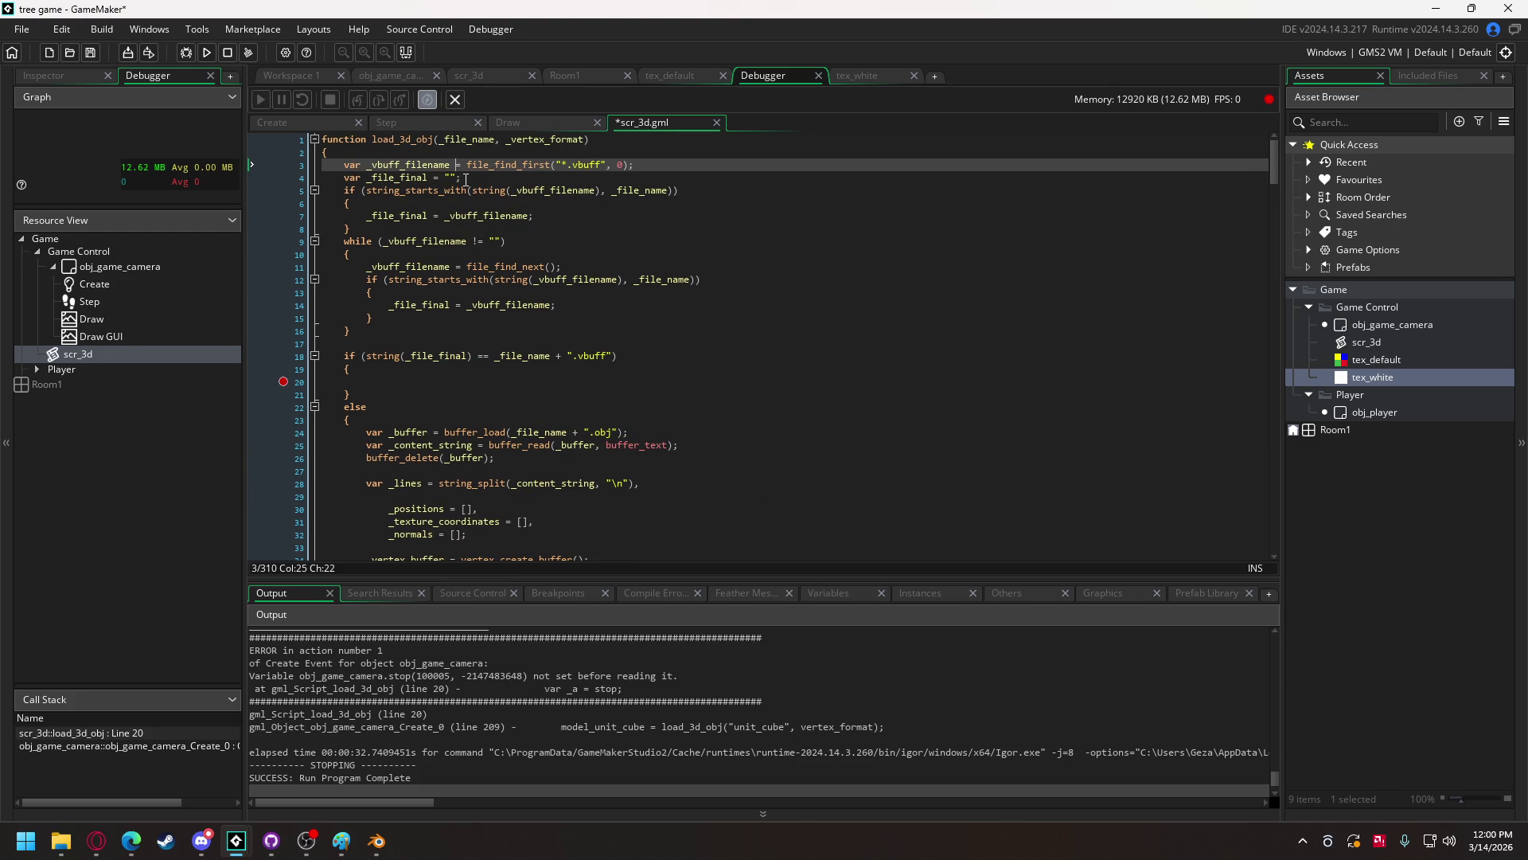
pyautogui.press('Return')
pyautogui.write('r _vertex_buffer = undefined,')
pyautogui.press('BackSpace')
pyautogui.write(';')
pyautogui.click(420, 510)
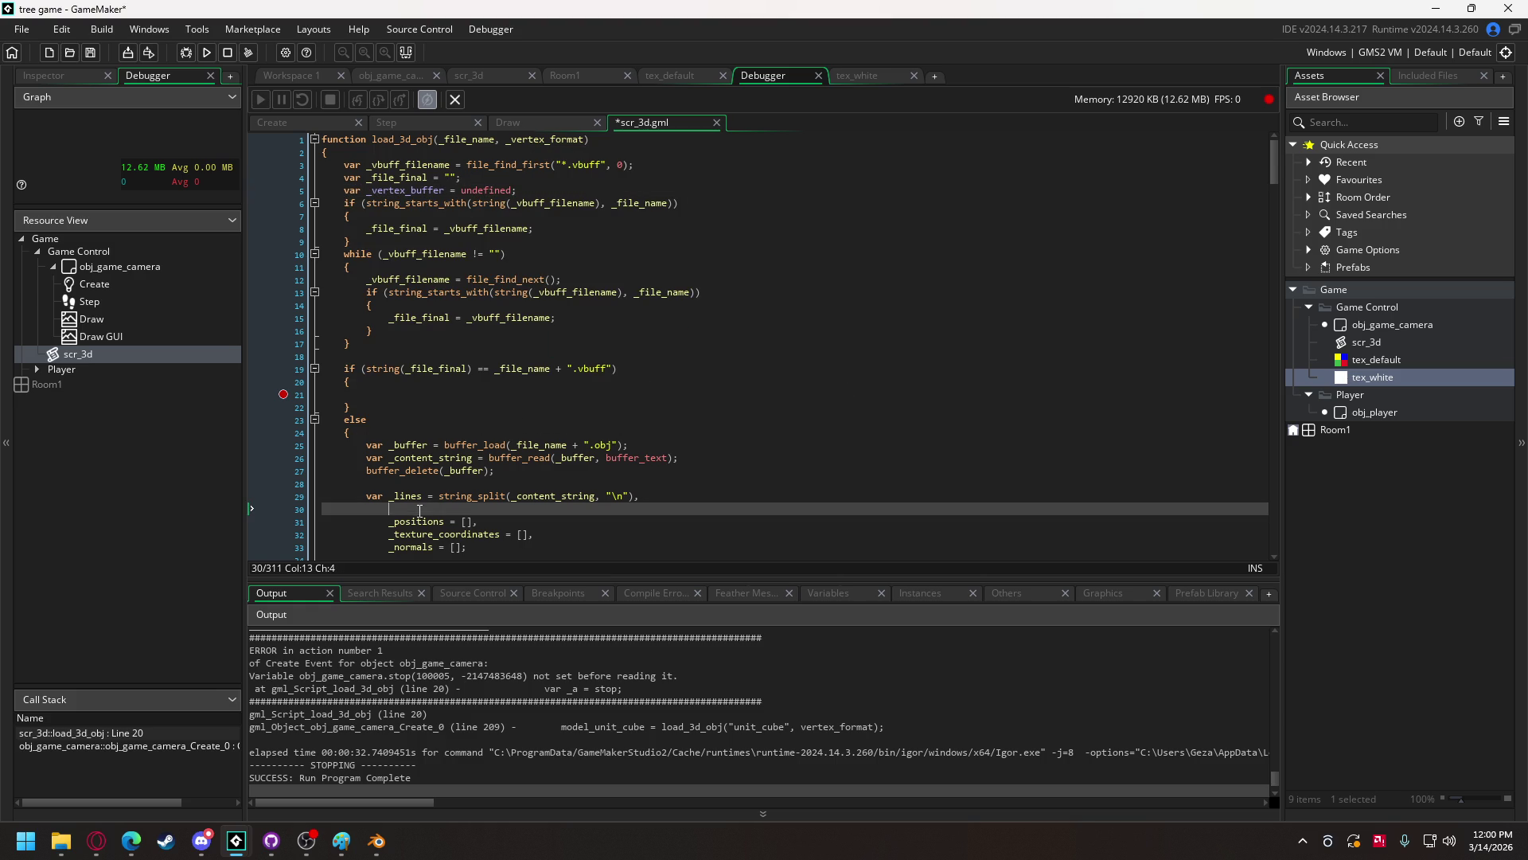
pyautogui.press('BackSpace')
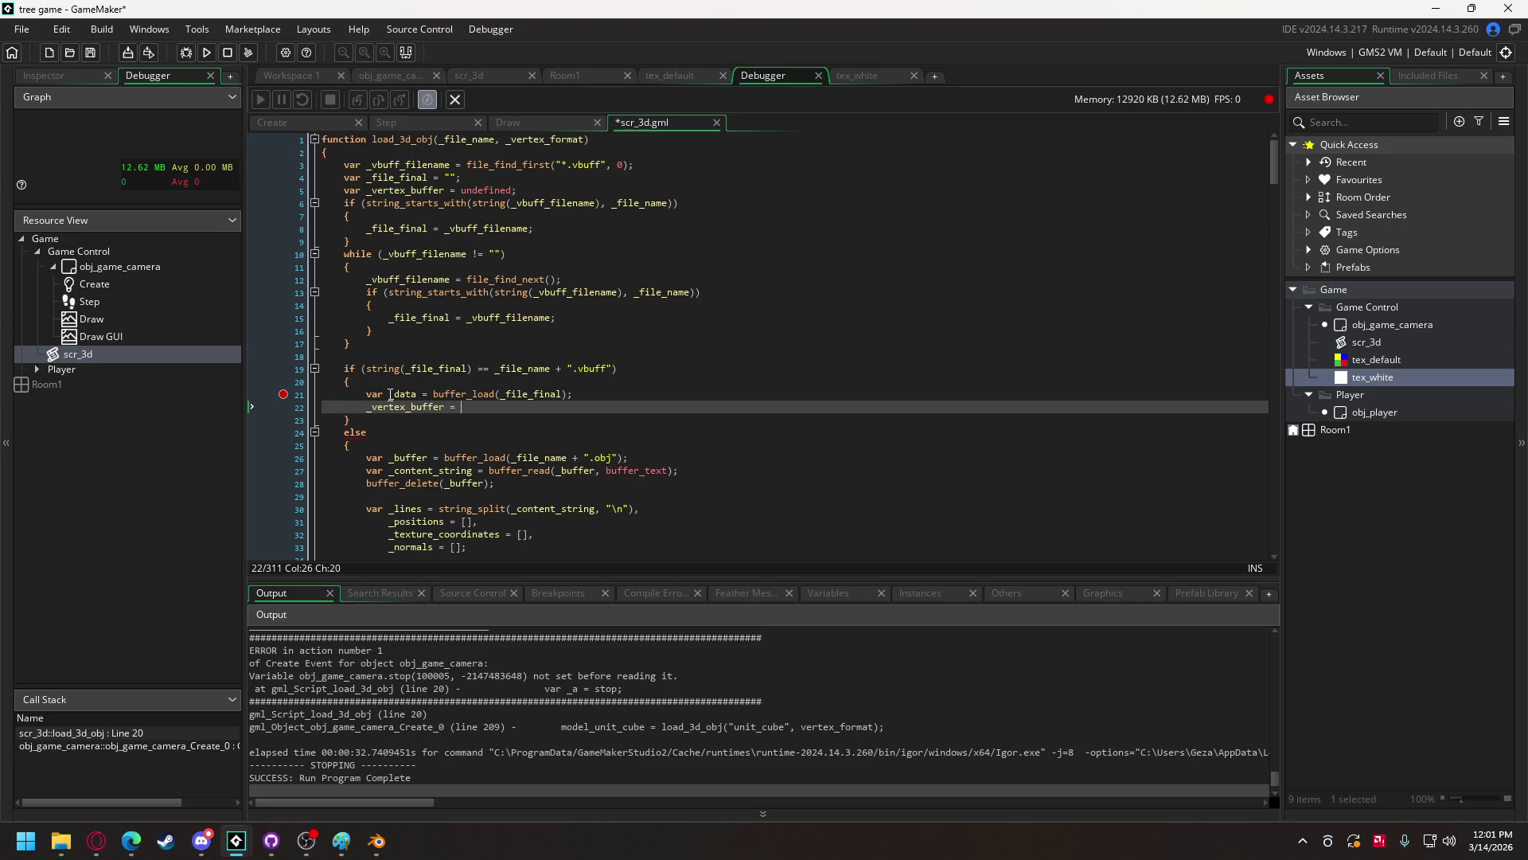
# - In the .vbuff branch, set _vertex_buffer = vertex_create_buffer_from_buffer(_data, _vertex_format)
pyautogui.write('vertex_')
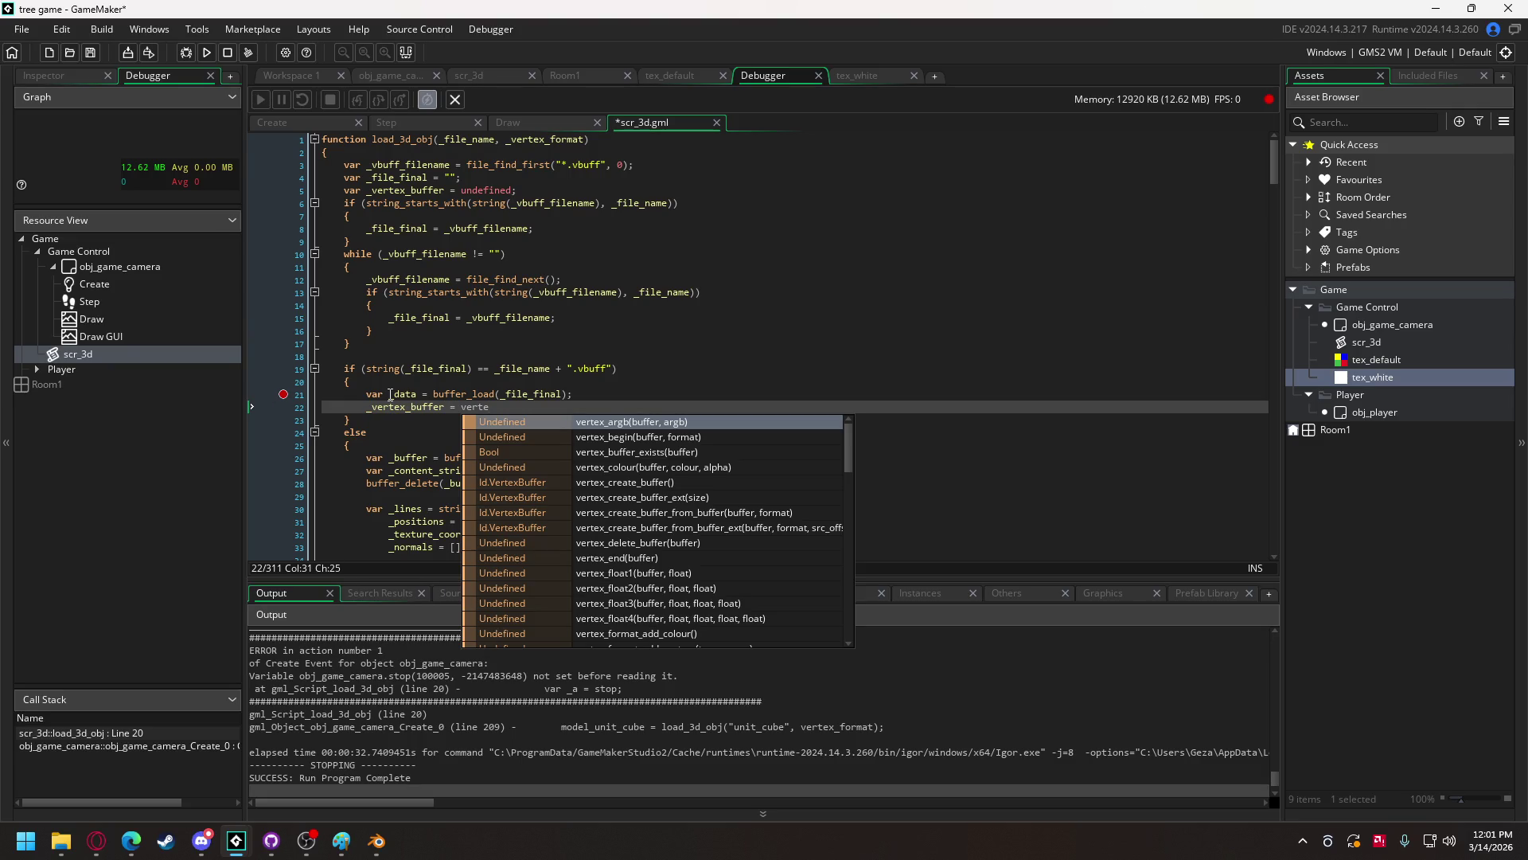
pyautogui.write('create')
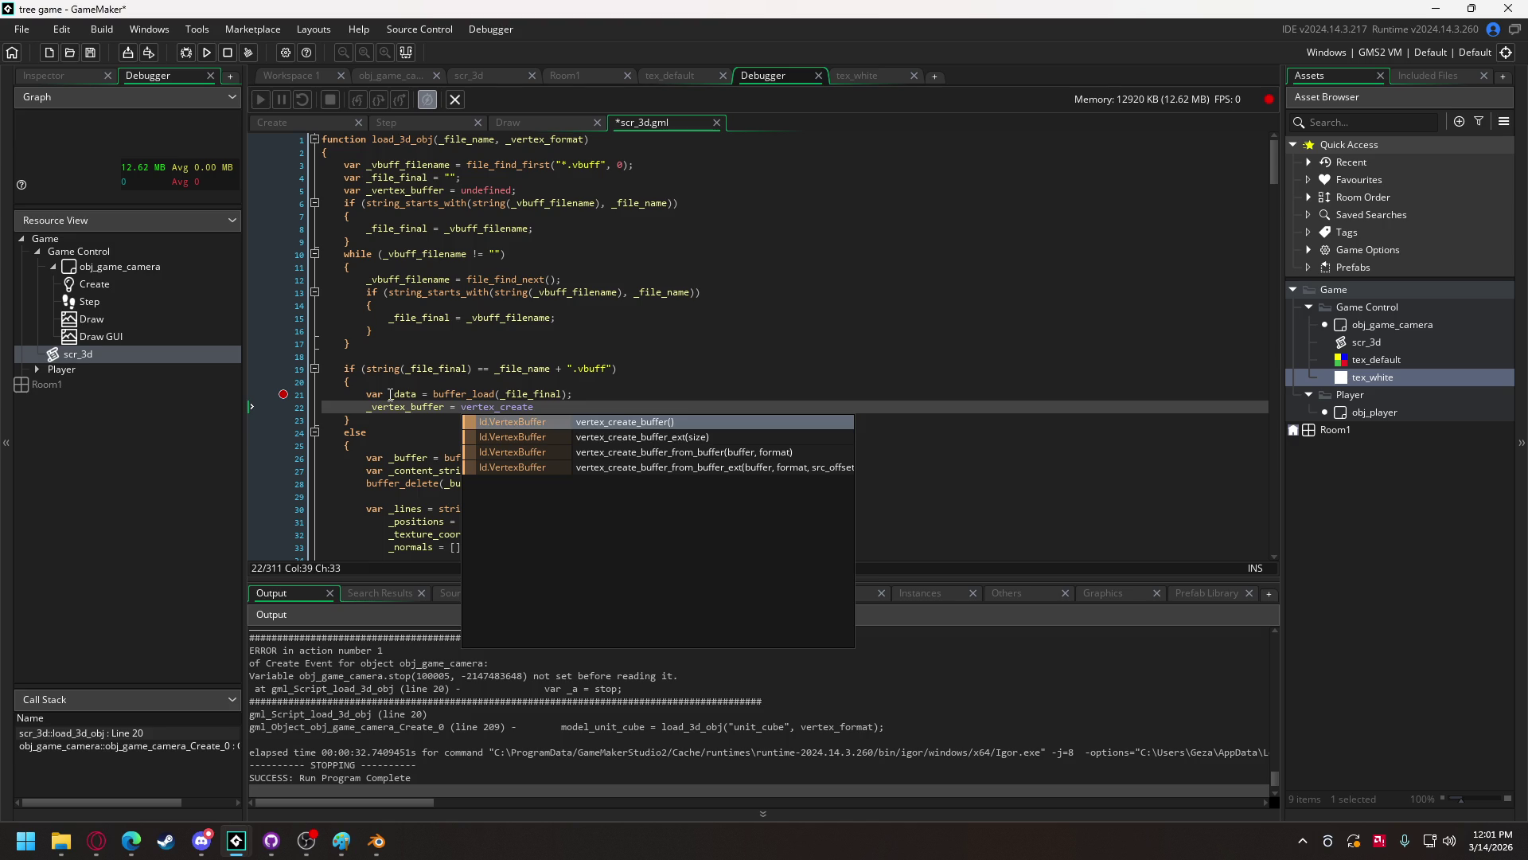
pyautogui.press('Down')
pyautogui.press('Down')
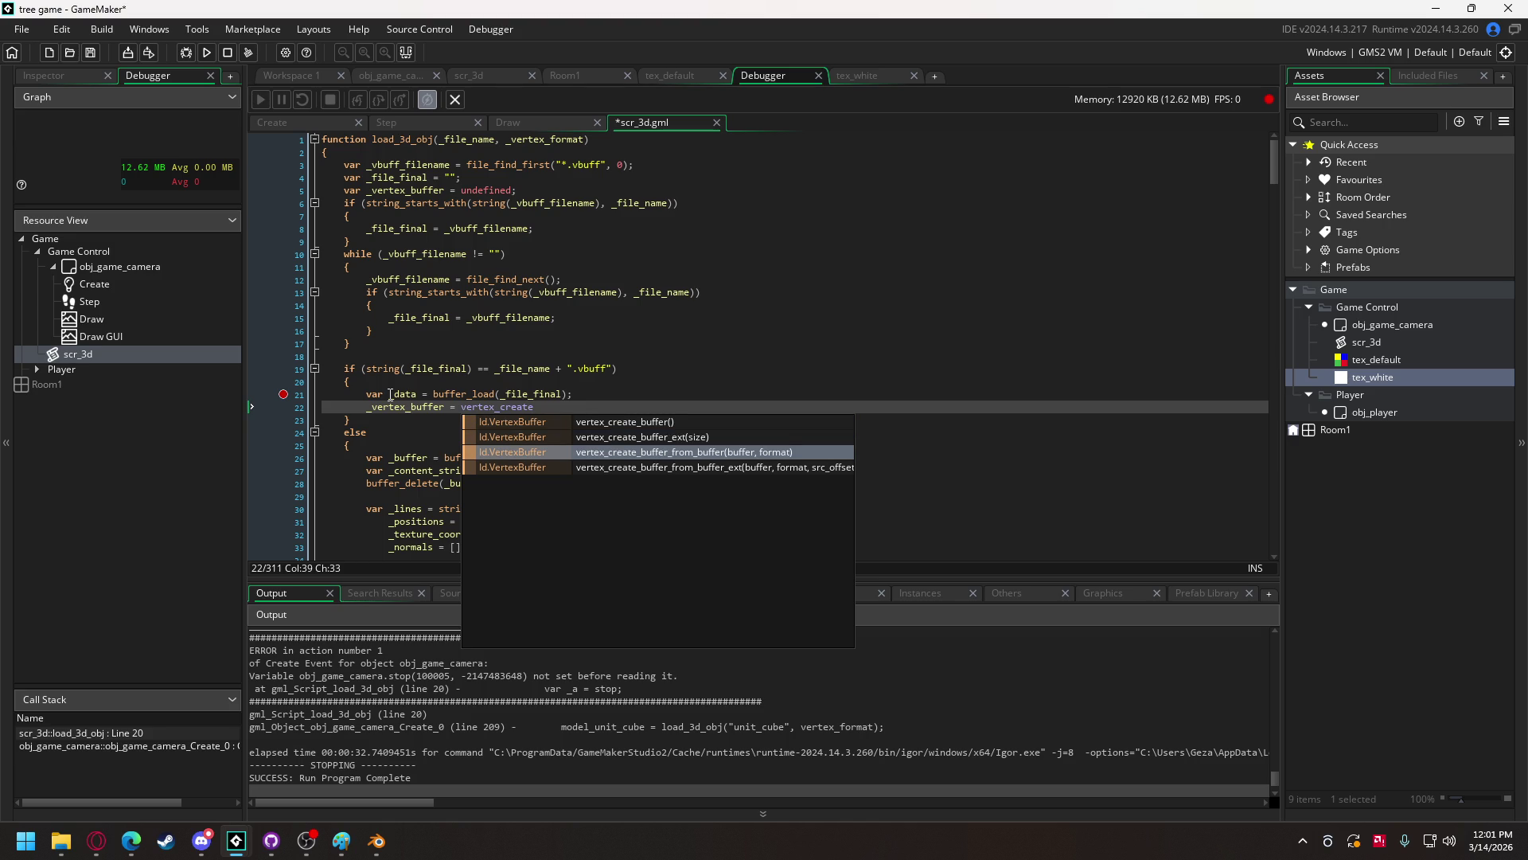
pyautogui.press('Return')
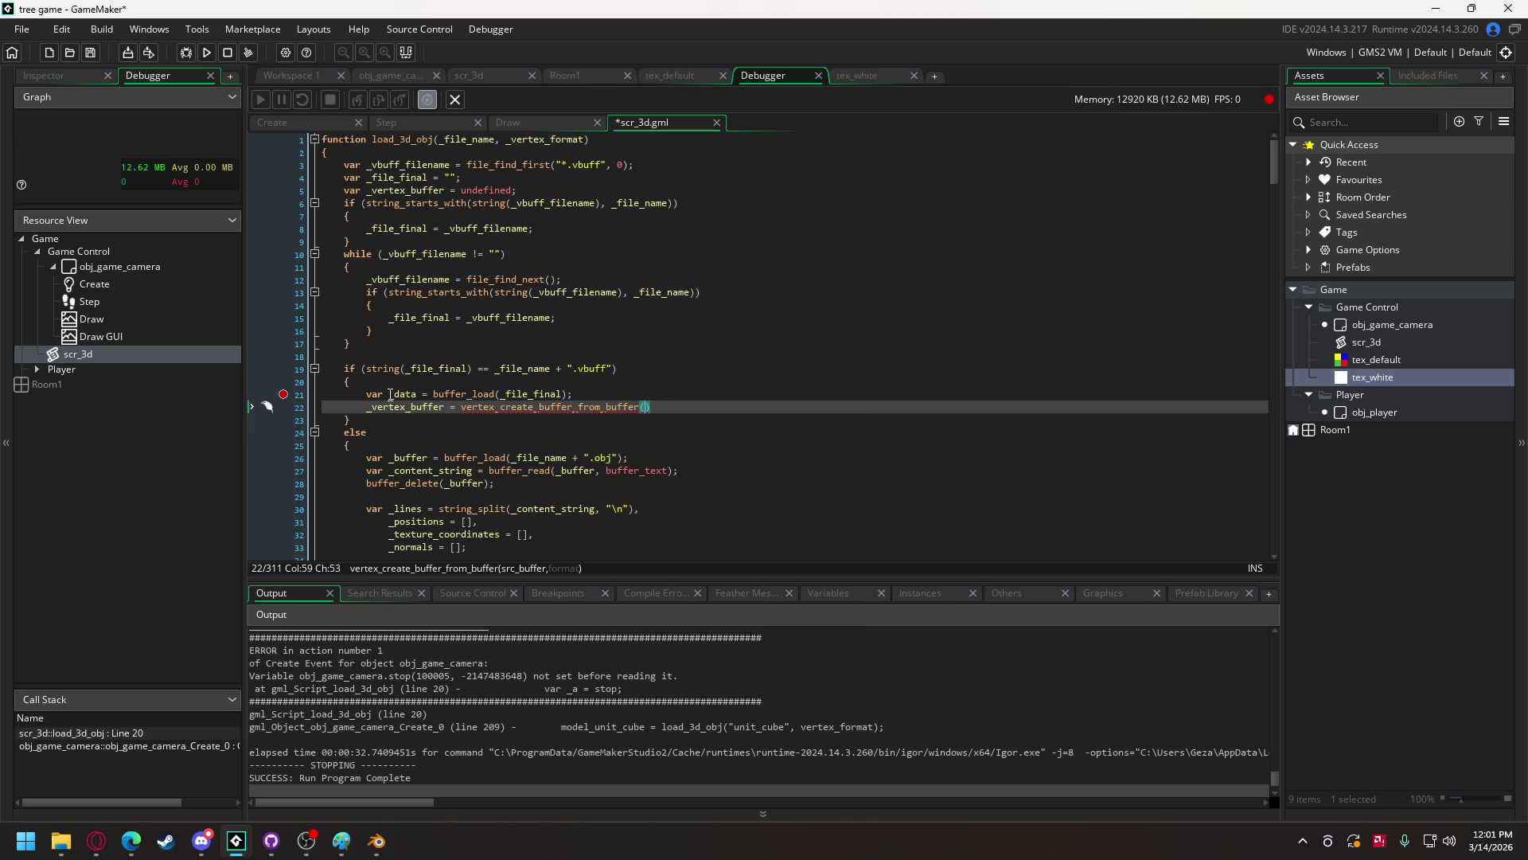
pyautogui.write('_data, ')
pyautogui.write('_vertex_buffer')
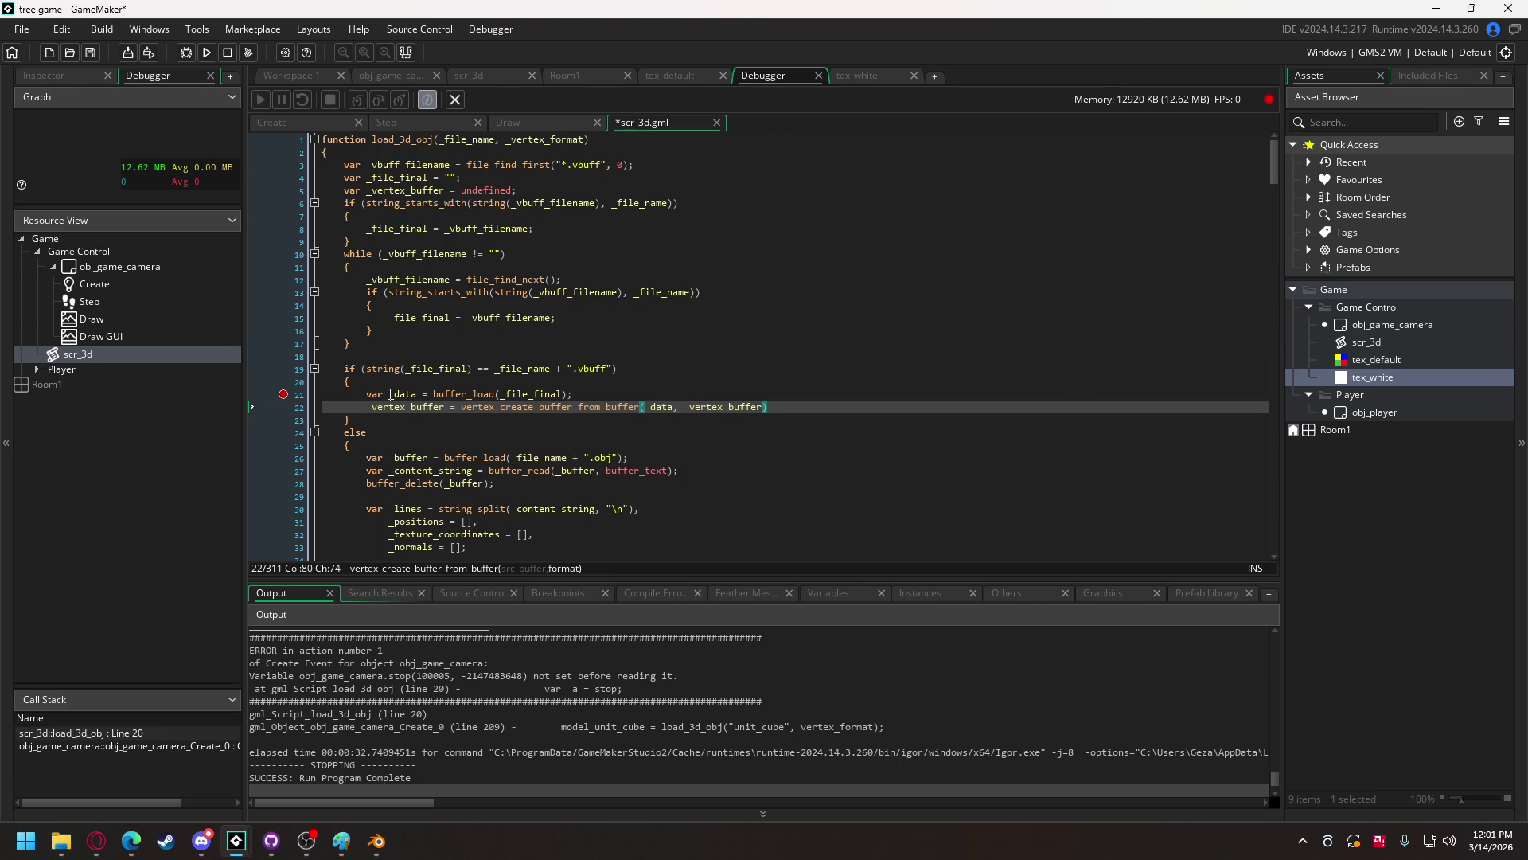
pyautogui.press('BackSpace')
pyautogui.press('BackSpace')
pyautogui.press('BackSpace')
pyautogui.write('format)')
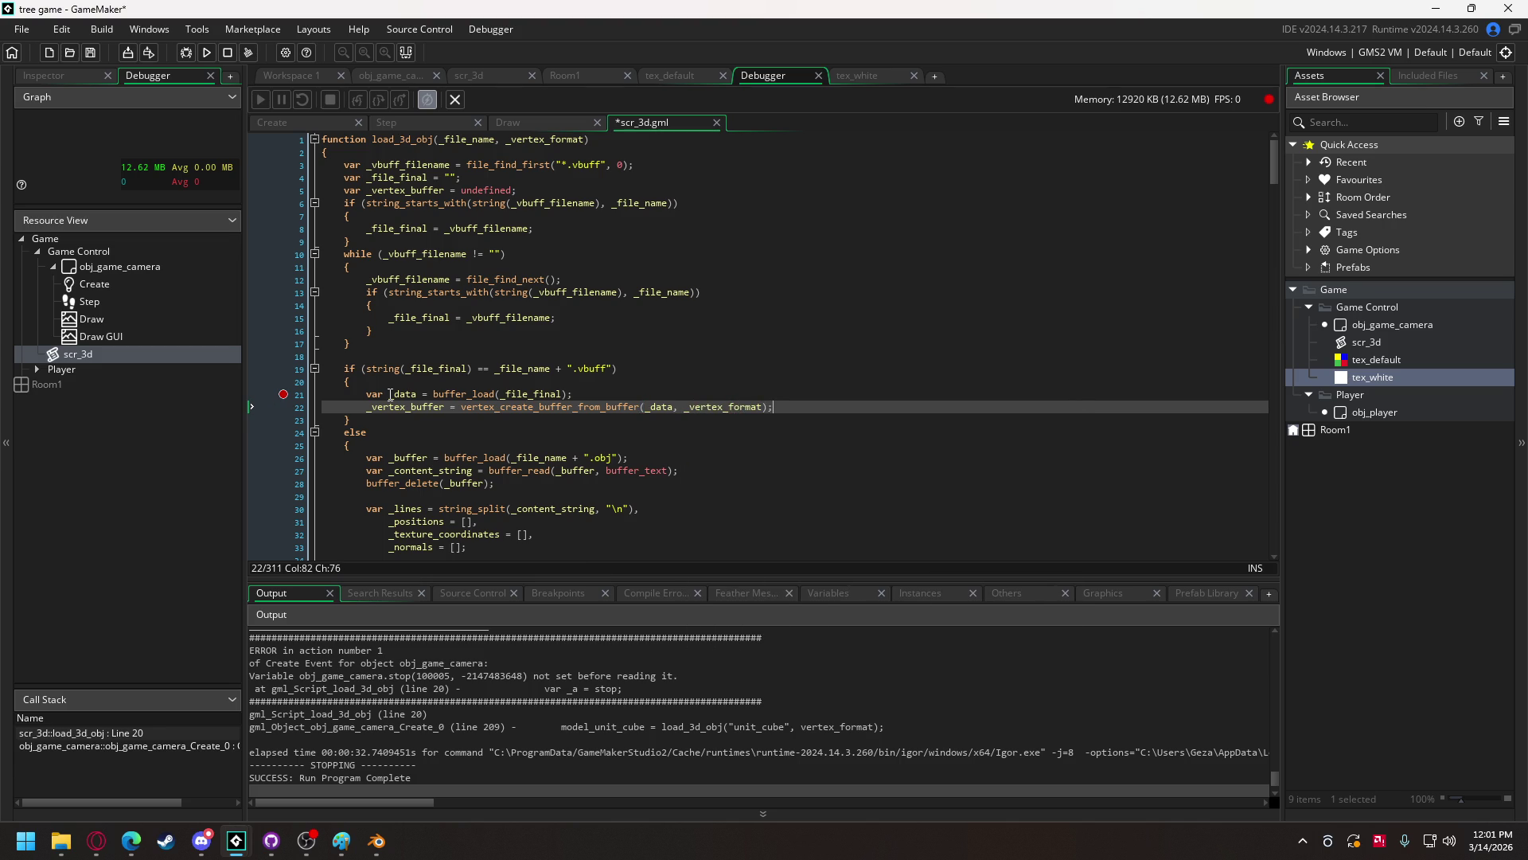
pyautogui.press('Return')
# - Free the loaded data with buffer_delete(_data) on the next line
pyautogui.write('buffer')
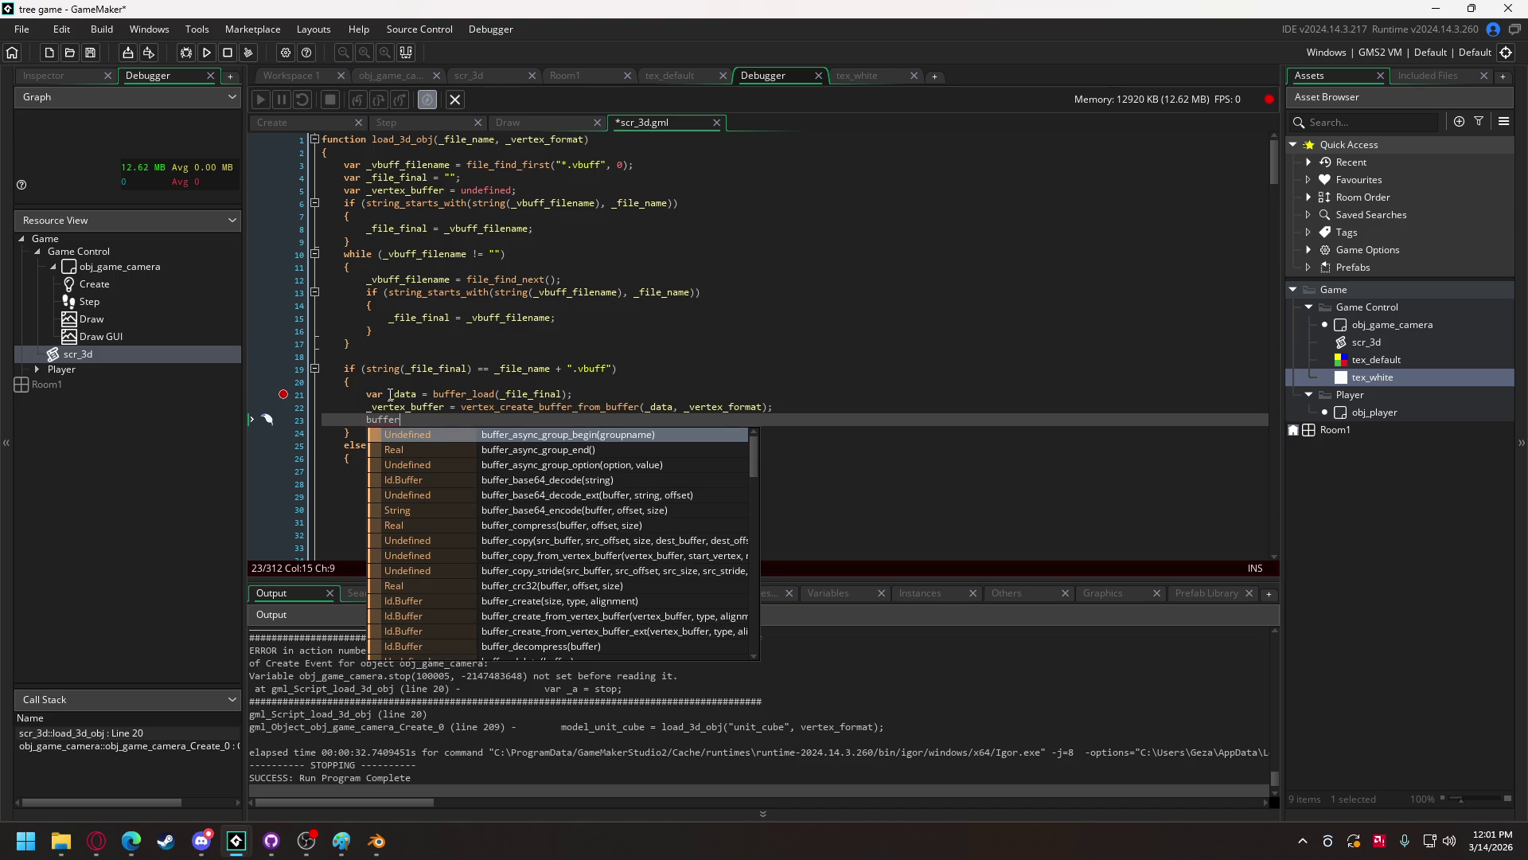
pyautogui.write('_de')
pyautogui.press('Down')
pyautogui.press('Return')
pyautogui.write('_data);')
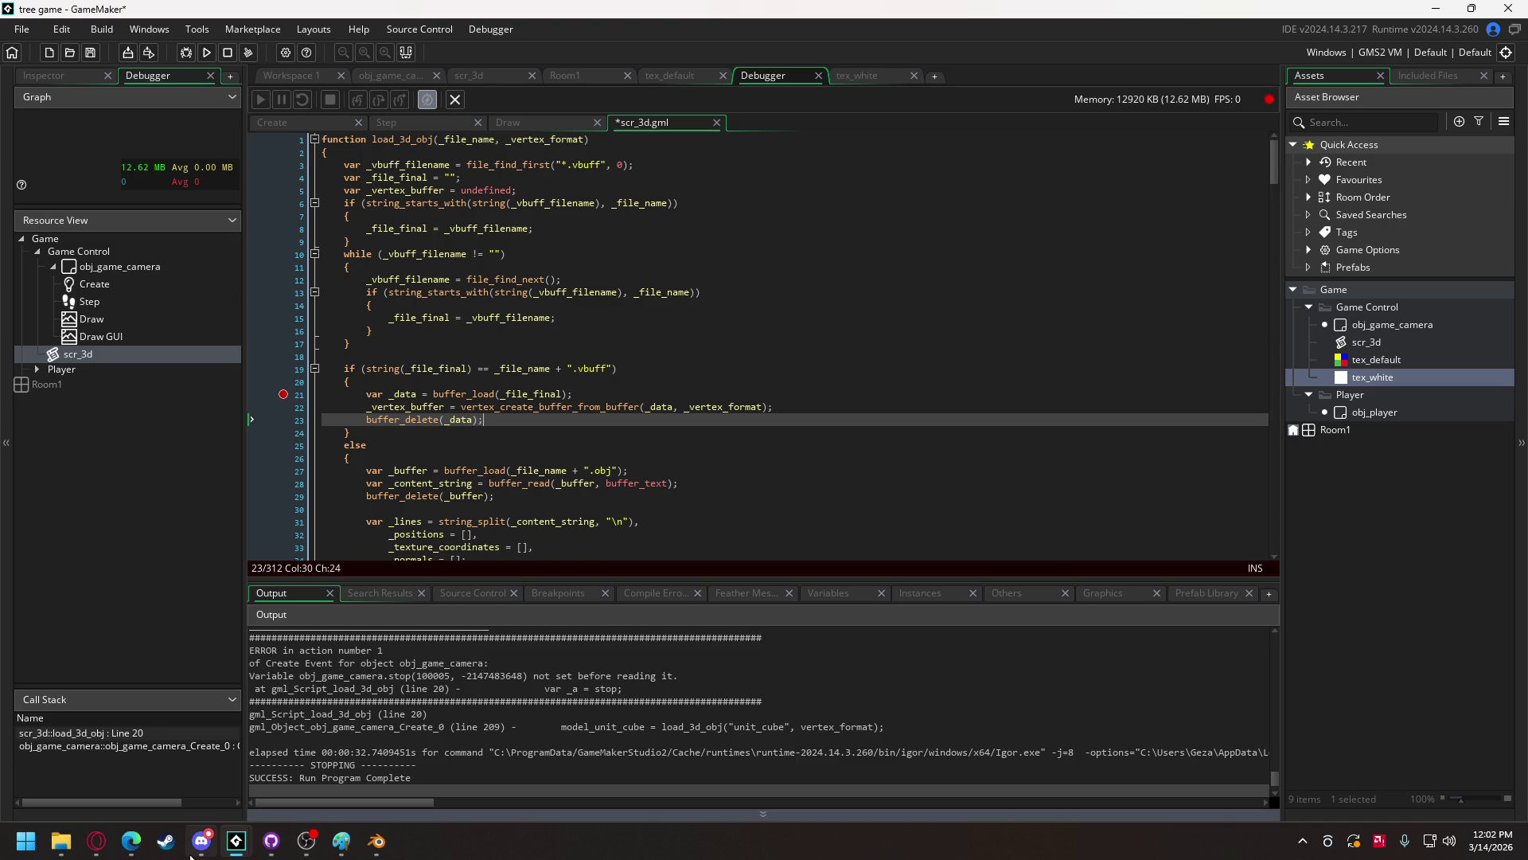
pyautogui.click(201, 841)
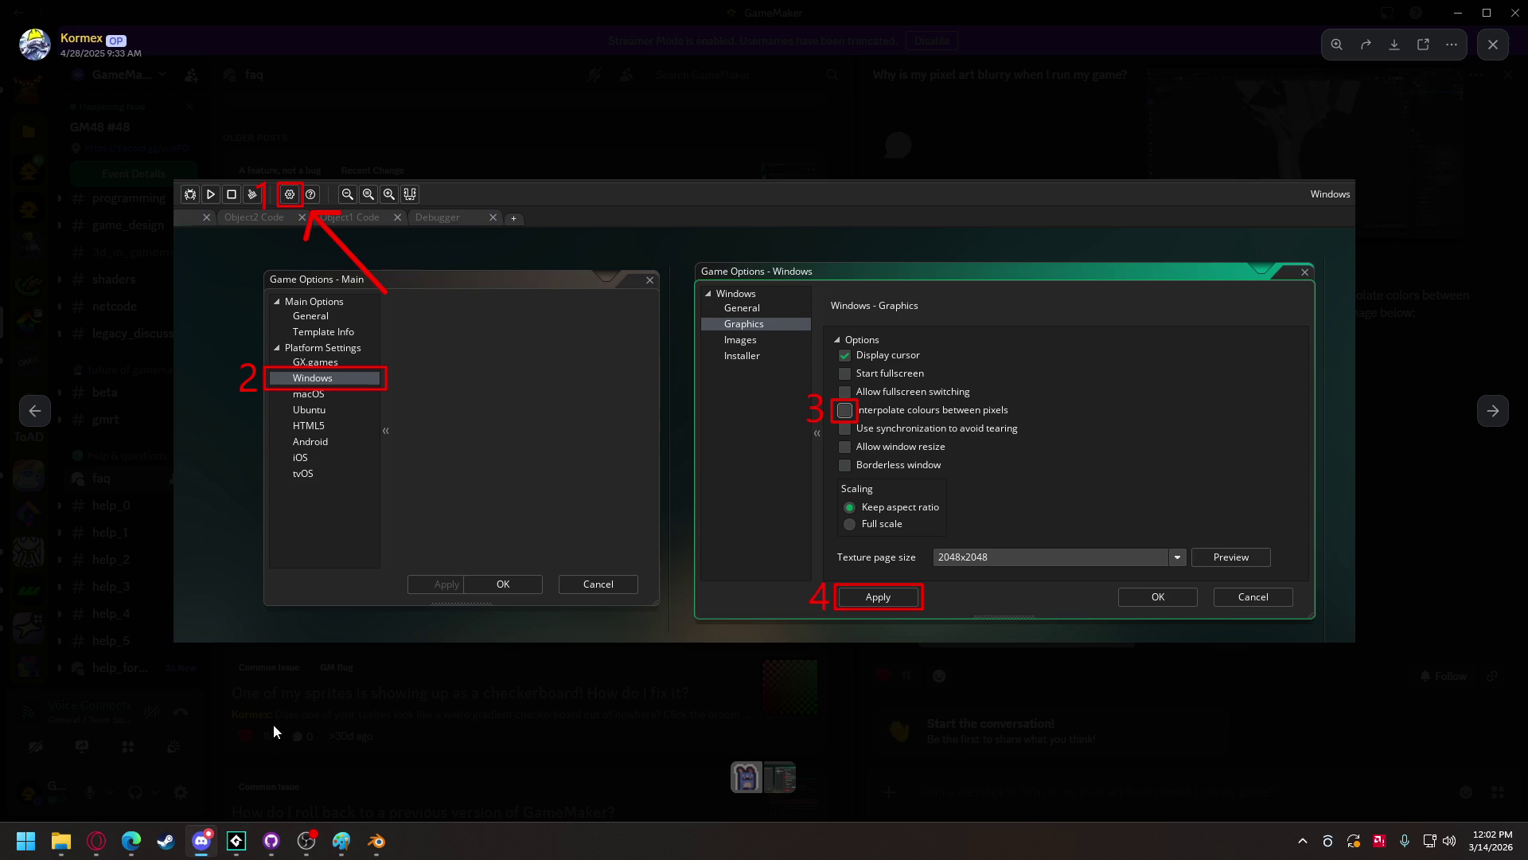
pyautogui.click(274, 730)
pyautogui.click(32, 208)
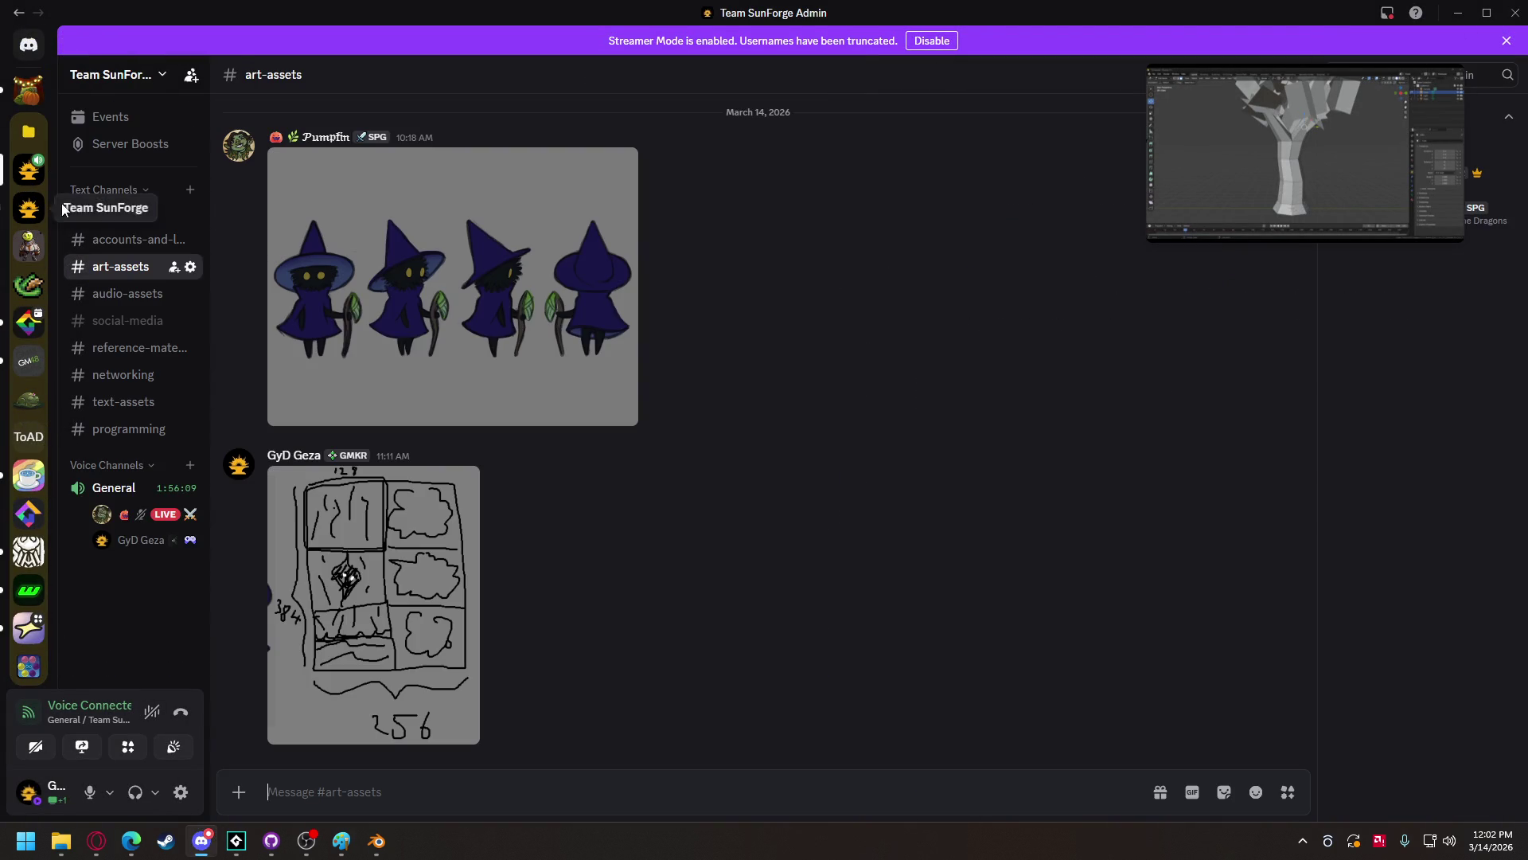
pyautogui.moveTo(1225, 144)
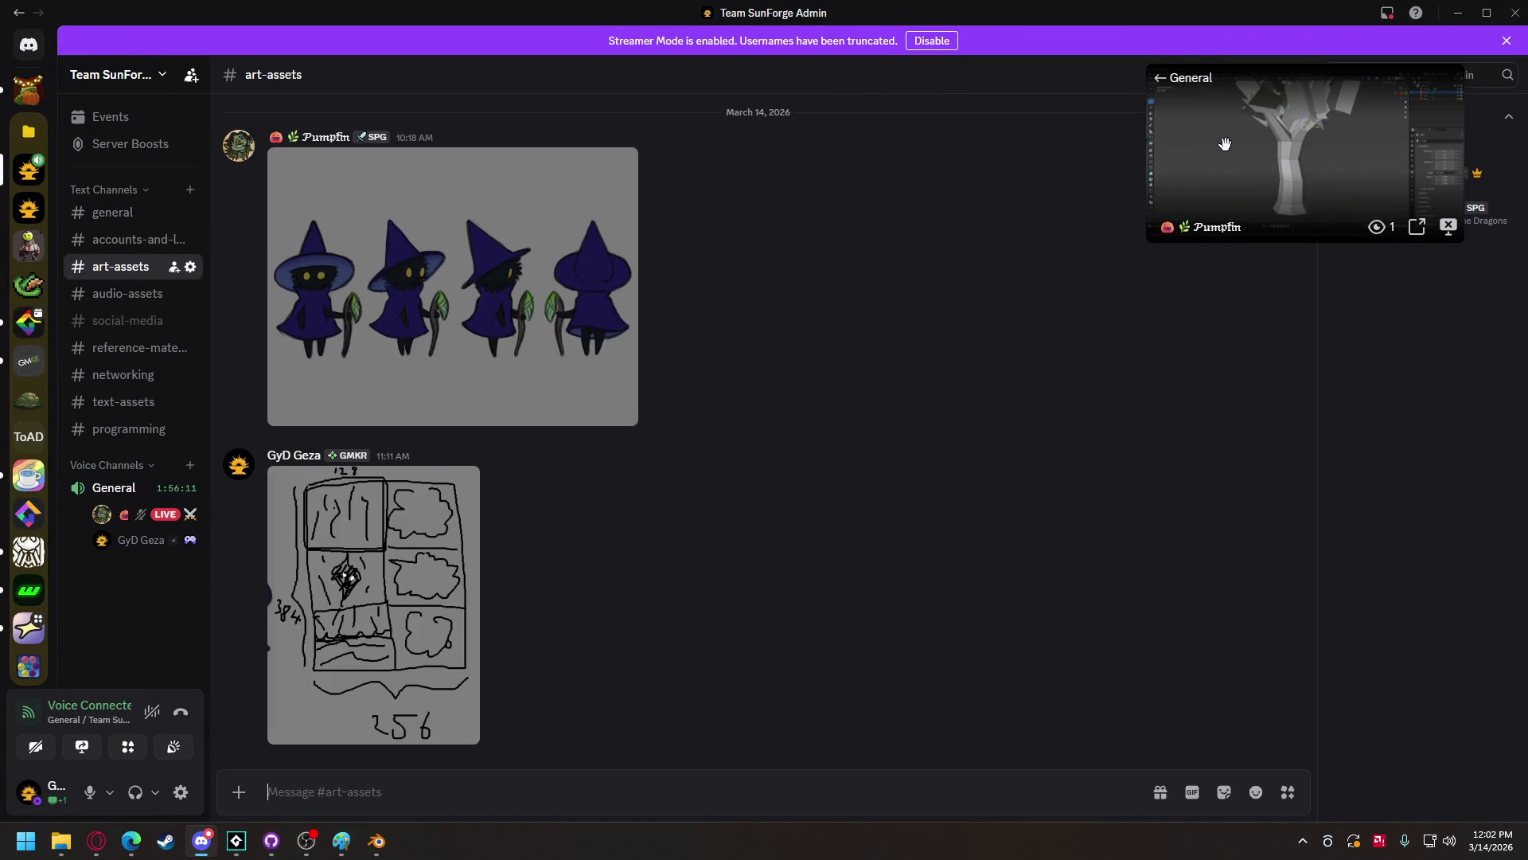
pyautogui.click(1194, 79)
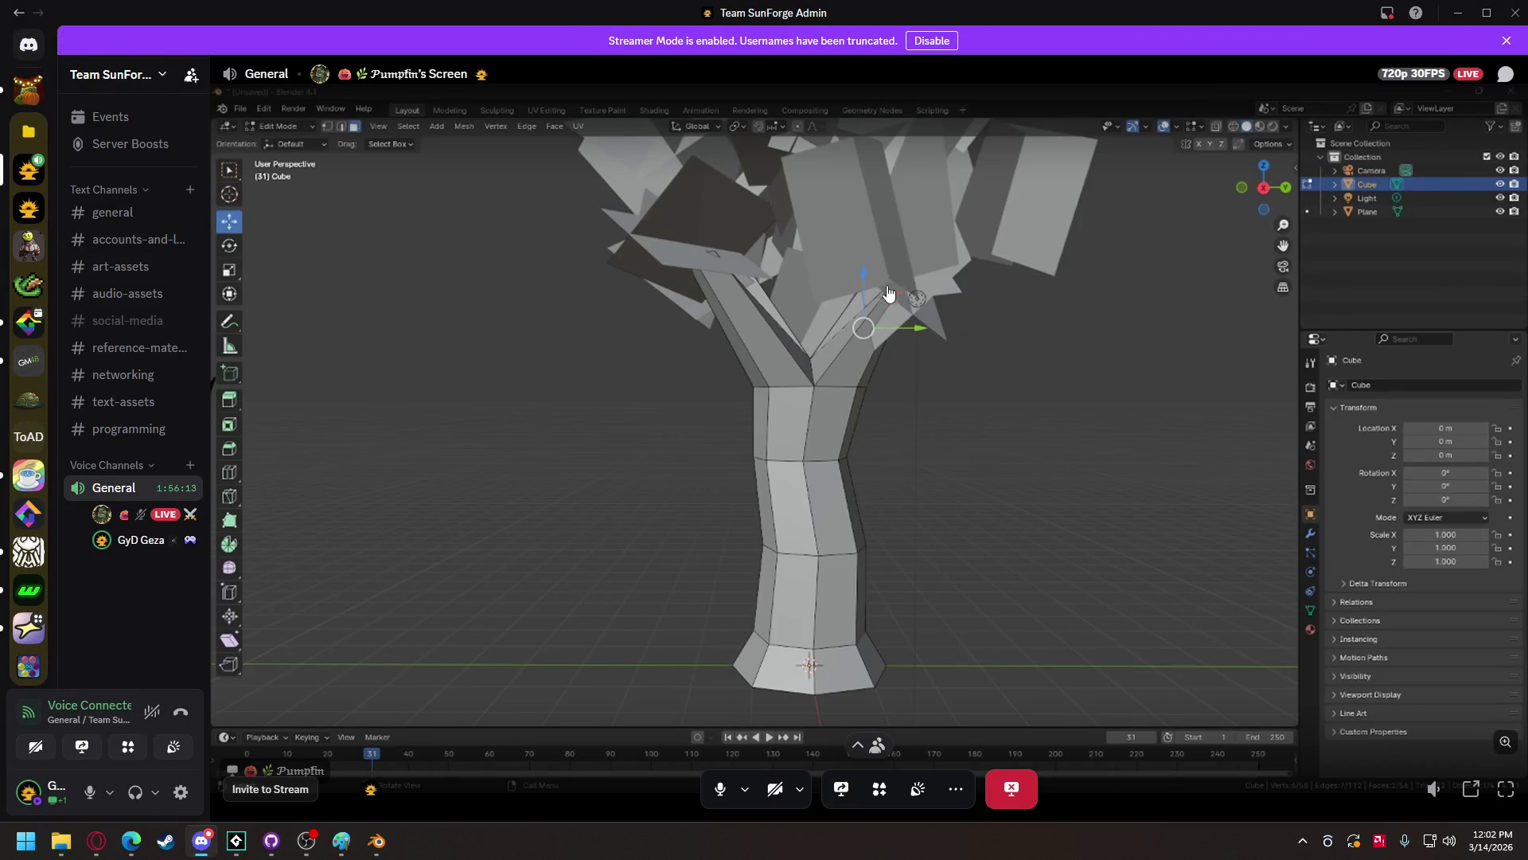
pyautogui.hotkey('alt', 'Tab')
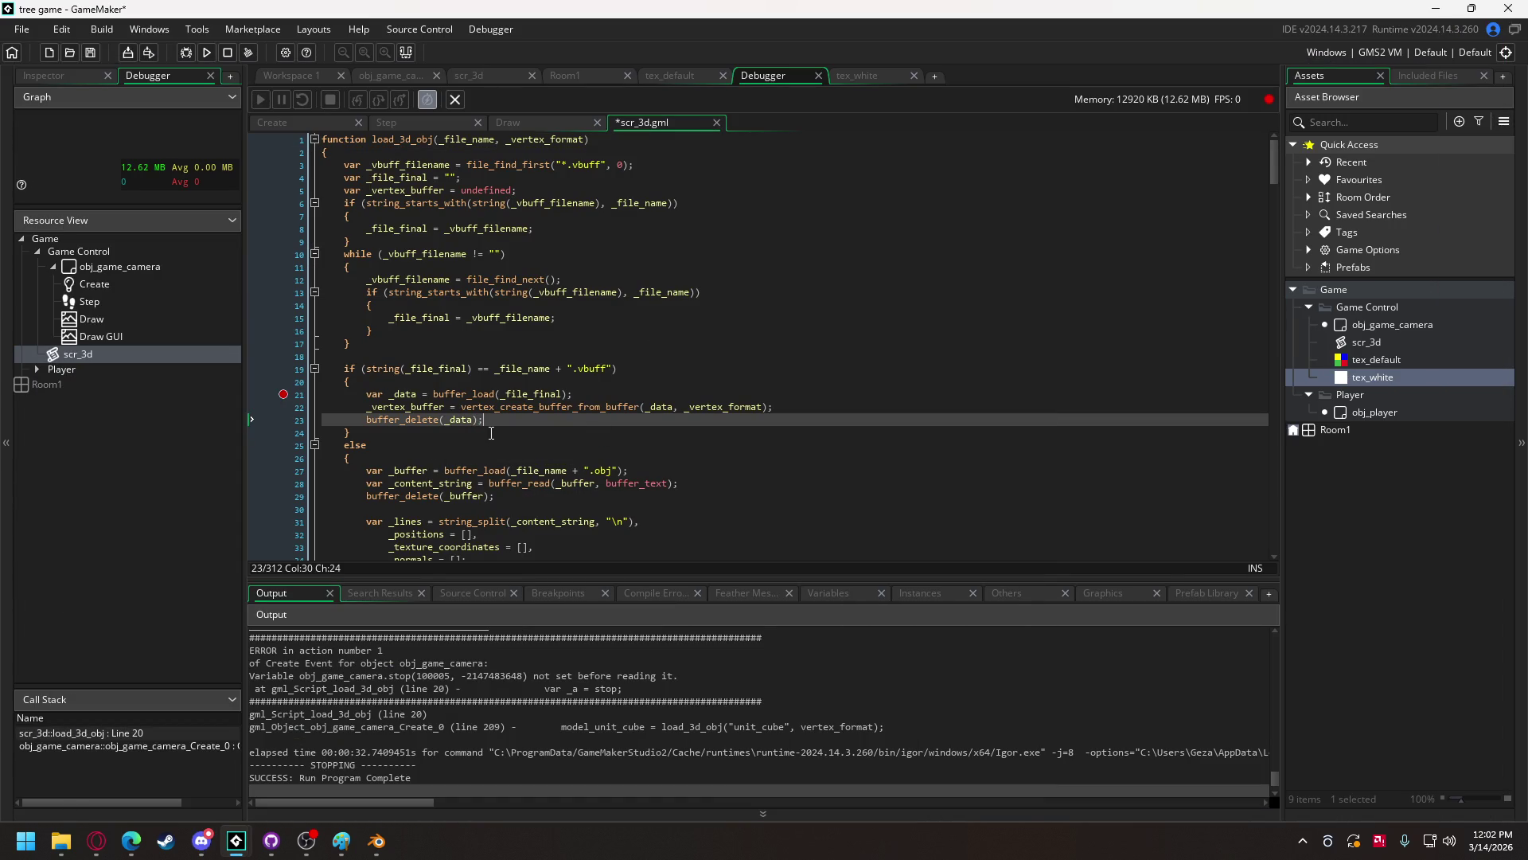
# - Add file_find_close() right after the .vbuff search loop, then switch to Discord's Blender share
pyautogui.moveTo(470, 418)
pyautogui.click(371, 340)
pyautogui.press('Return')
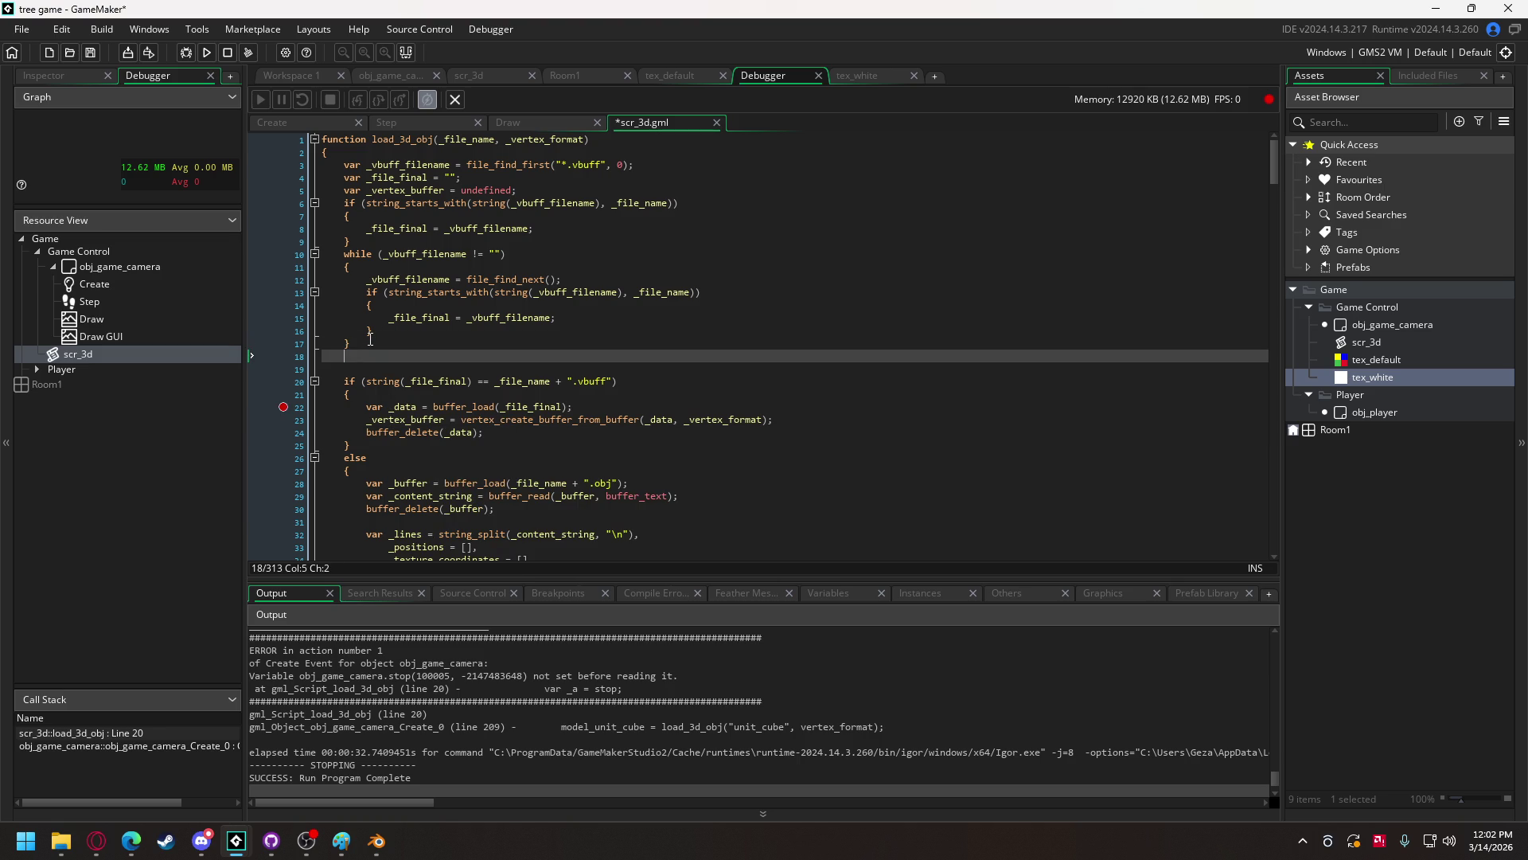
pyautogui.write('file_fin')
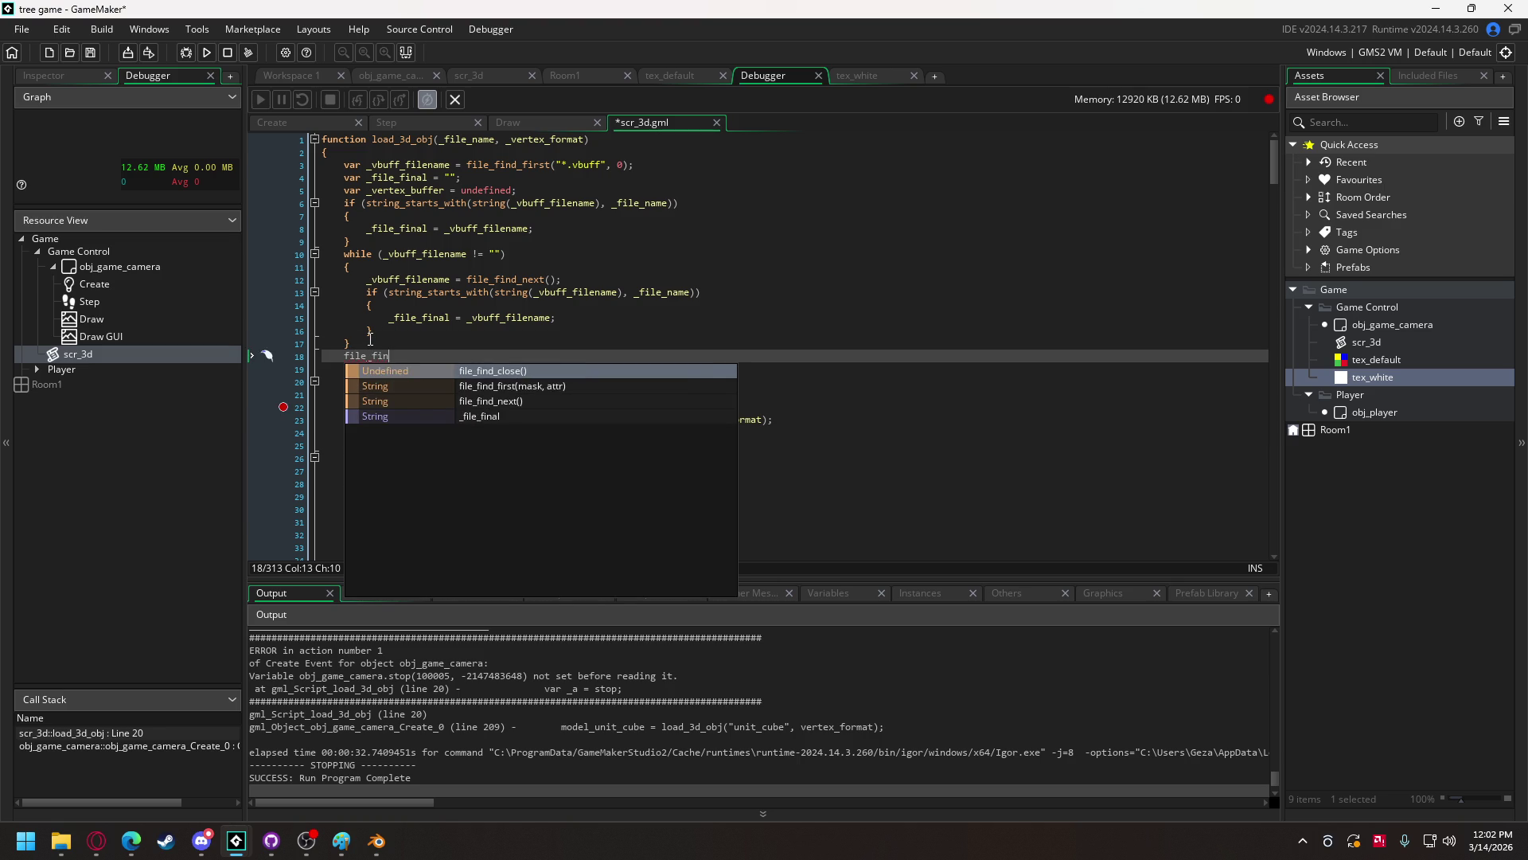
pyautogui.press('Return')
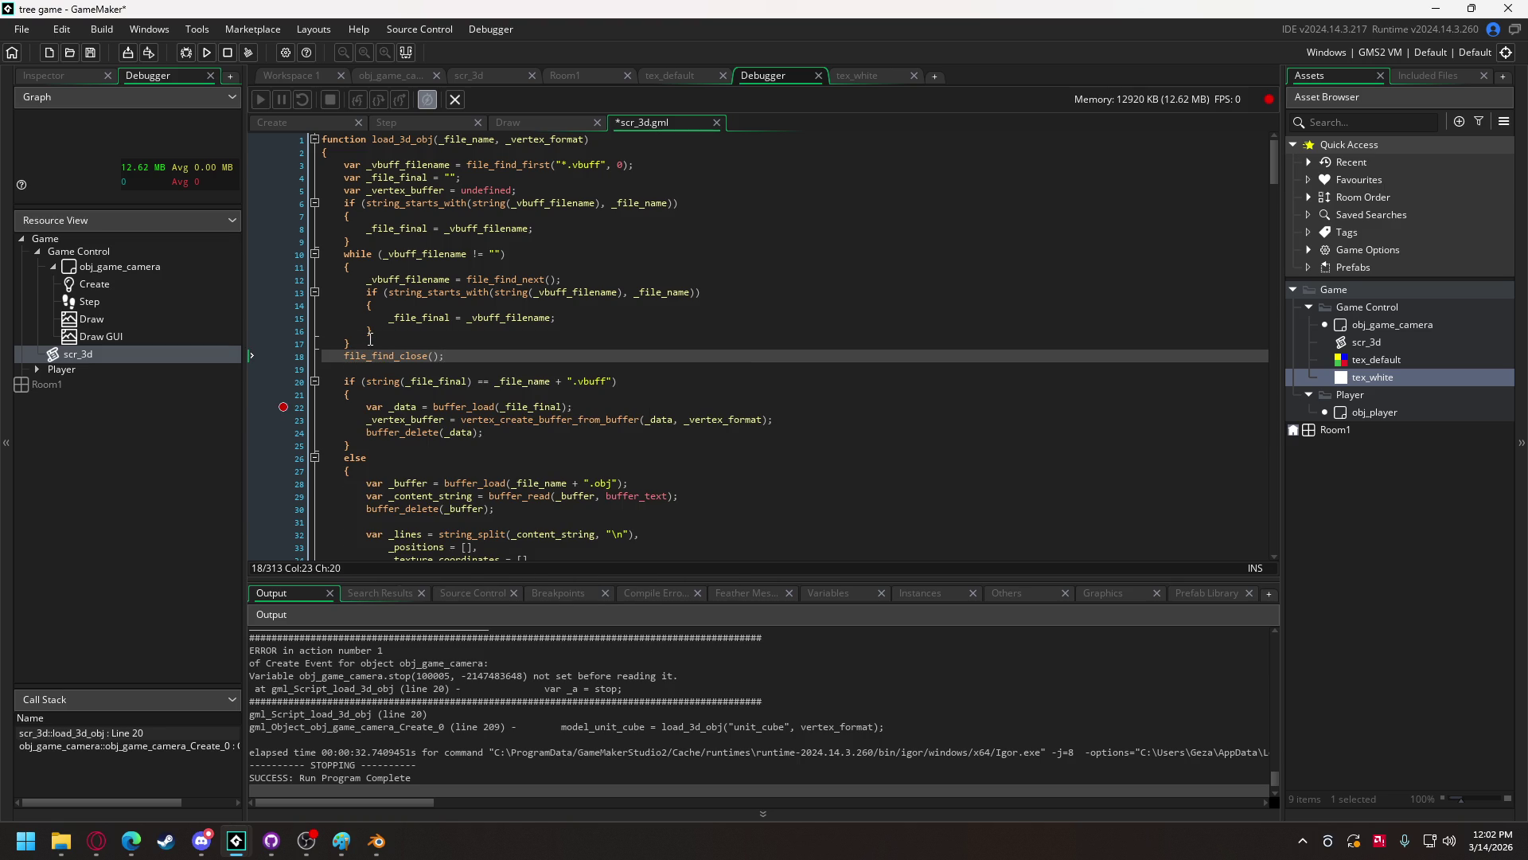
pyautogui.hotkey('alt', 'Tab')
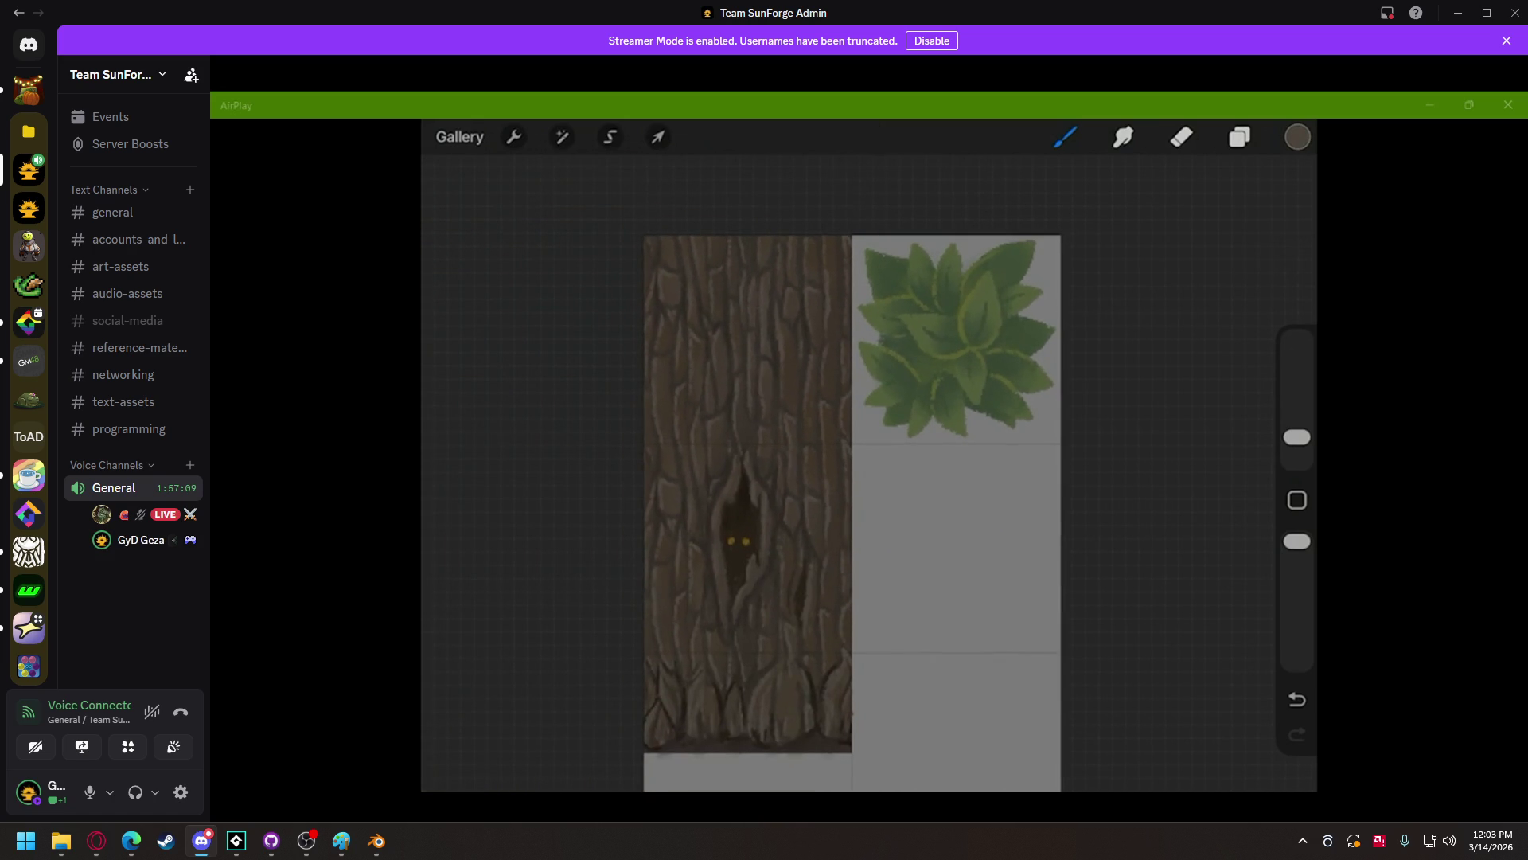
pyautogui.moveTo(604, 429)
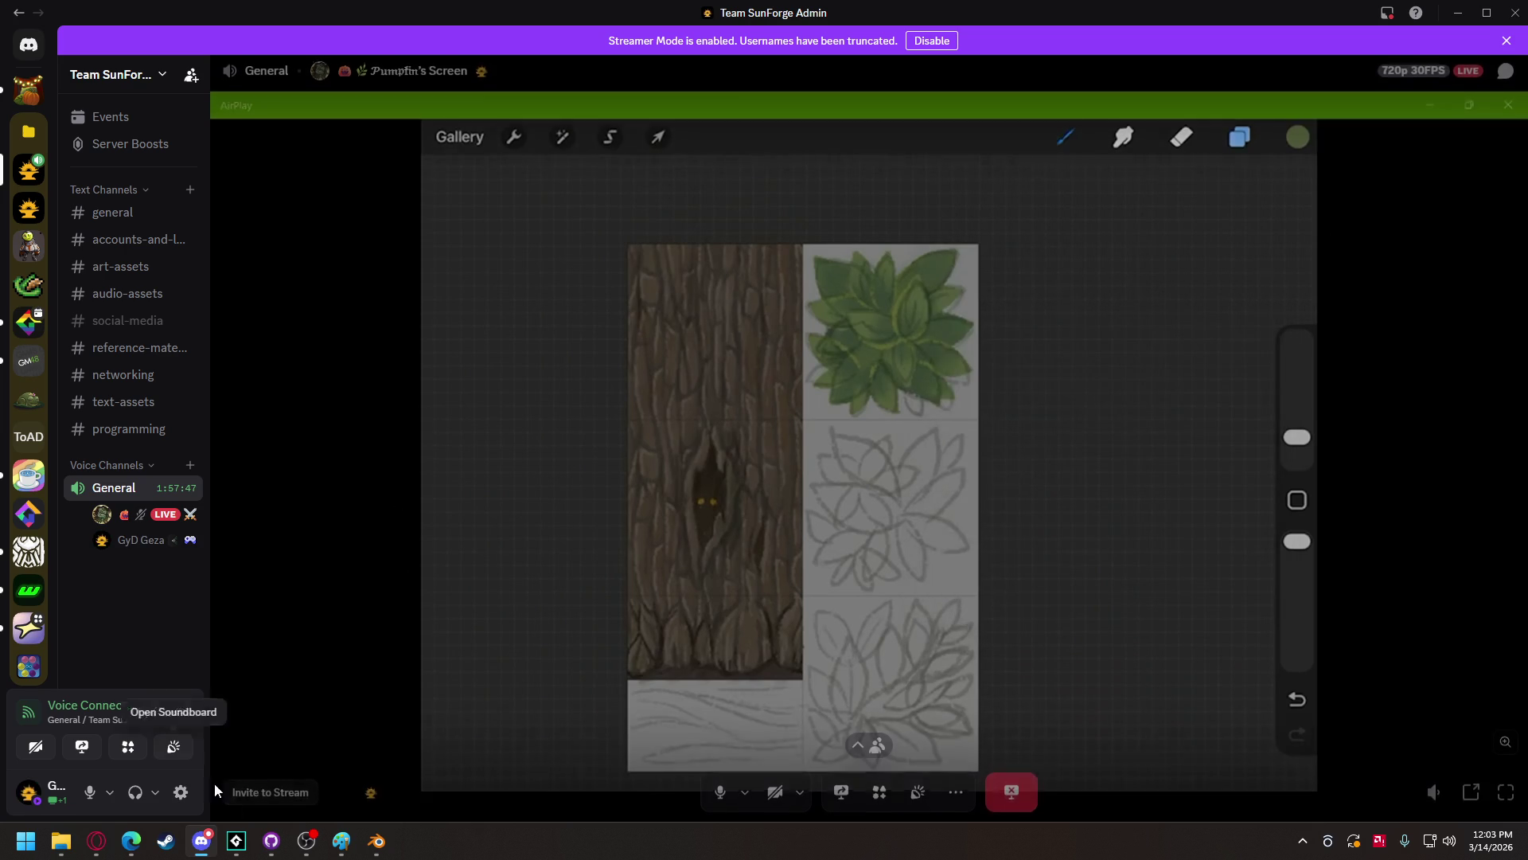
# - Remove the line 22 breakpoint and test-run the game showing the coloured cube
pyautogui.moveTo(236, 845)
pyautogui.click(9, 759)
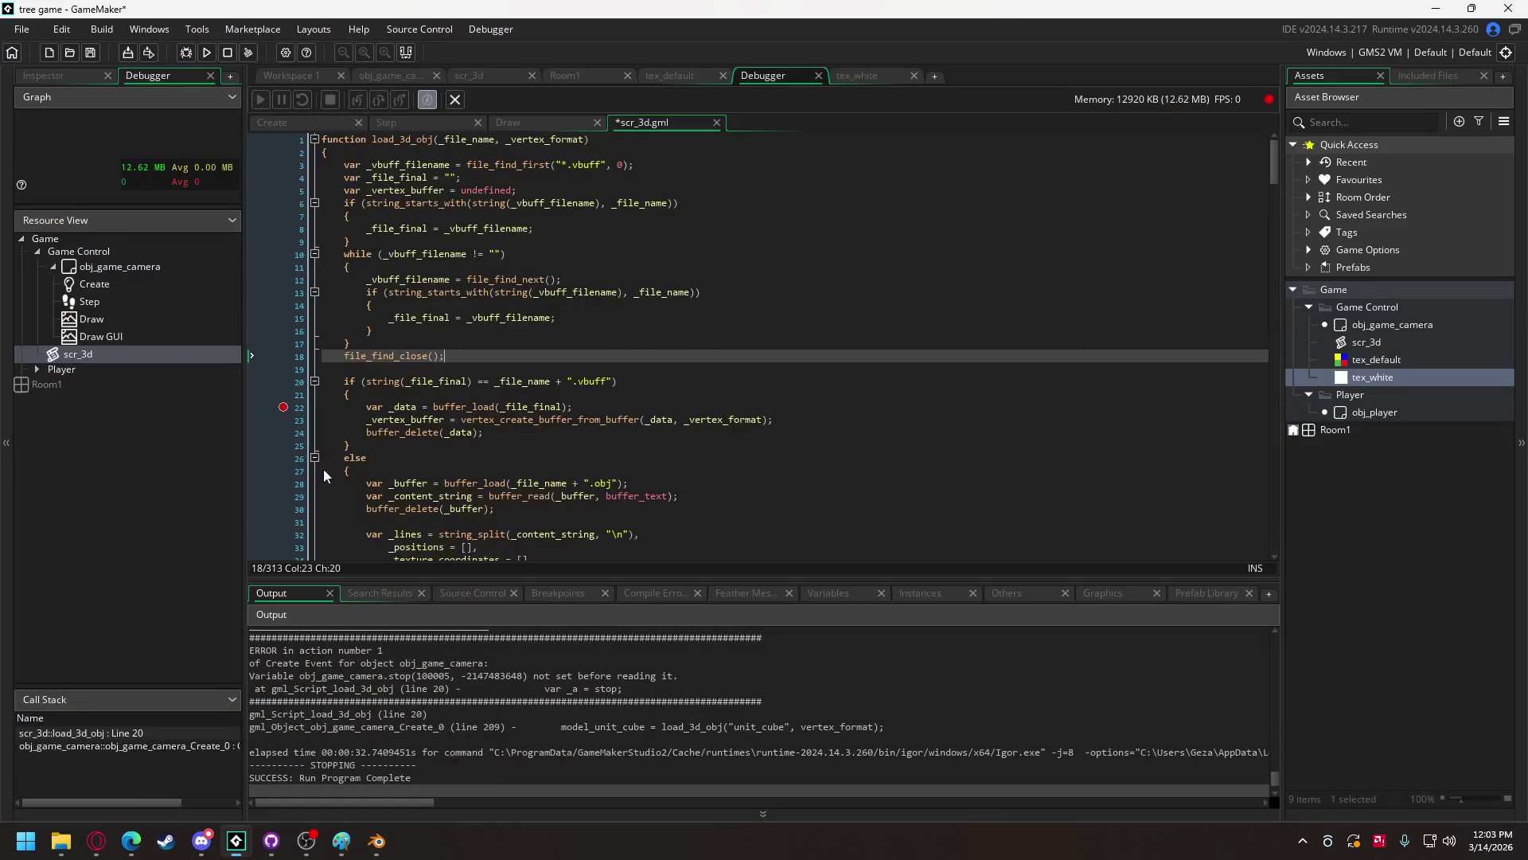
pyautogui.click(283, 407)
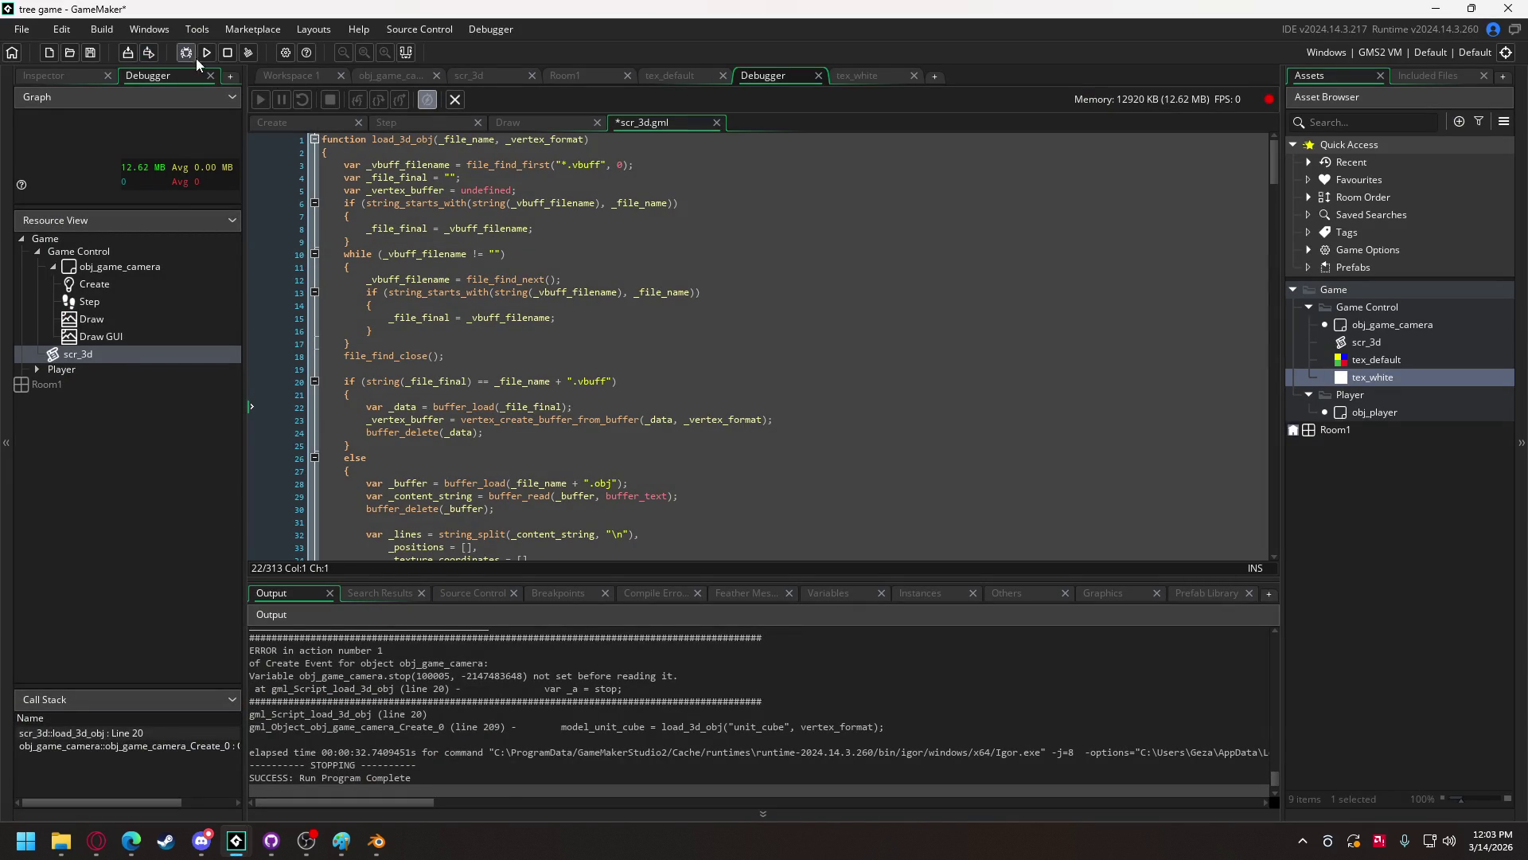
pyautogui.click(196, 59)
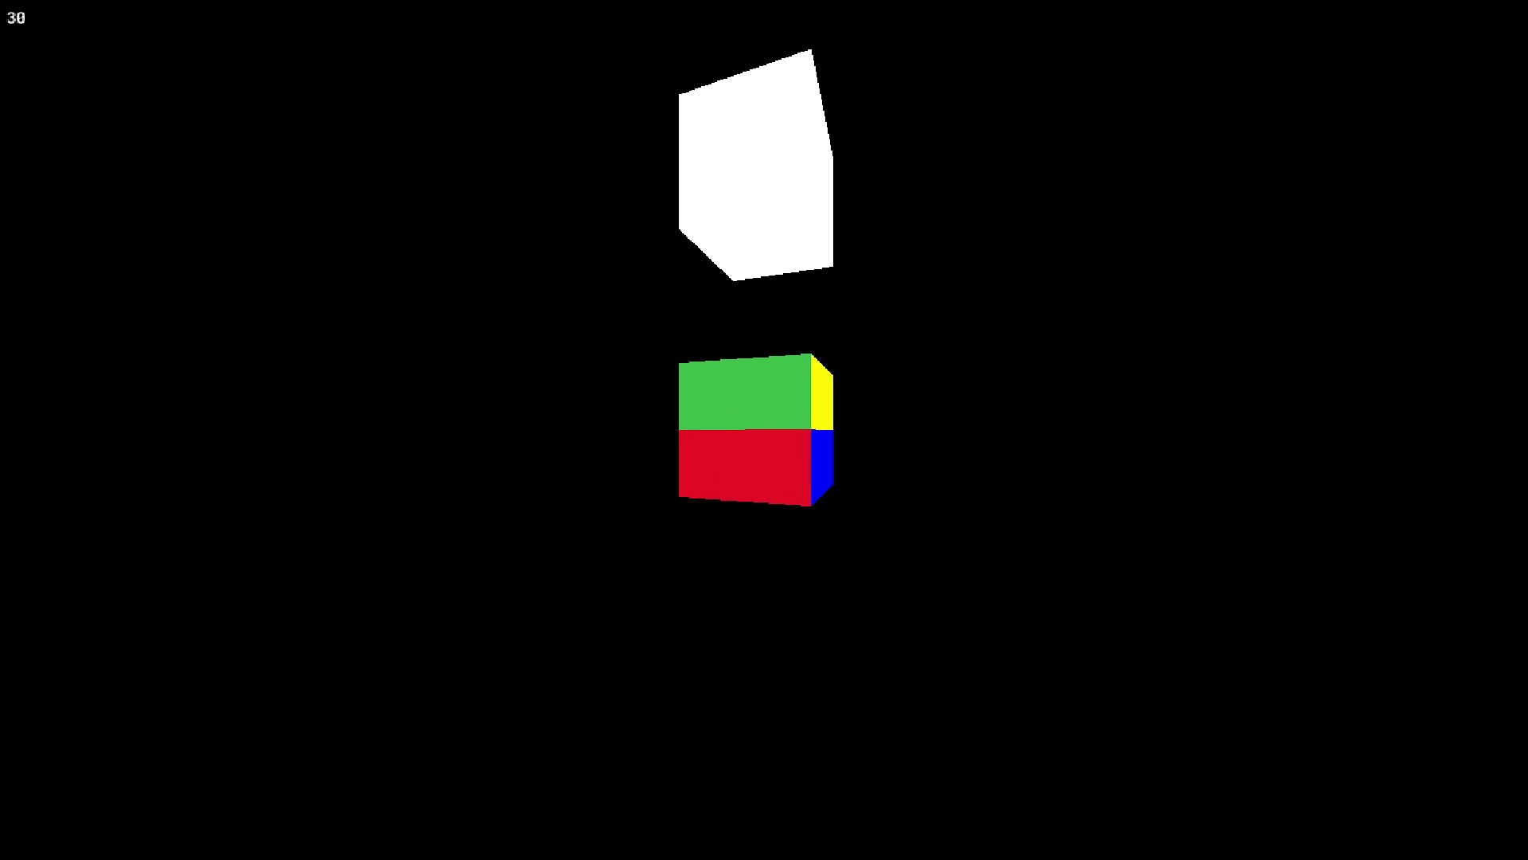
pyautogui.press('Escape')
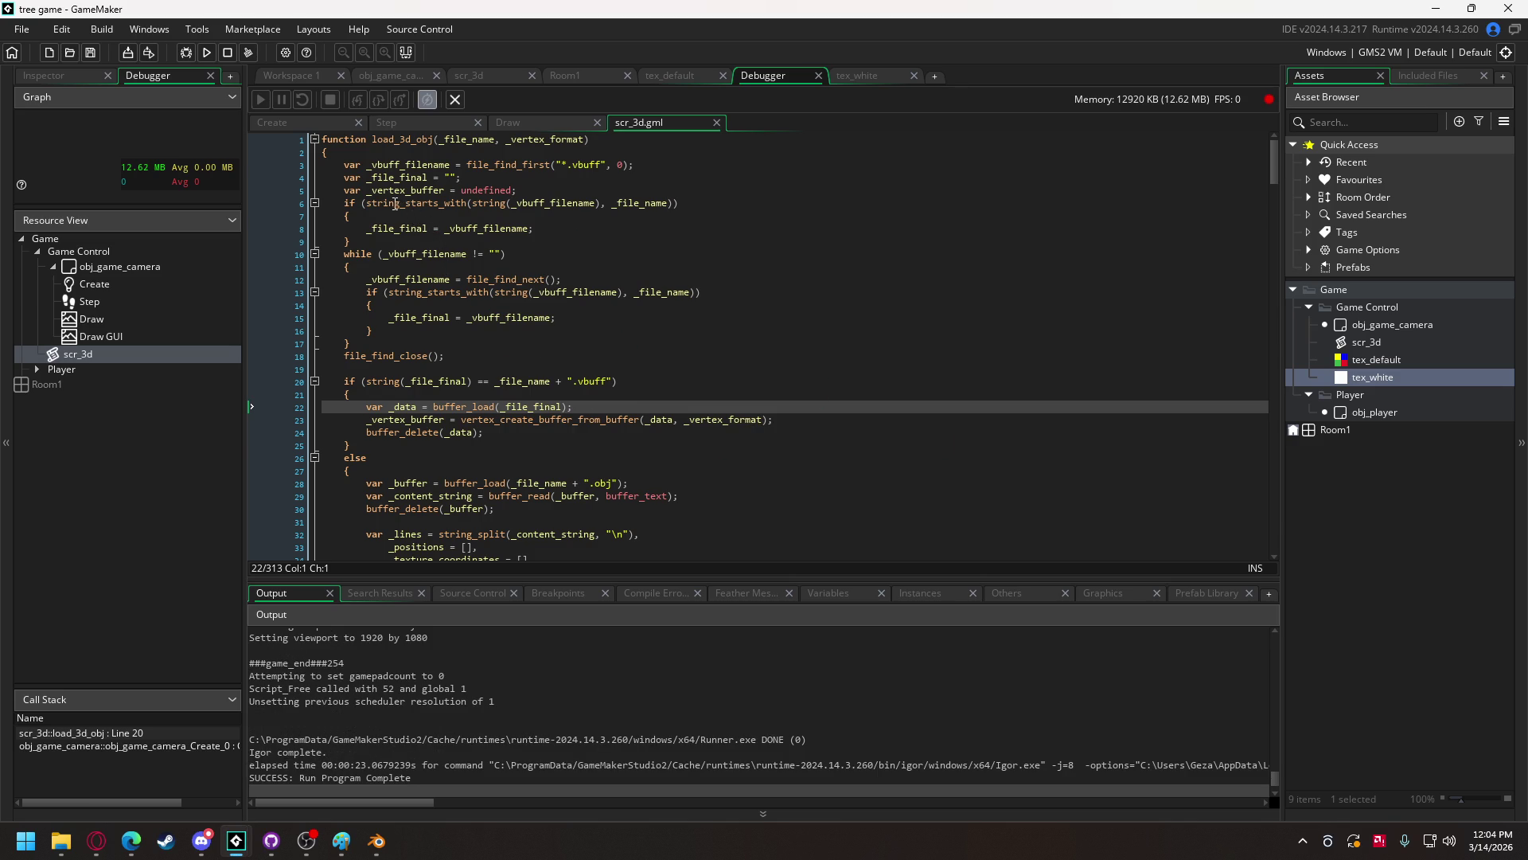
# - Scroll through the code, then bring Blender to the front
pyautogui.scroll(-4, 583, 382)
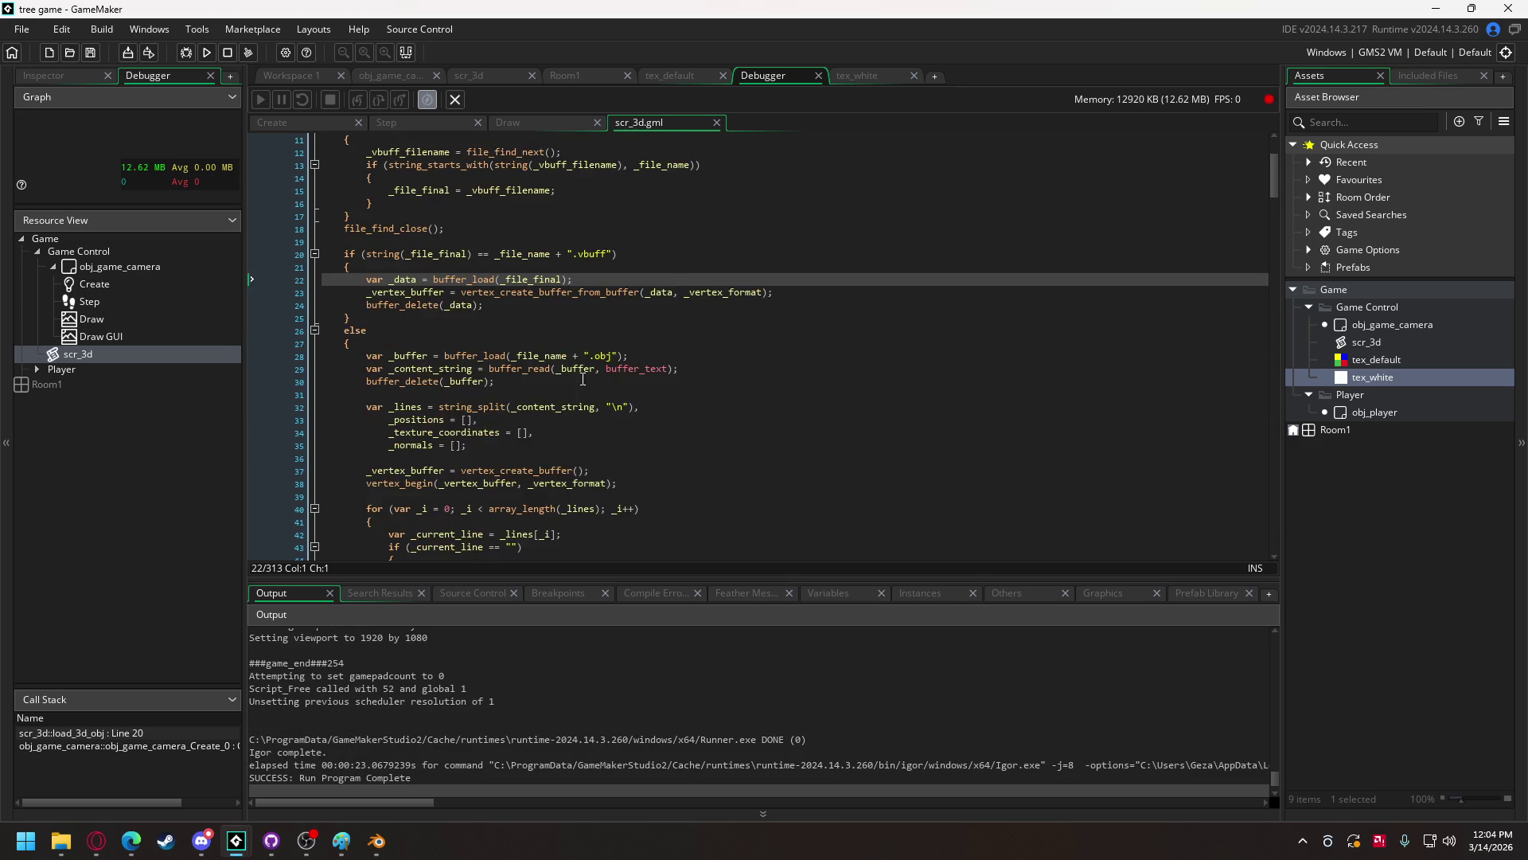
pyautogui.scroll(3, 583, 382)
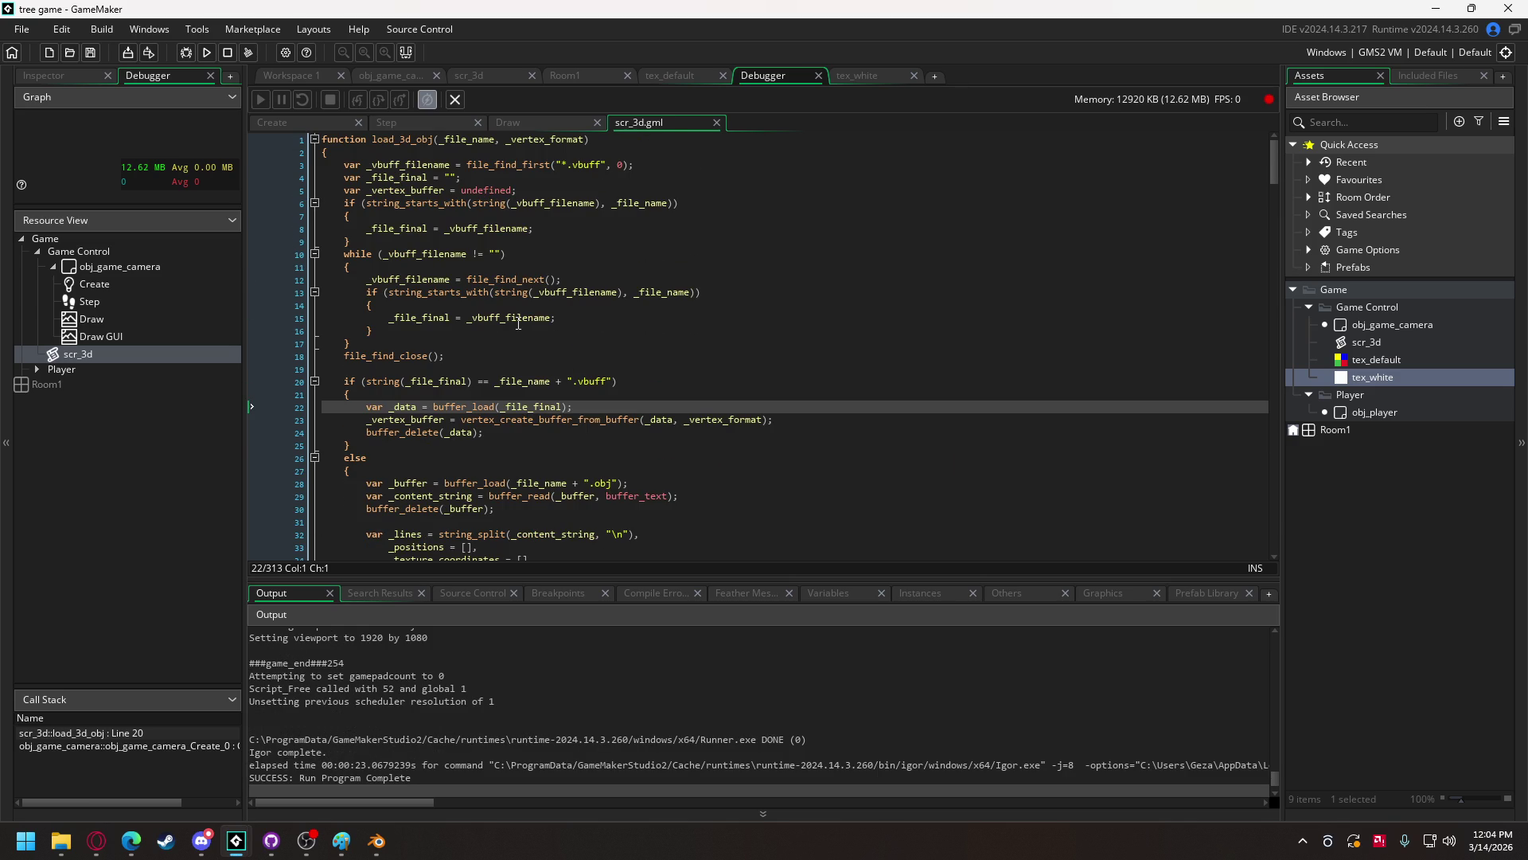
pyautogui.click(382, 848)
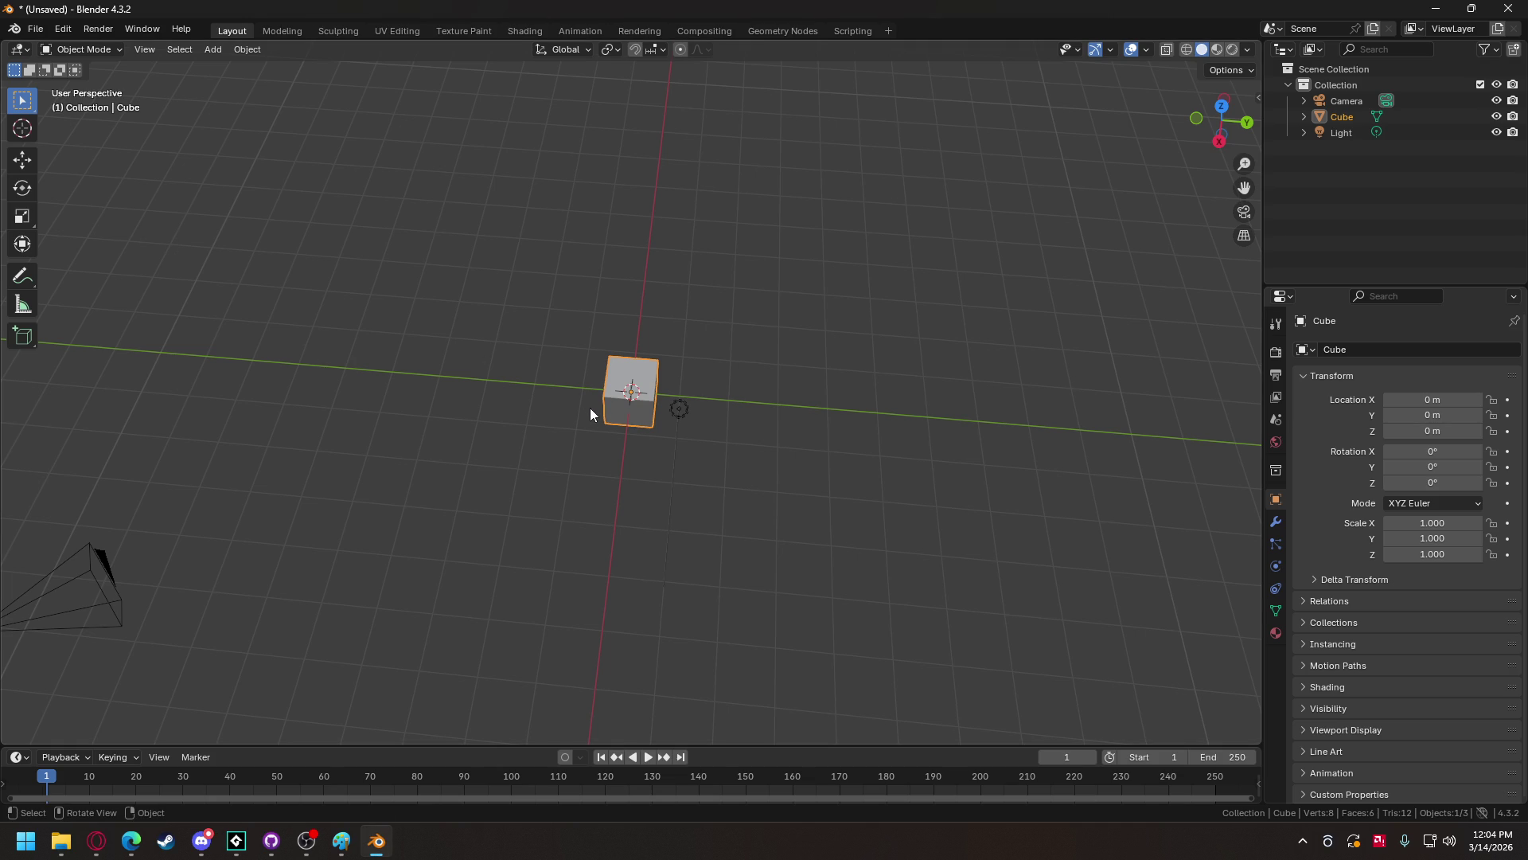
# - Delete the default cube and add a mesh plane at the origin
pyautogui.press('Delete')
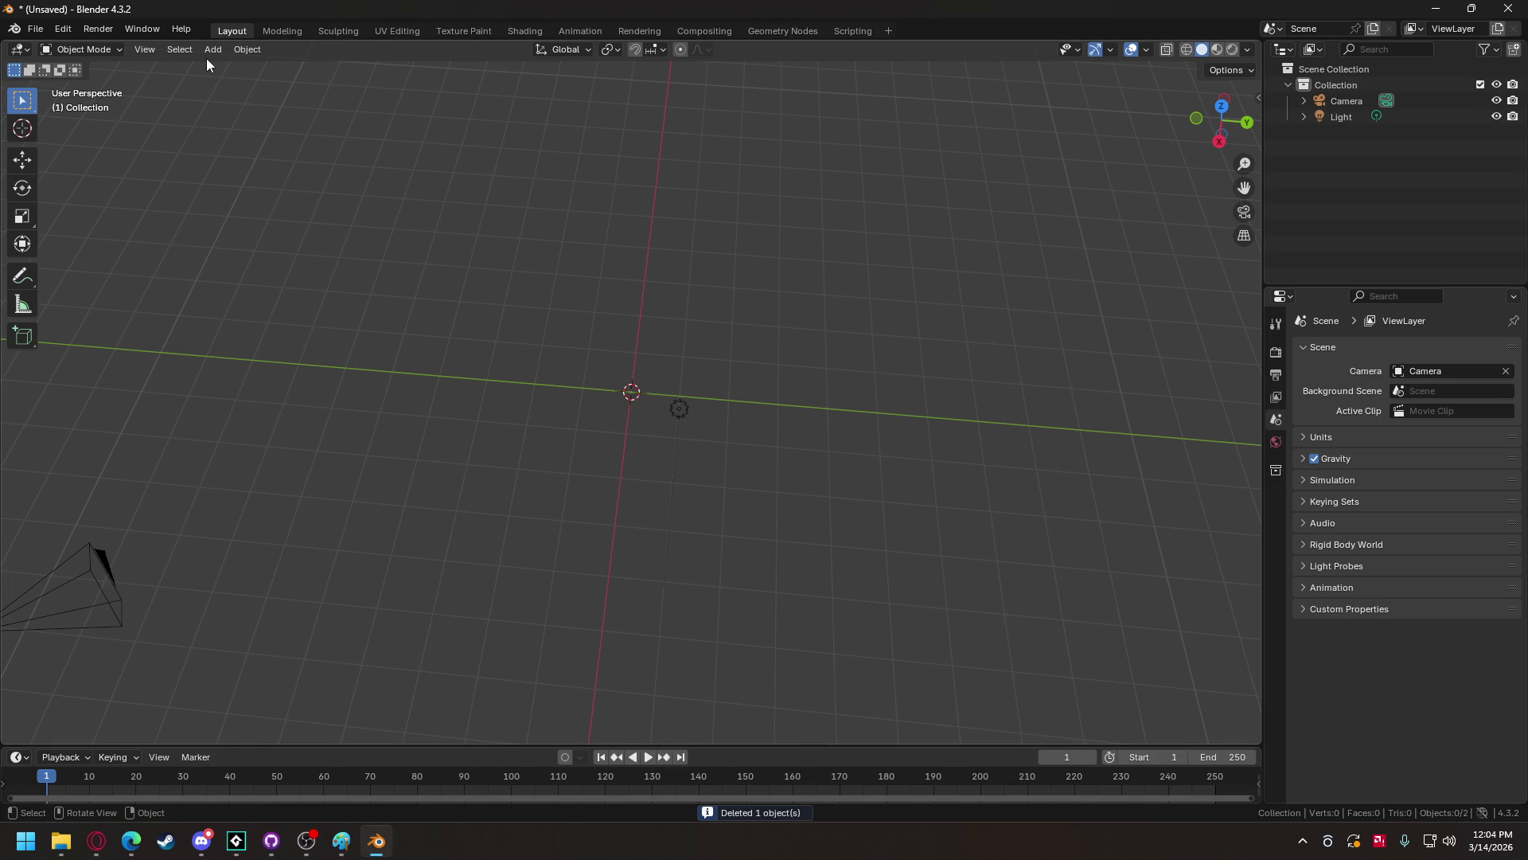
pyautogui.click(213, 50)
pyautogui.moveTo(201, 64)
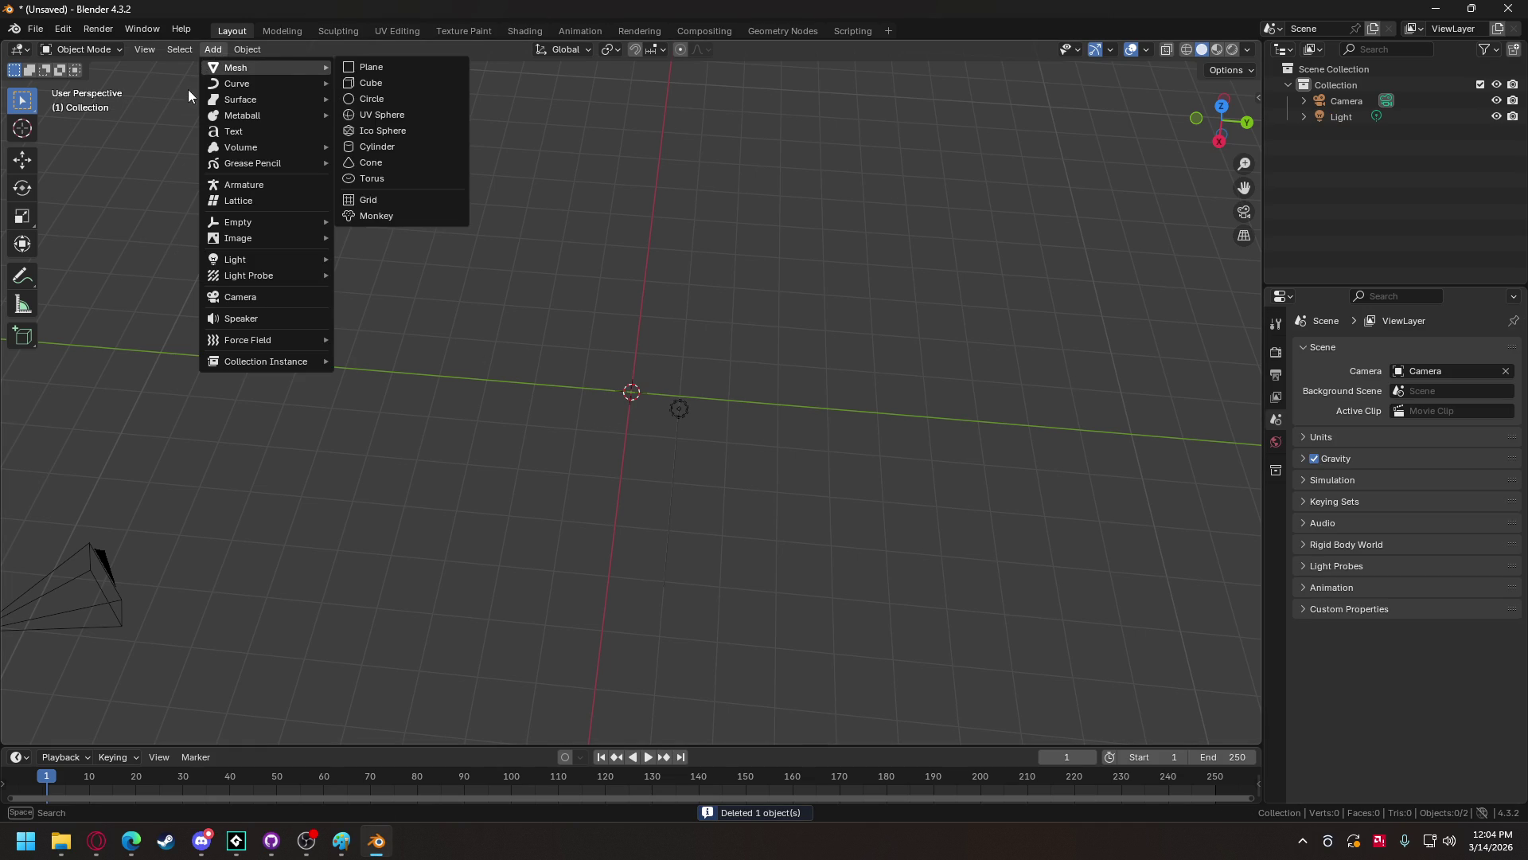
pyautogui.moveTo(253, 163)
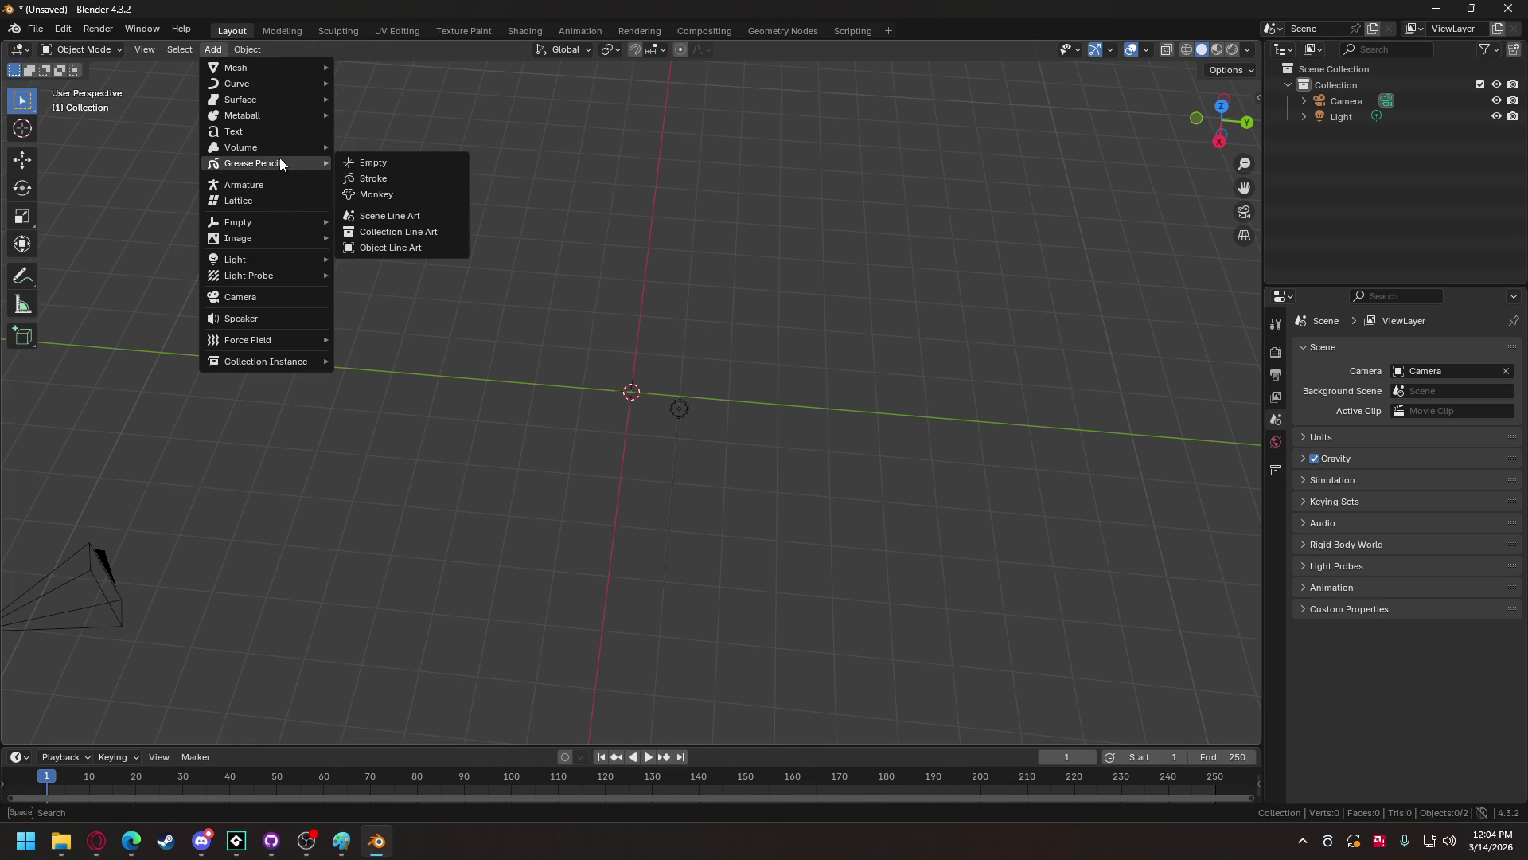
pyautogui.moveTo(264, 113)
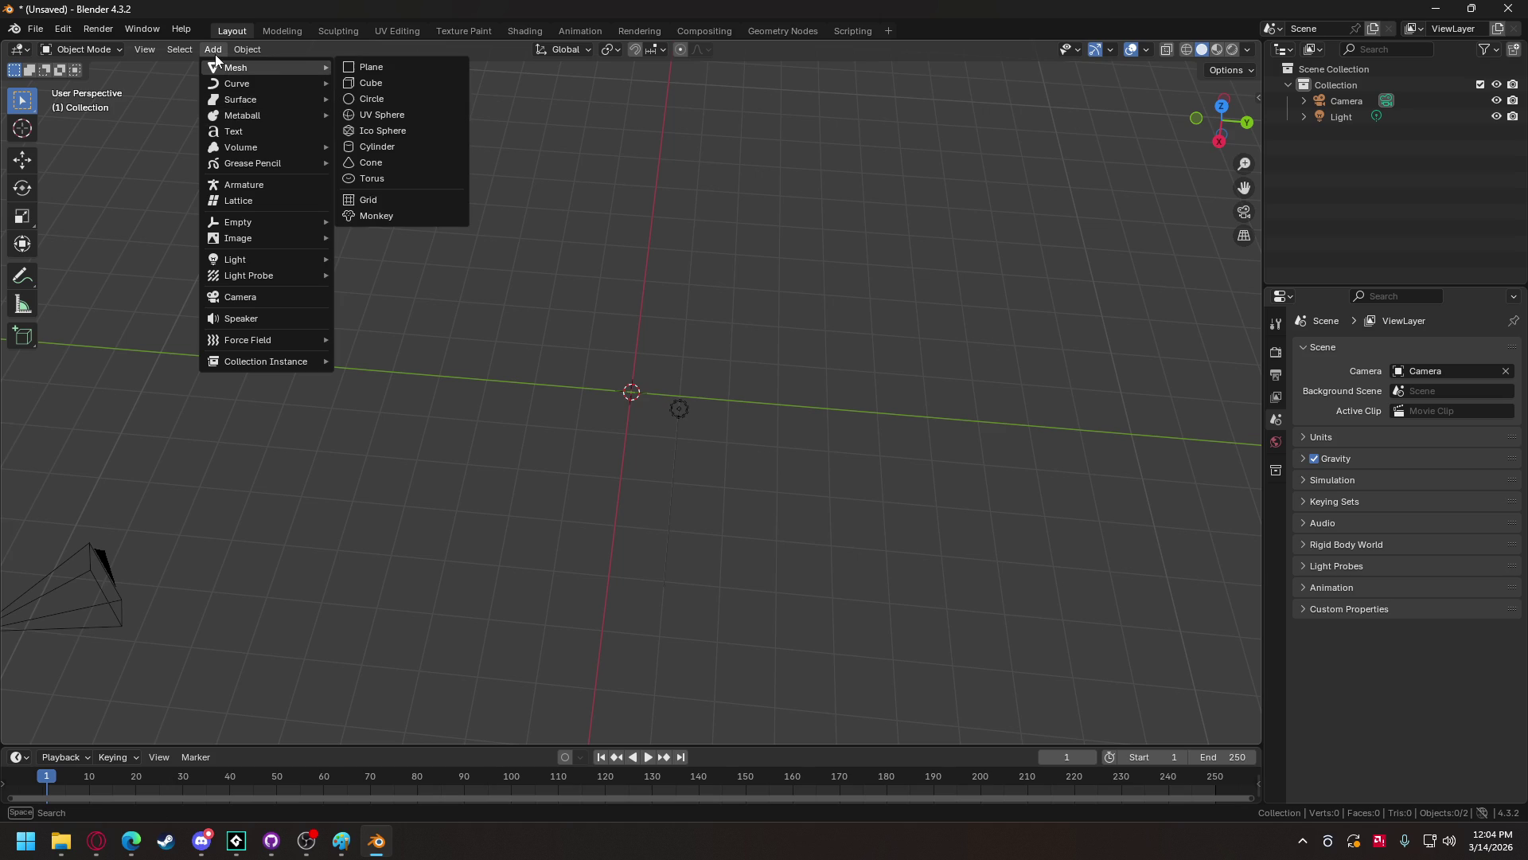
pyautogui.click(370, 67)
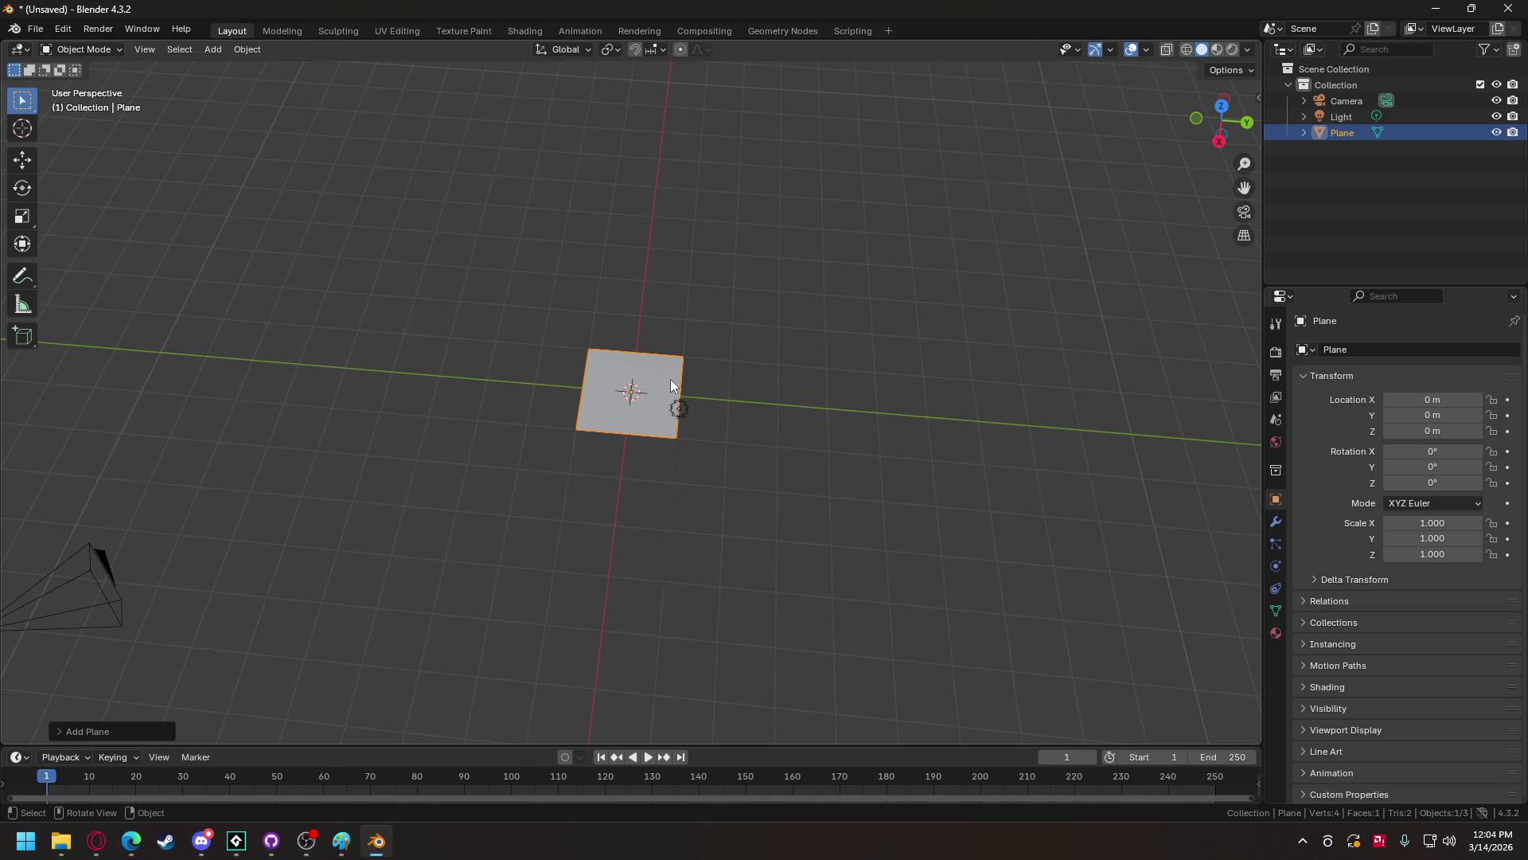
# - Scale the plane to 0.5 on all axes
pyautogui.write('s')
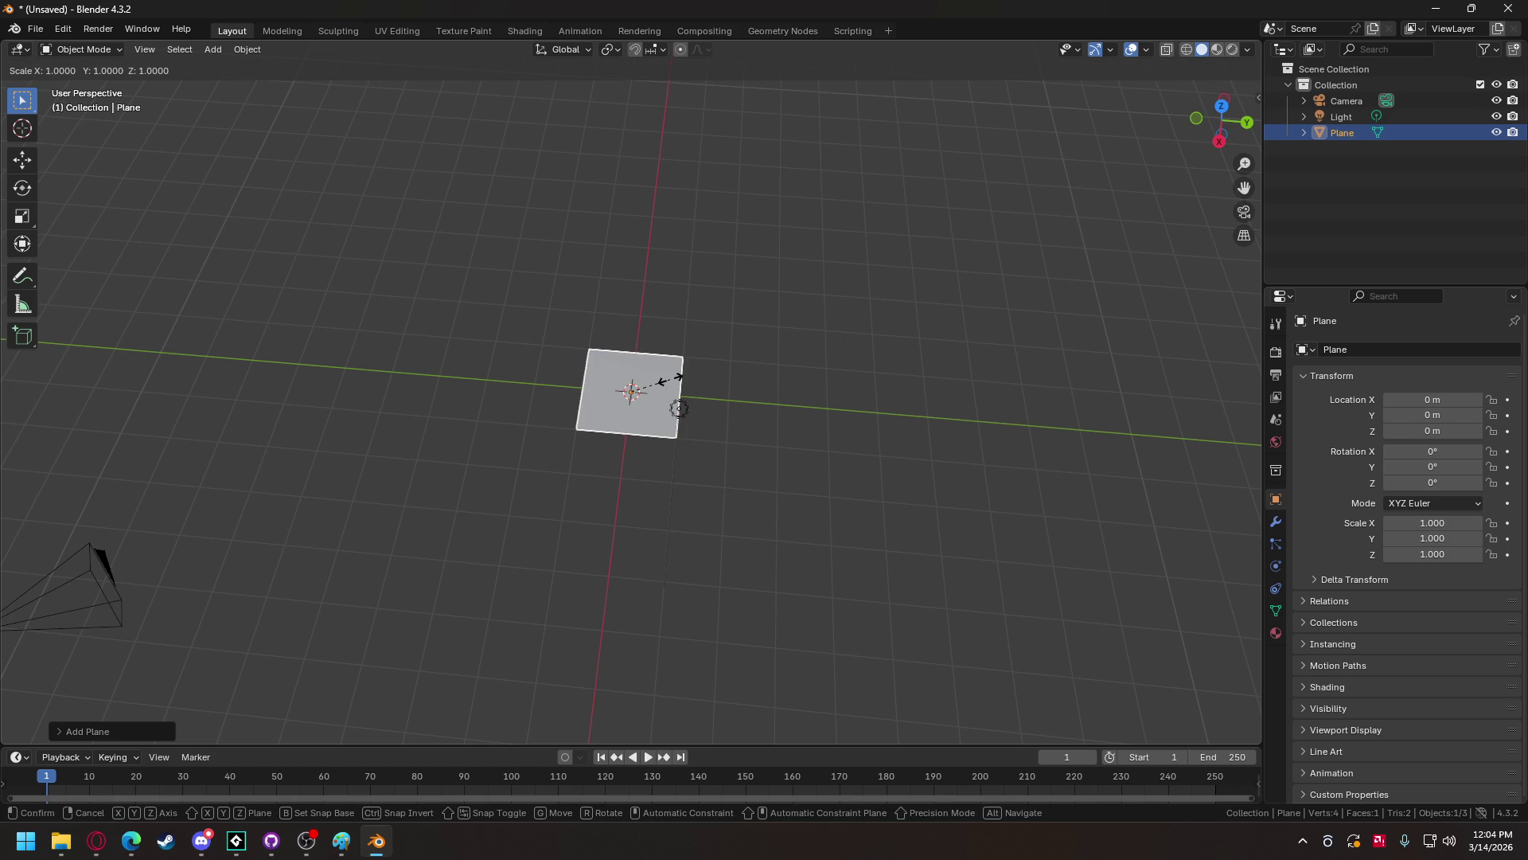
pyautogui.write('.5')
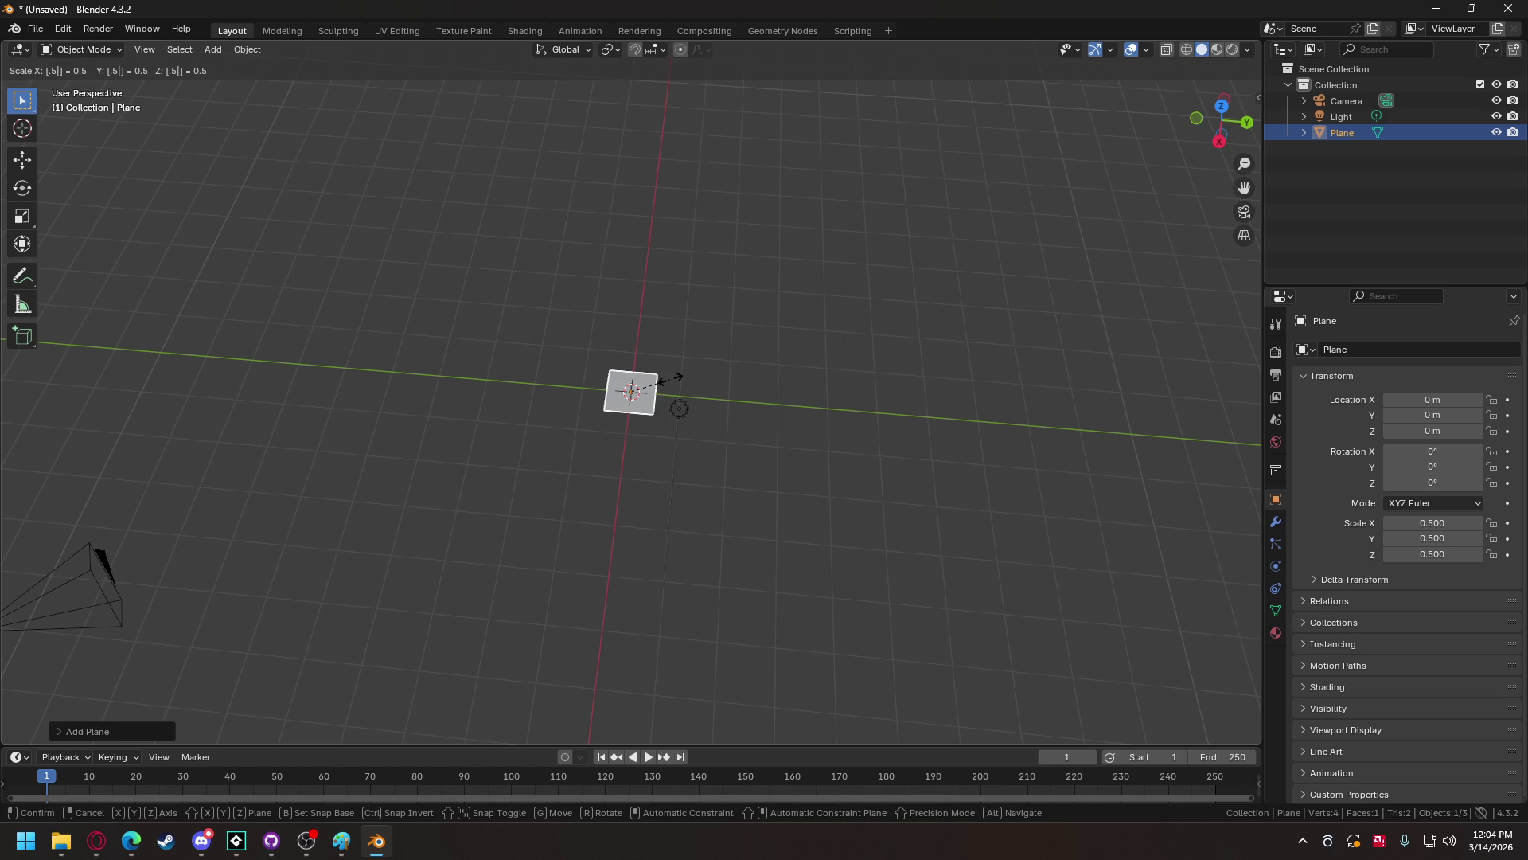
pyautogui.press('Return')
pyautogui.click(35, 29)
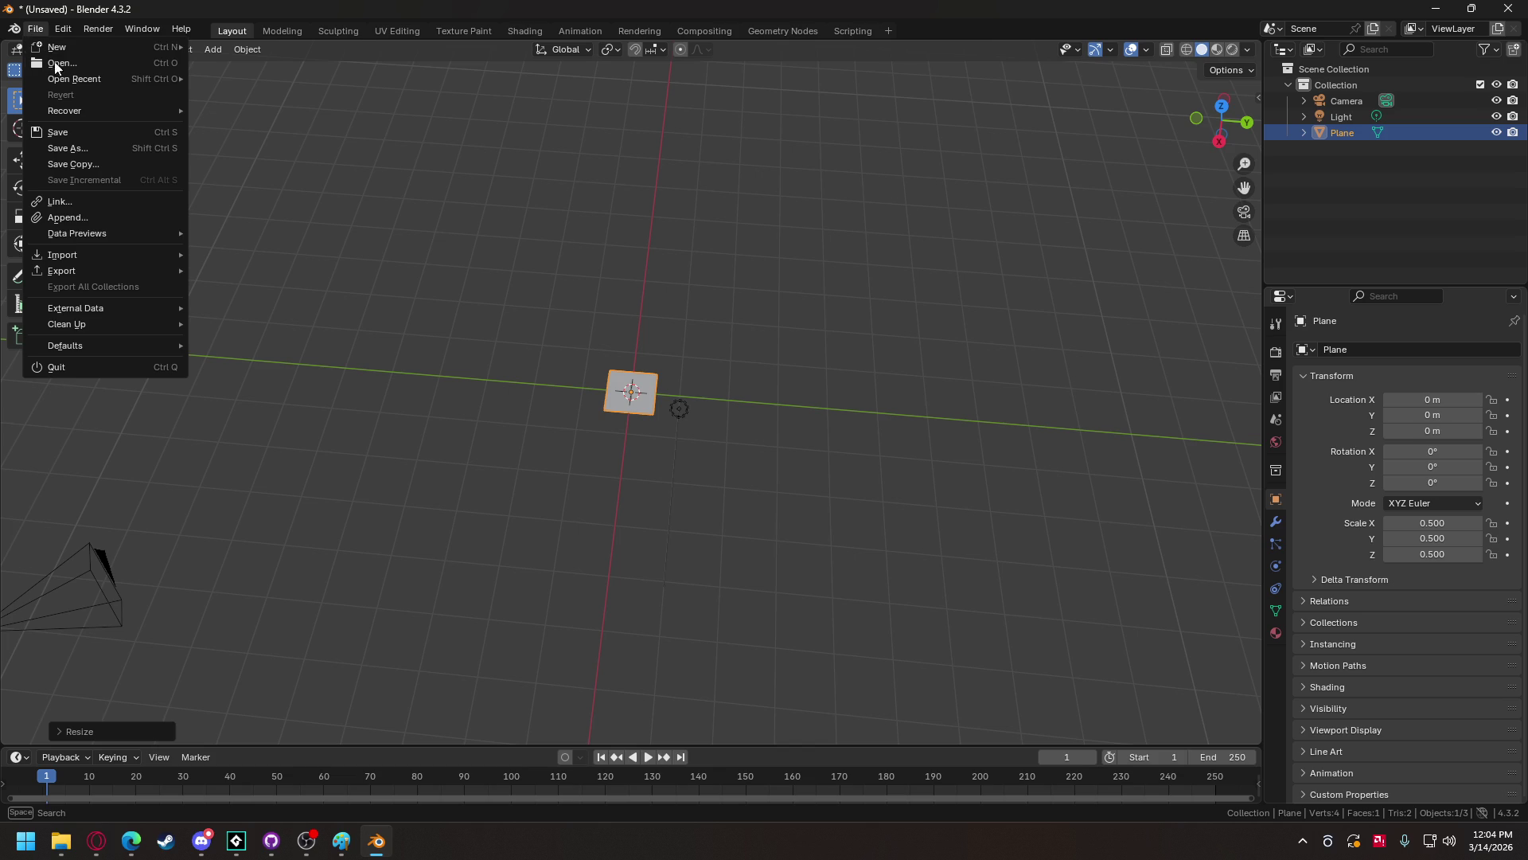
# - Export the plane as Wavefront OBJ, renaming unit_cube.obj to unit_plane.obj
pyautogui.click(95, 148)
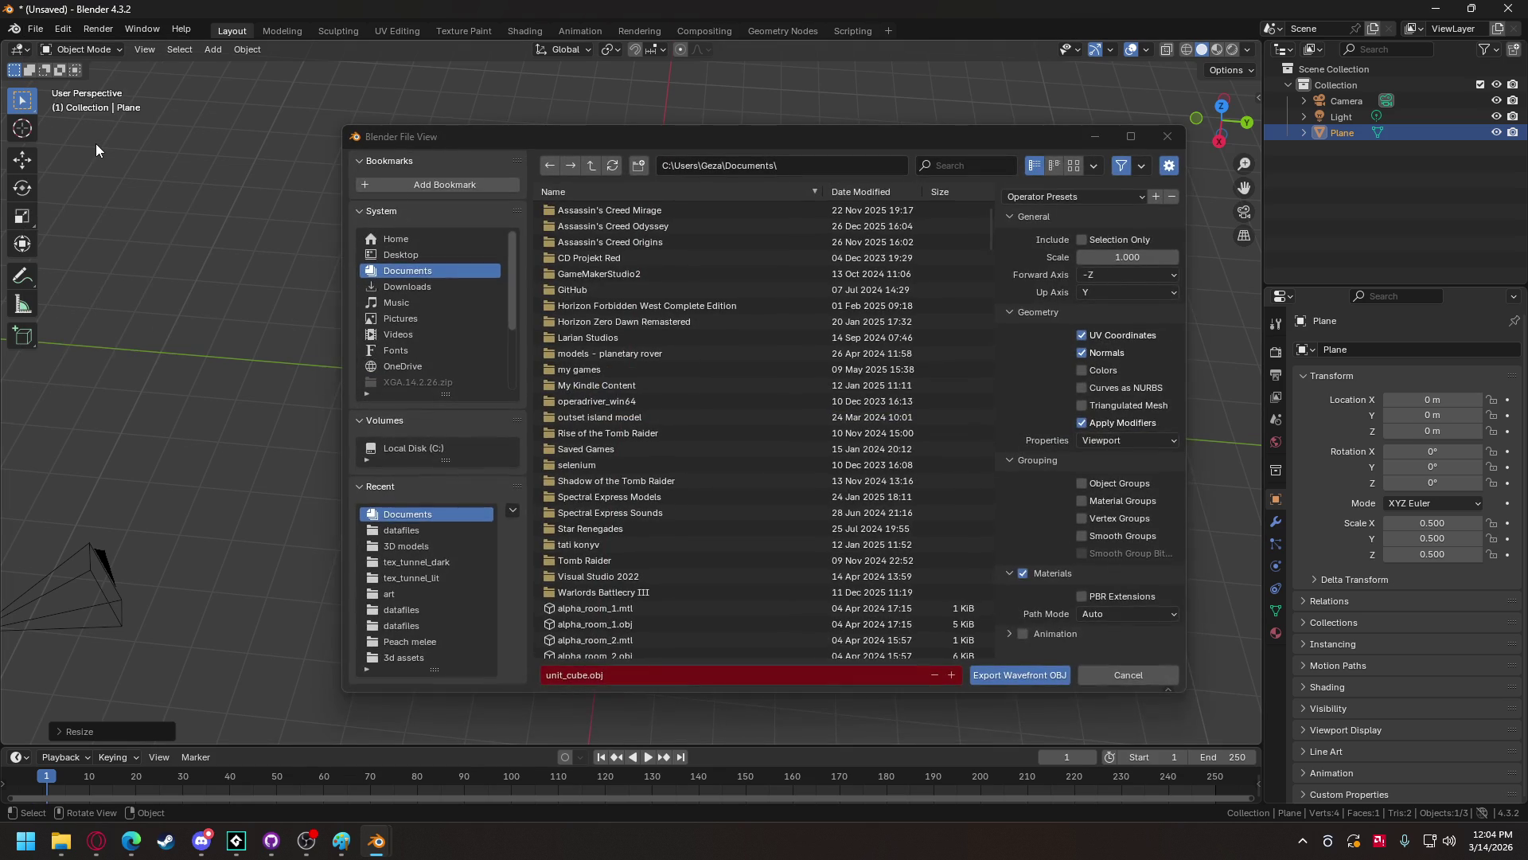
pyautogui.click(569, 676)
pyautogui.click(570, 676)
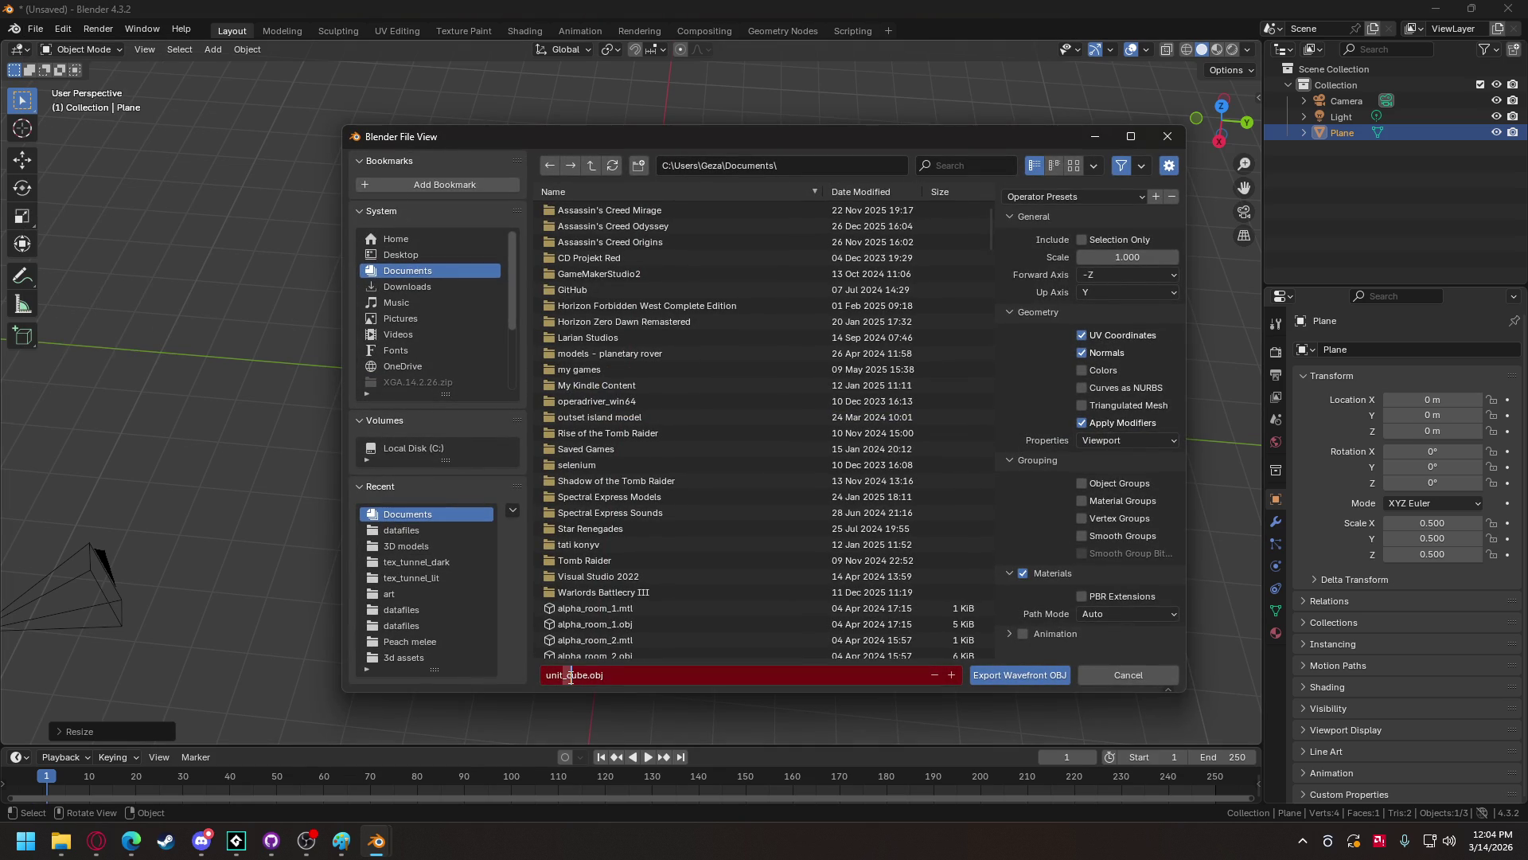
pyautogui.moveTo(569, 676); pyautogui.dragTo(589, 676)
pyautogui.write('plane')
pyautogui.click(1042, 682)
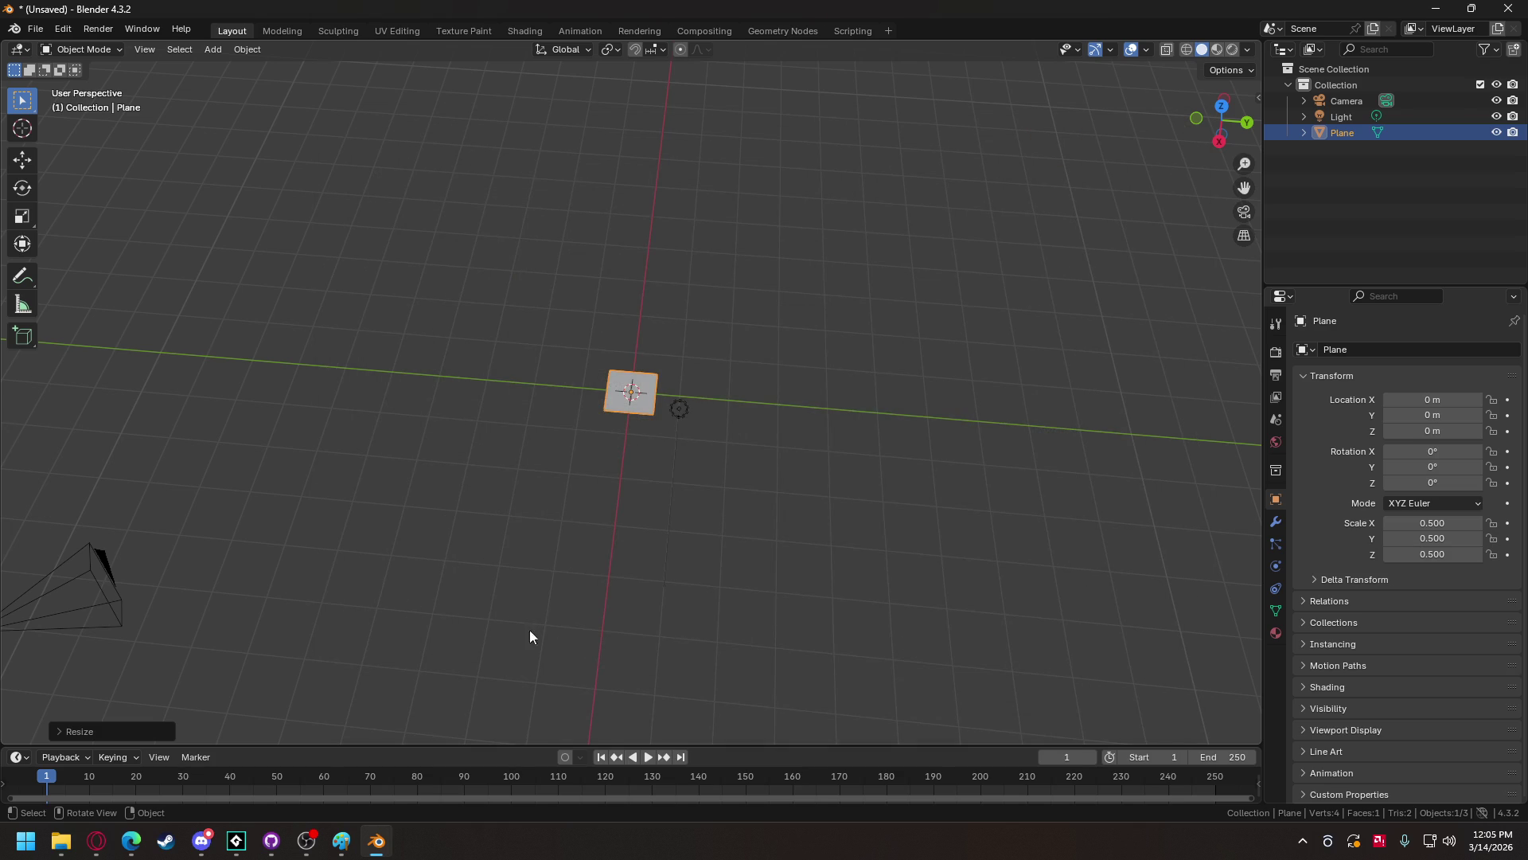
# - Return to GameMaker and add the exported model files as included files
pyautogui.moveTo(237, 840)
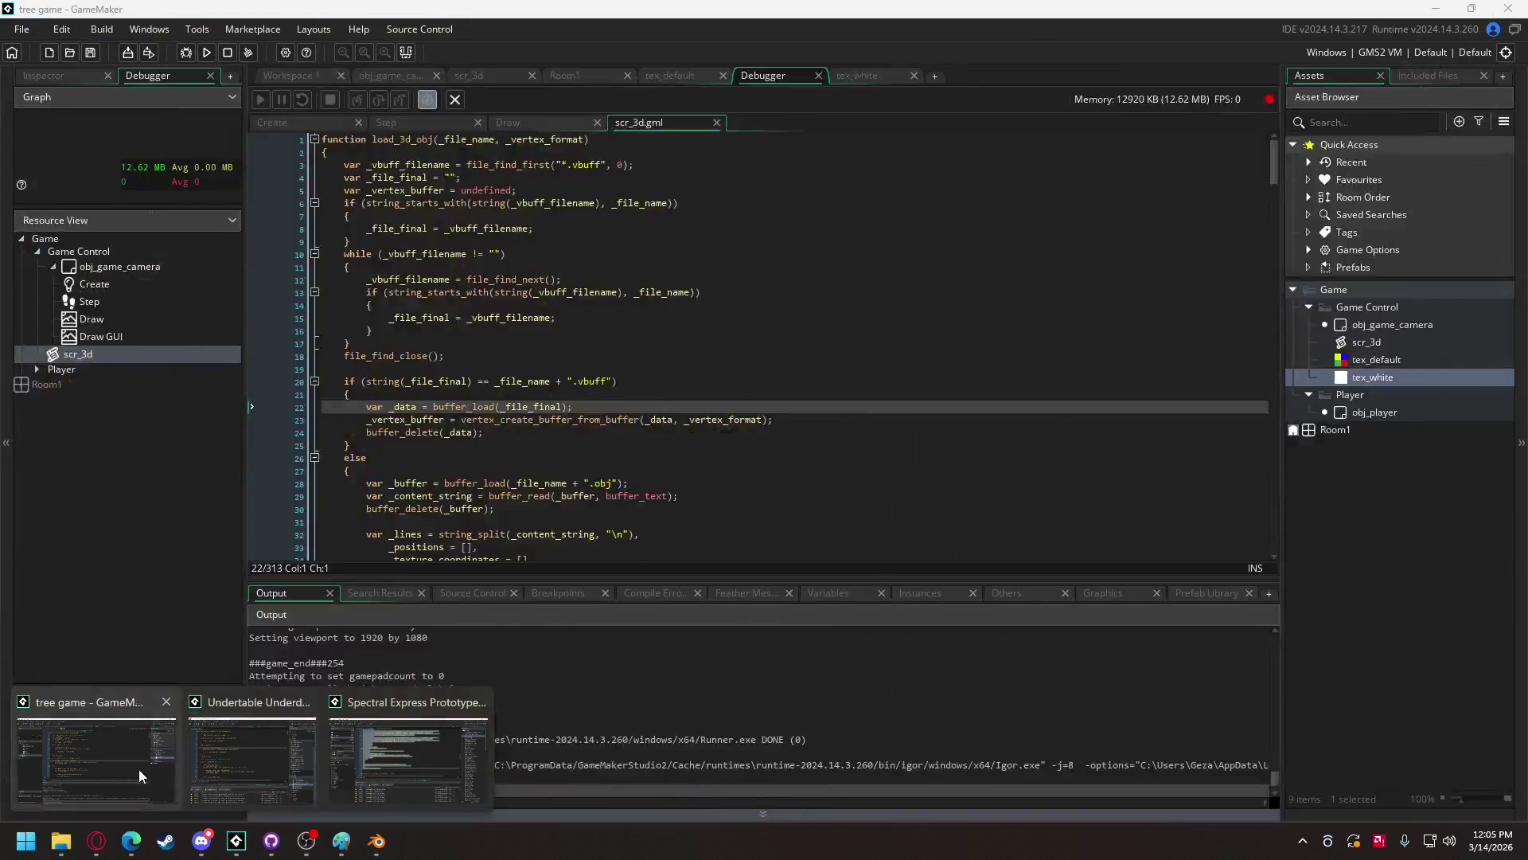
pyautogui.click(139, 769)
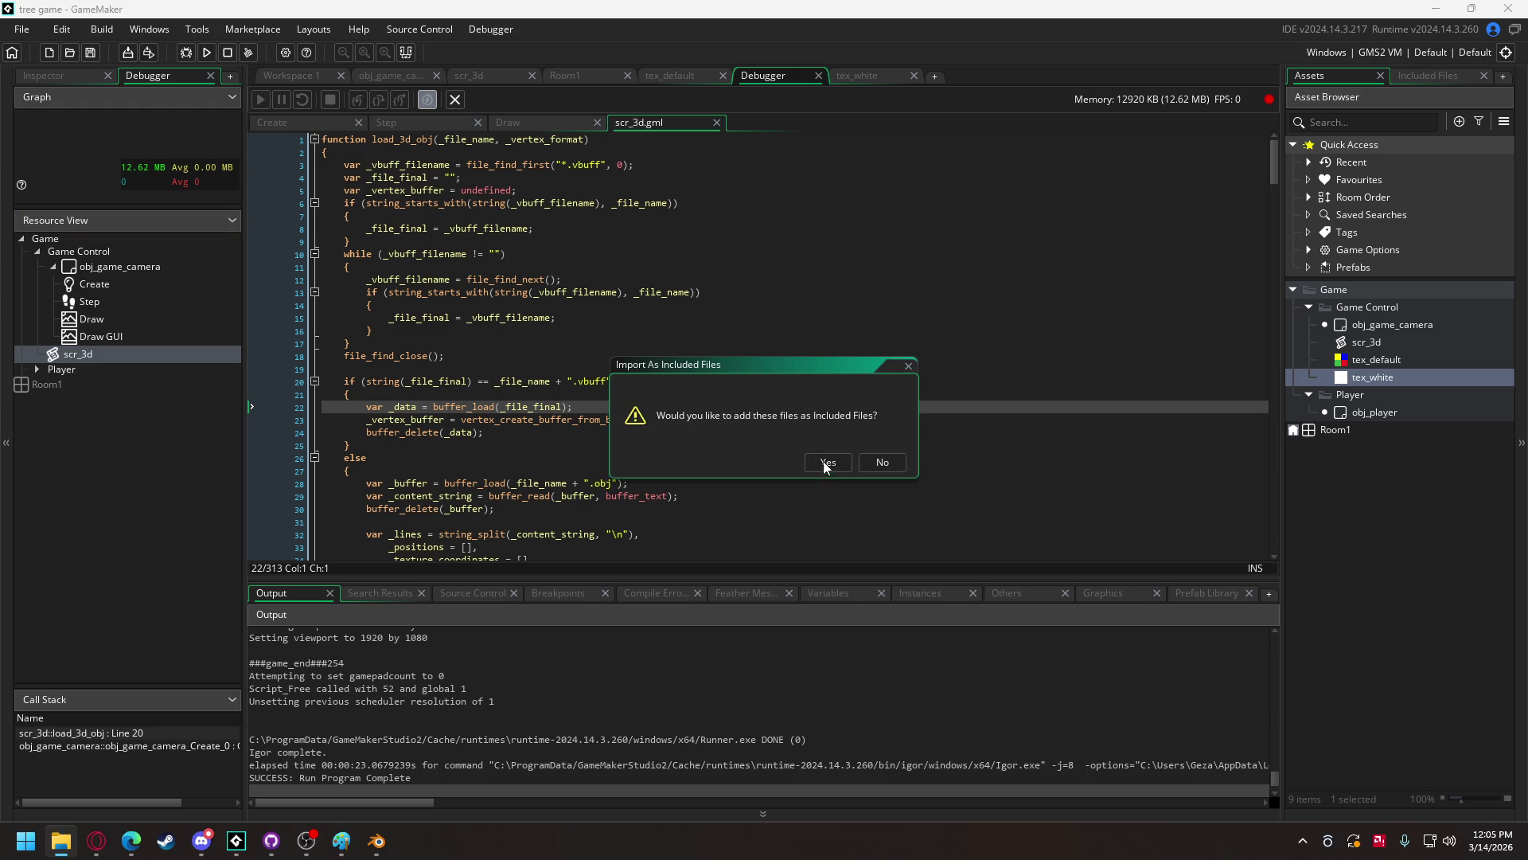
pyautogui.click(823, 462)
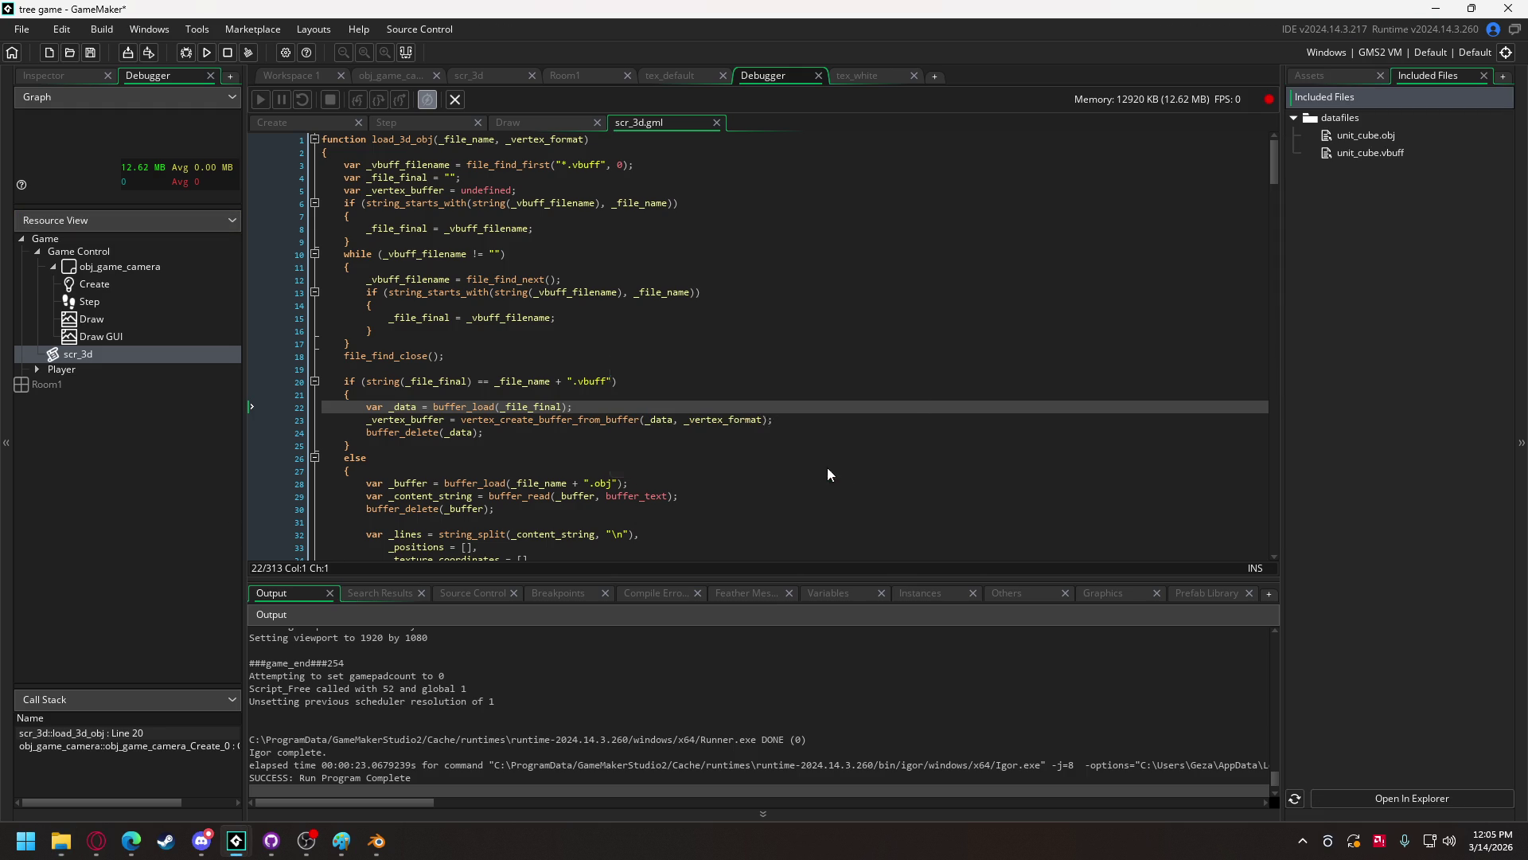
# - In the Create event, add model_unit_plane = load_3d_obj("unit_plane", vertex_format); below the unit_cube line
pyautogui.click(279, 121)
pyautogui.moveTo(1272, 438); pyautogui.dragTo(1273, 581)
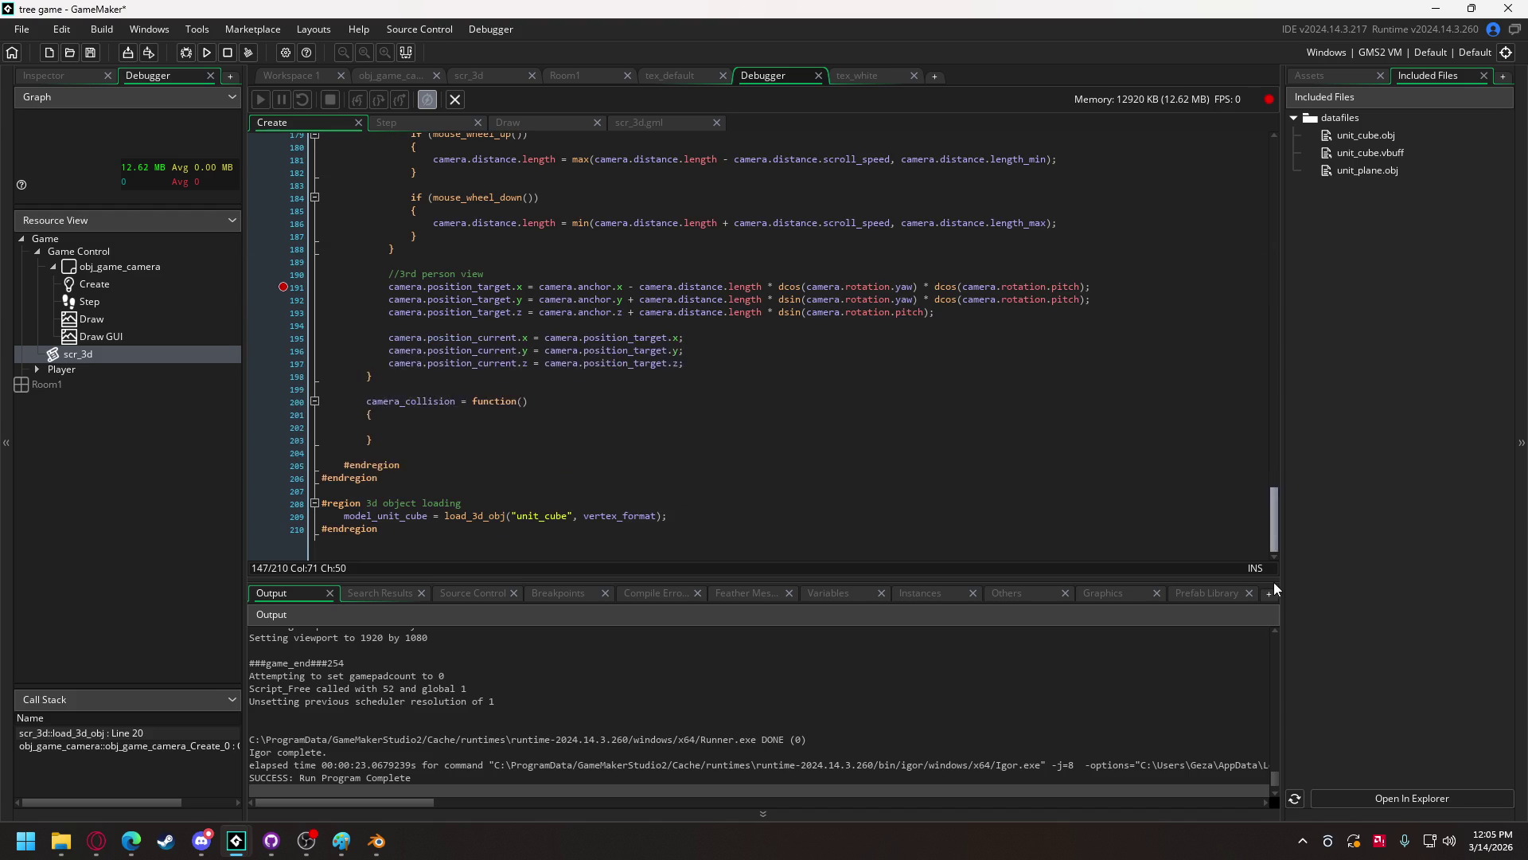
pyautogui.click(691, 523)
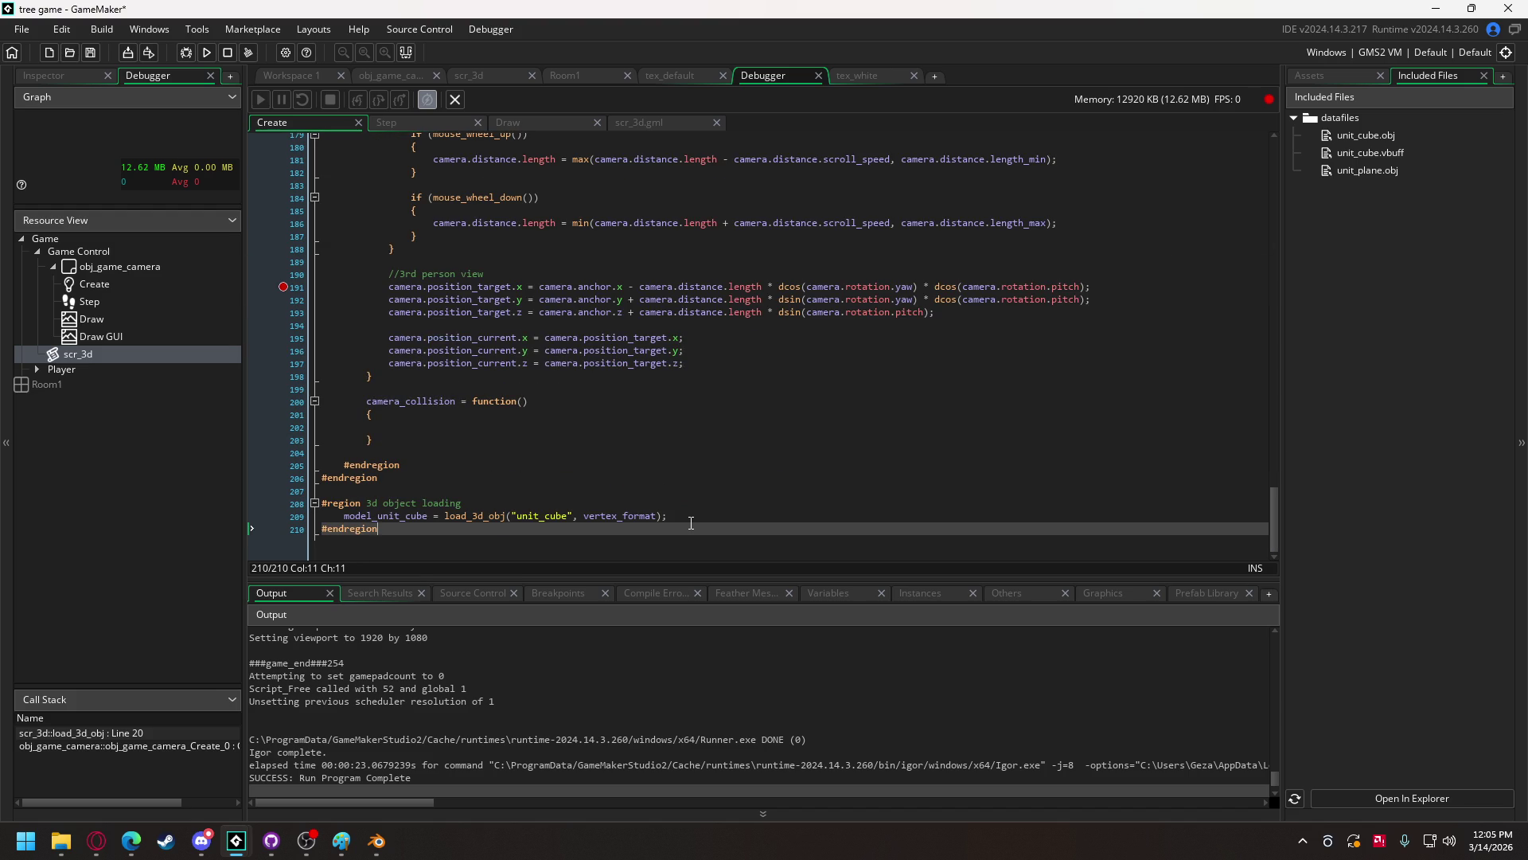
pyautogui.click(679, 519)
pyautogui.press('Return')
pyautogui.write('mode')
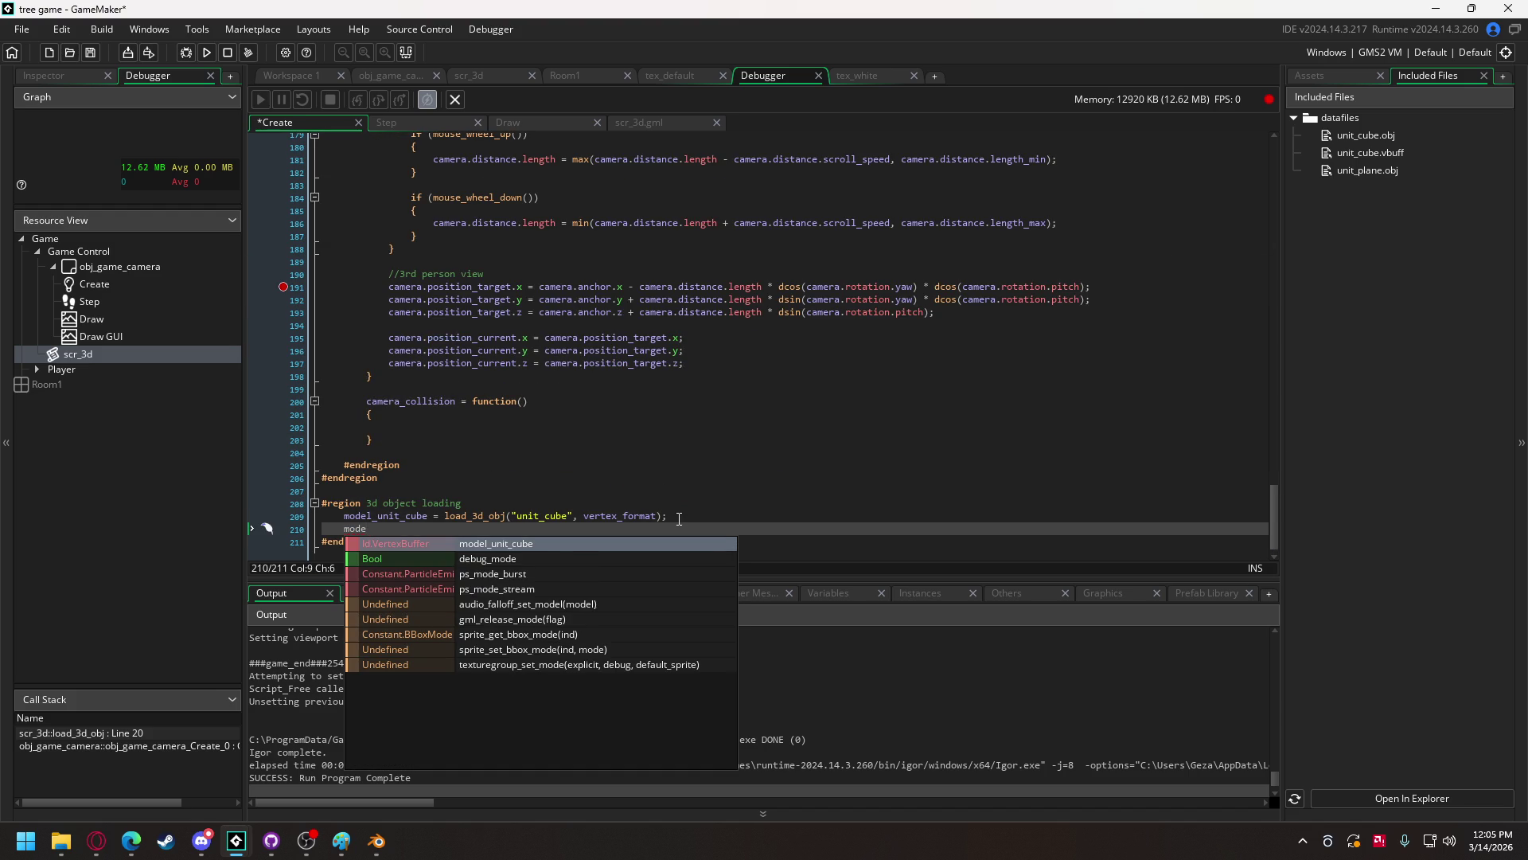
pyautogui.write('l_unit_lane = l')
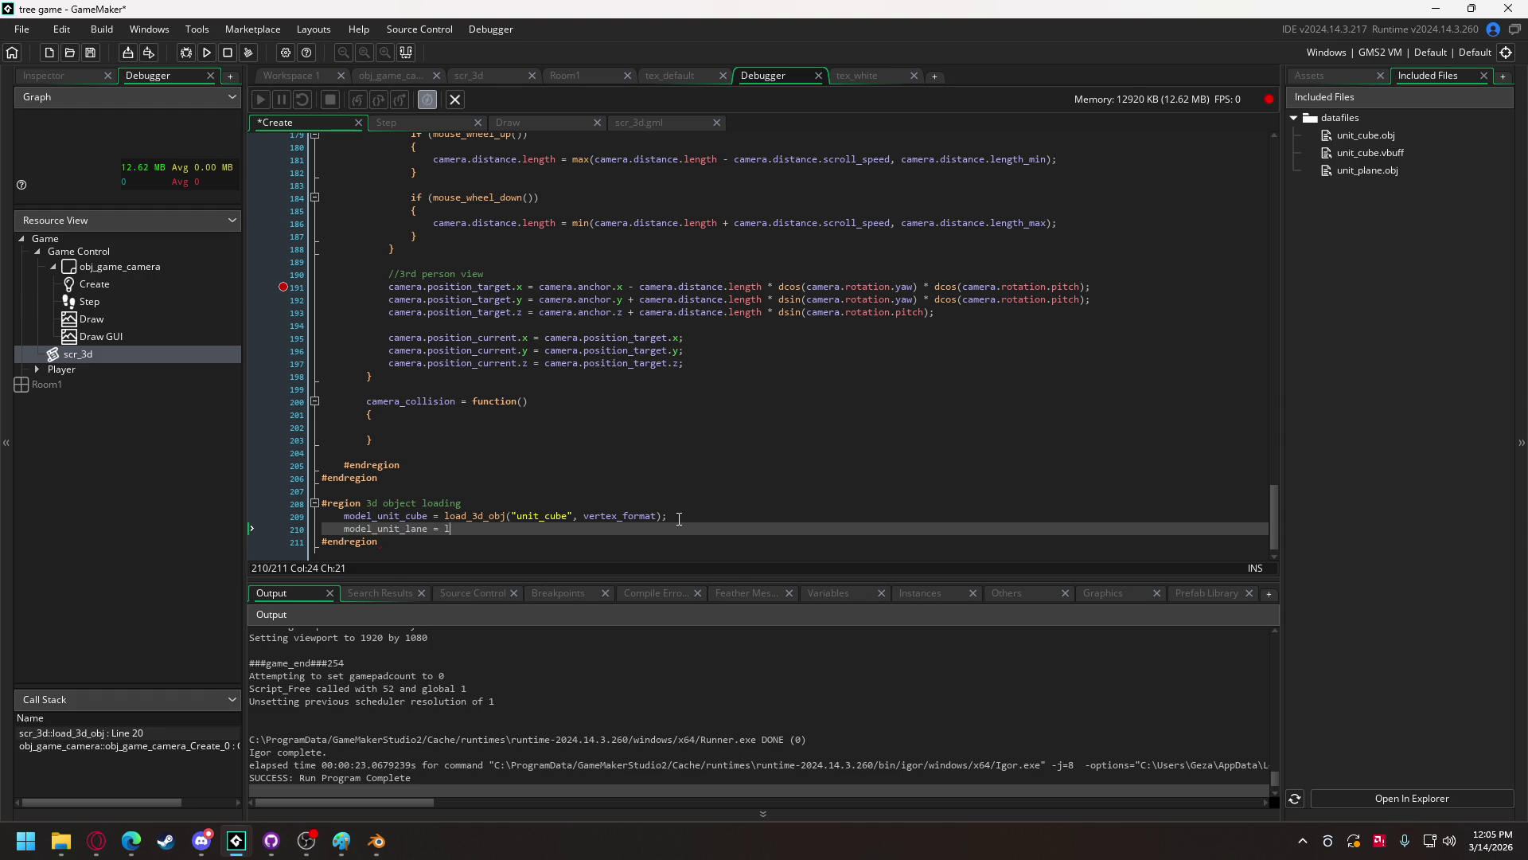
pyautogui.write('oad')
pyautogui.press('Return')
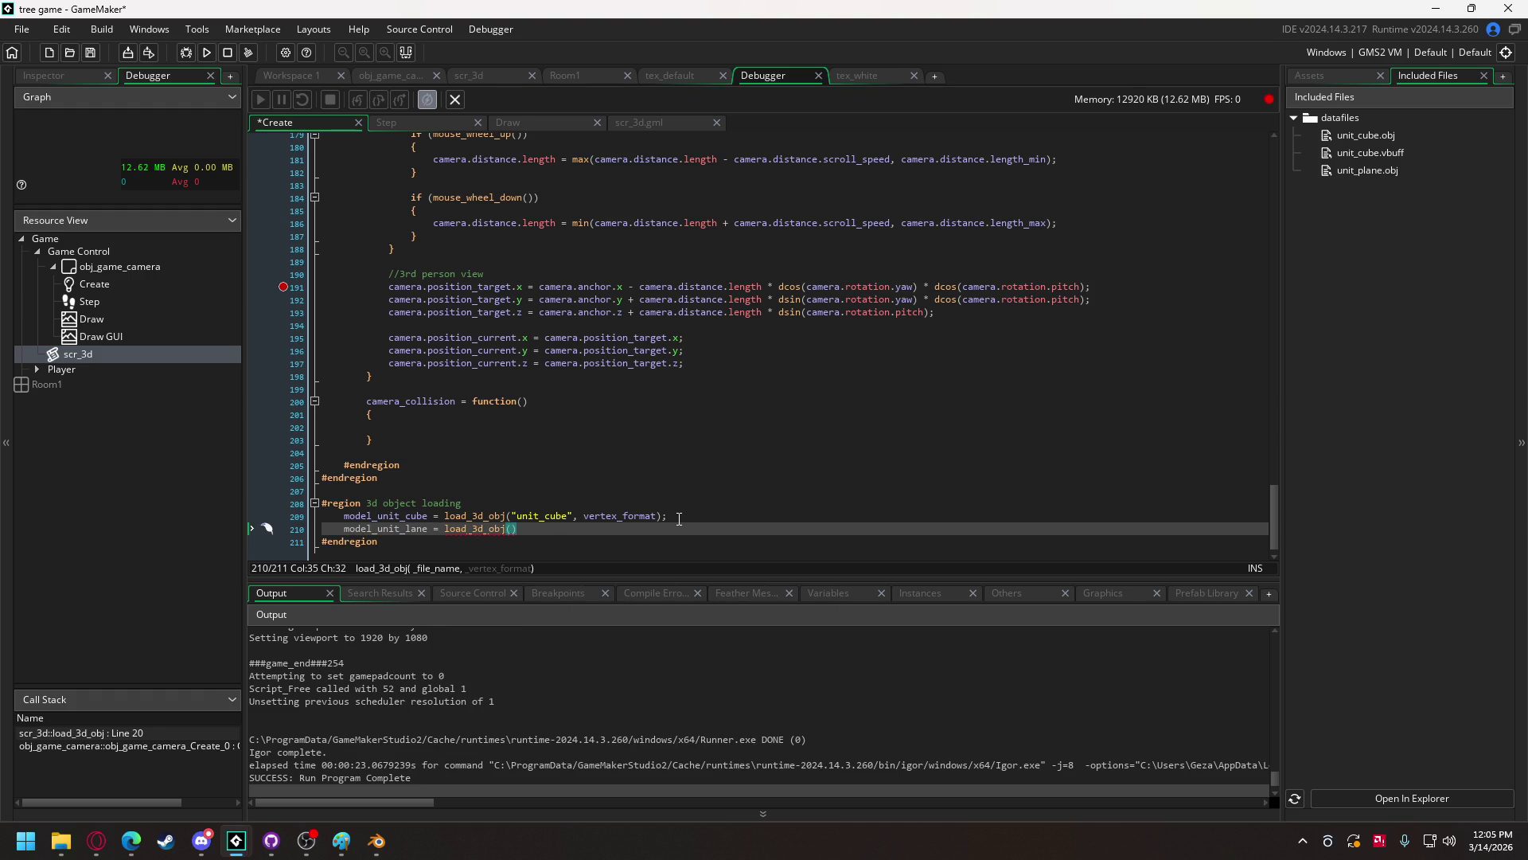
pyautogui.write('"')
pyautogui.write('unit_plane')
pyautogui.write('"')
pyautogui.write(', vertex_format)')
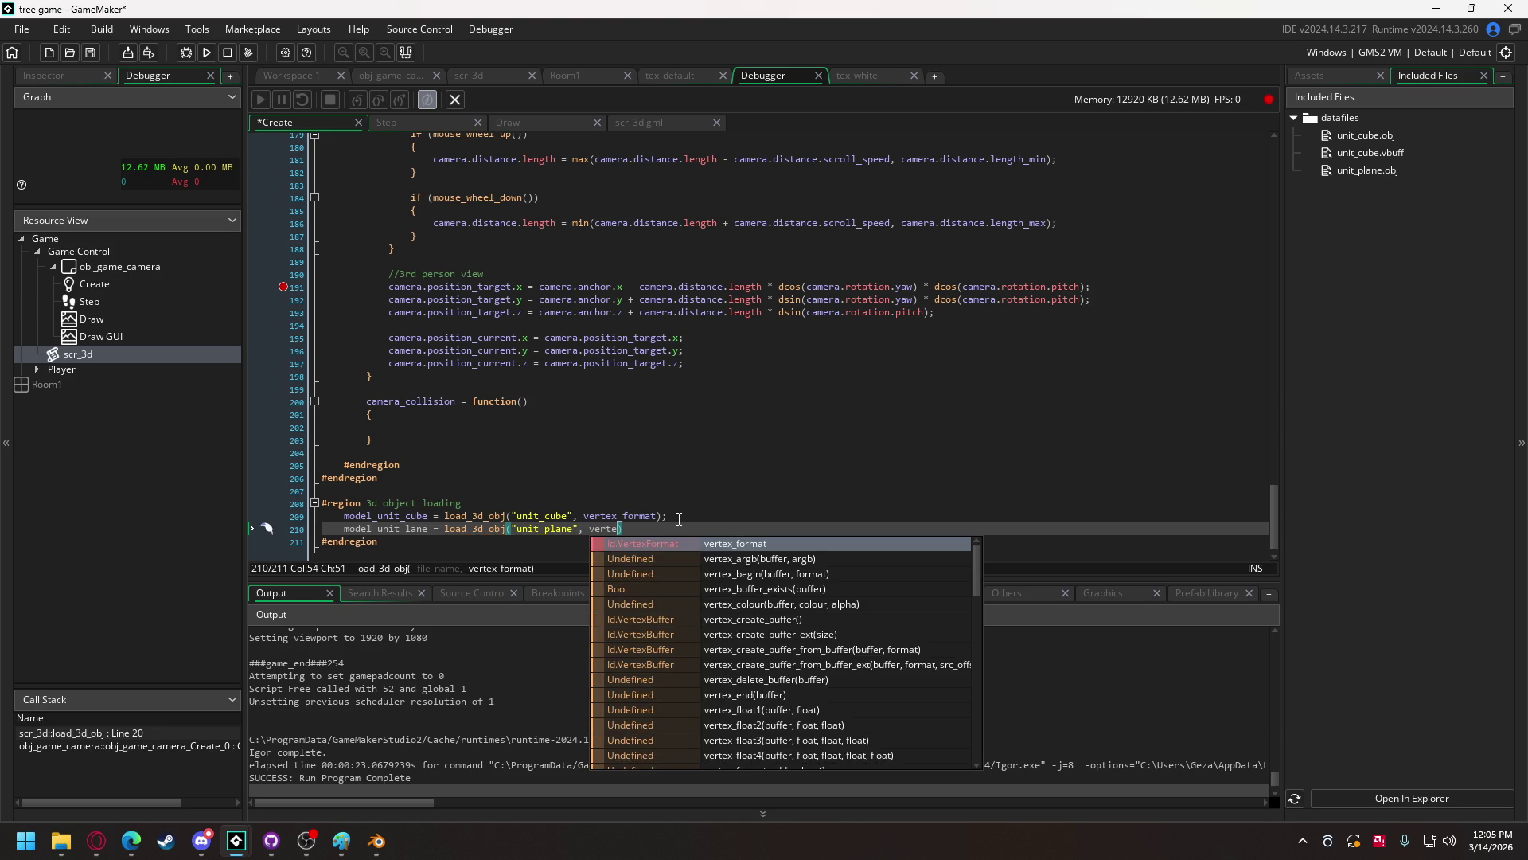
pyautogui.write(';')
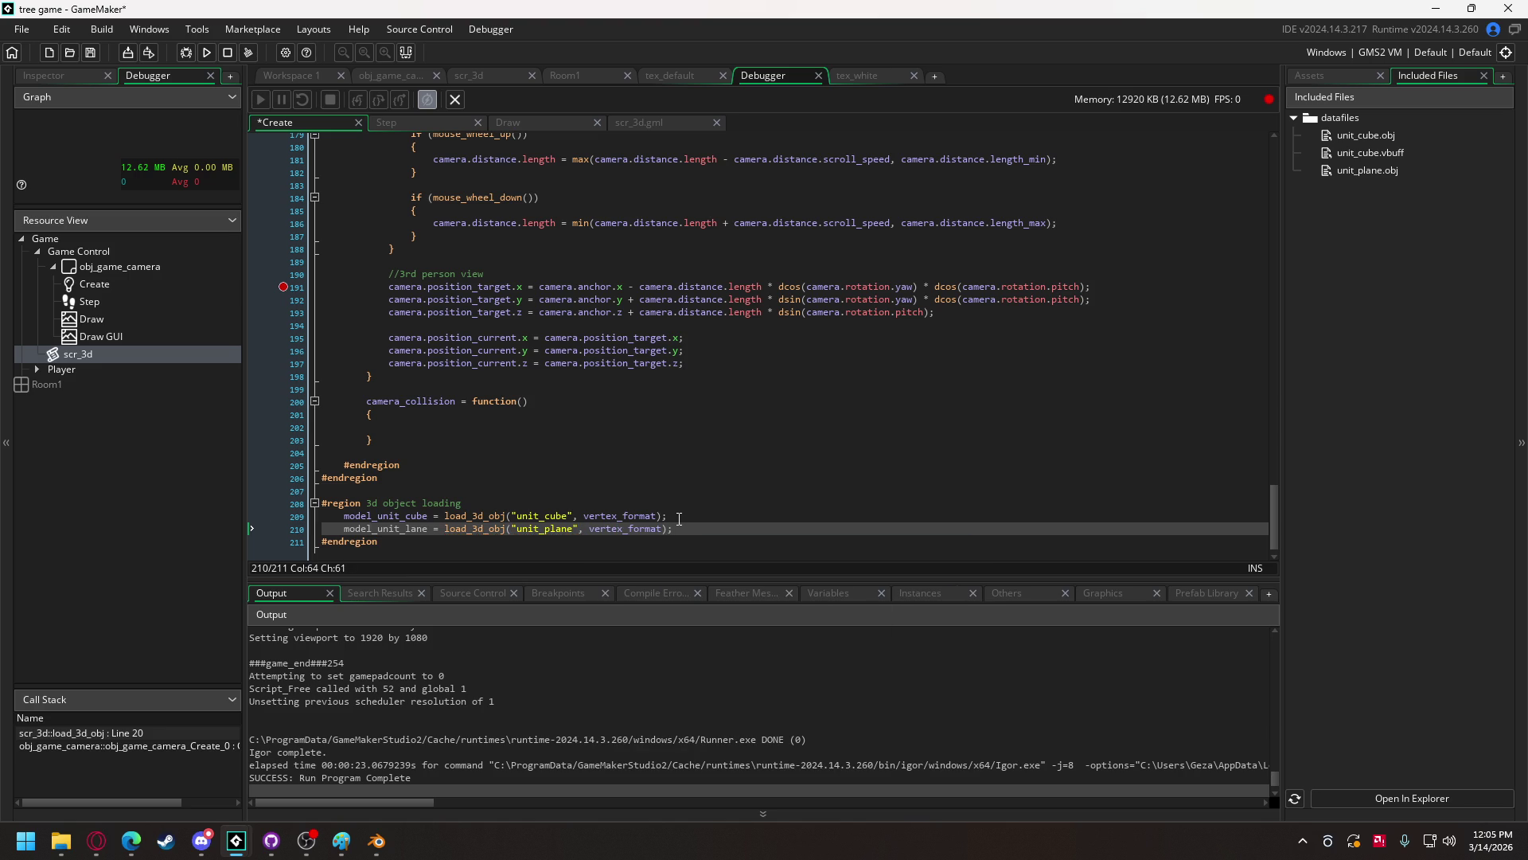
pyautogui.click(407, 530)
pyautogui.write('p')
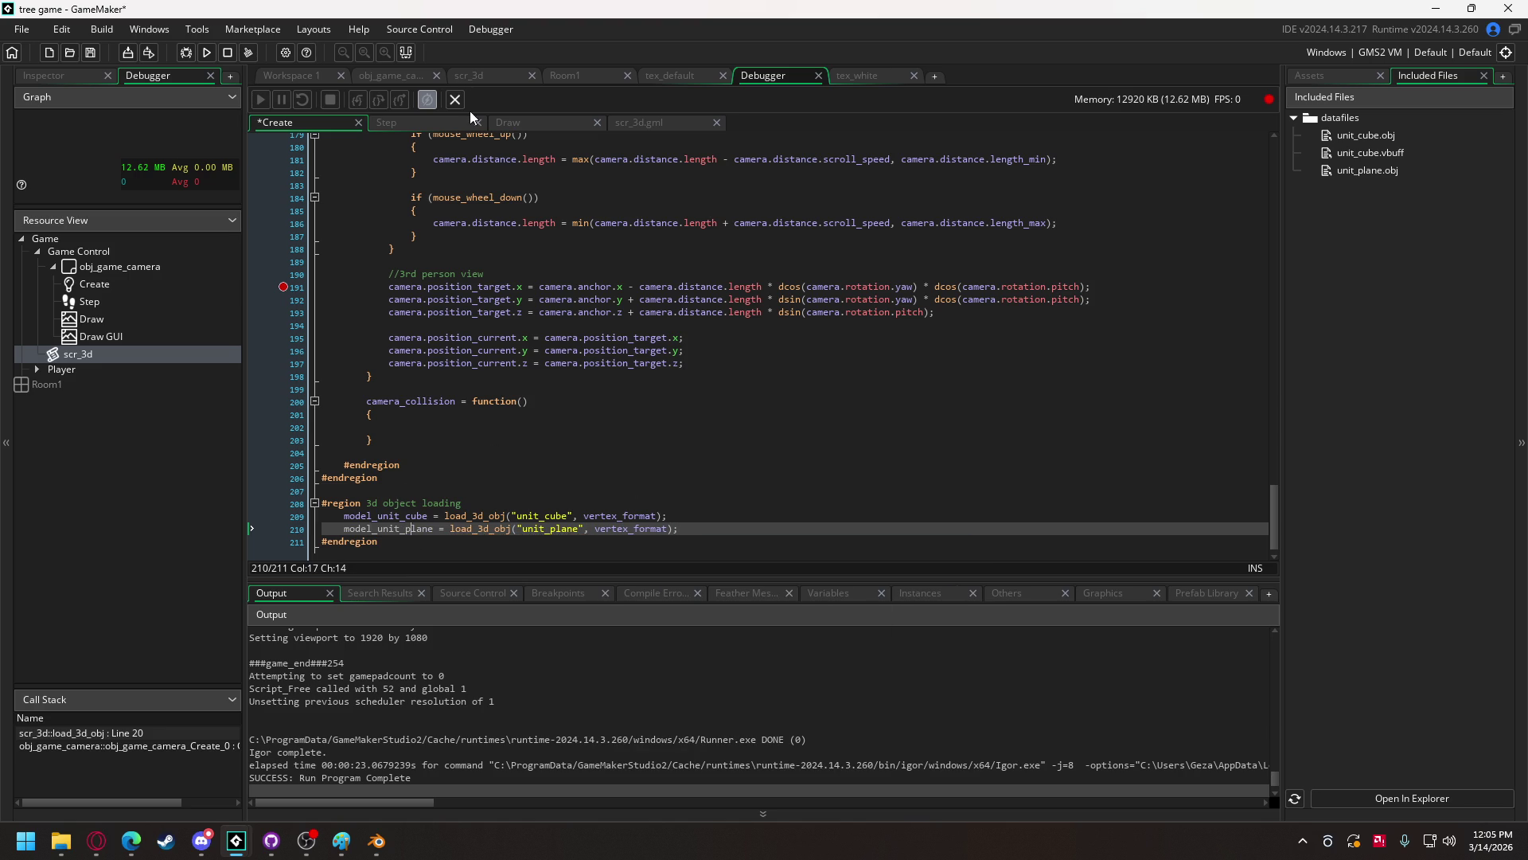
# - In the Draw event, duplicate the cube matrix-and-draw block above the original
pyautogui.click(519, 123)
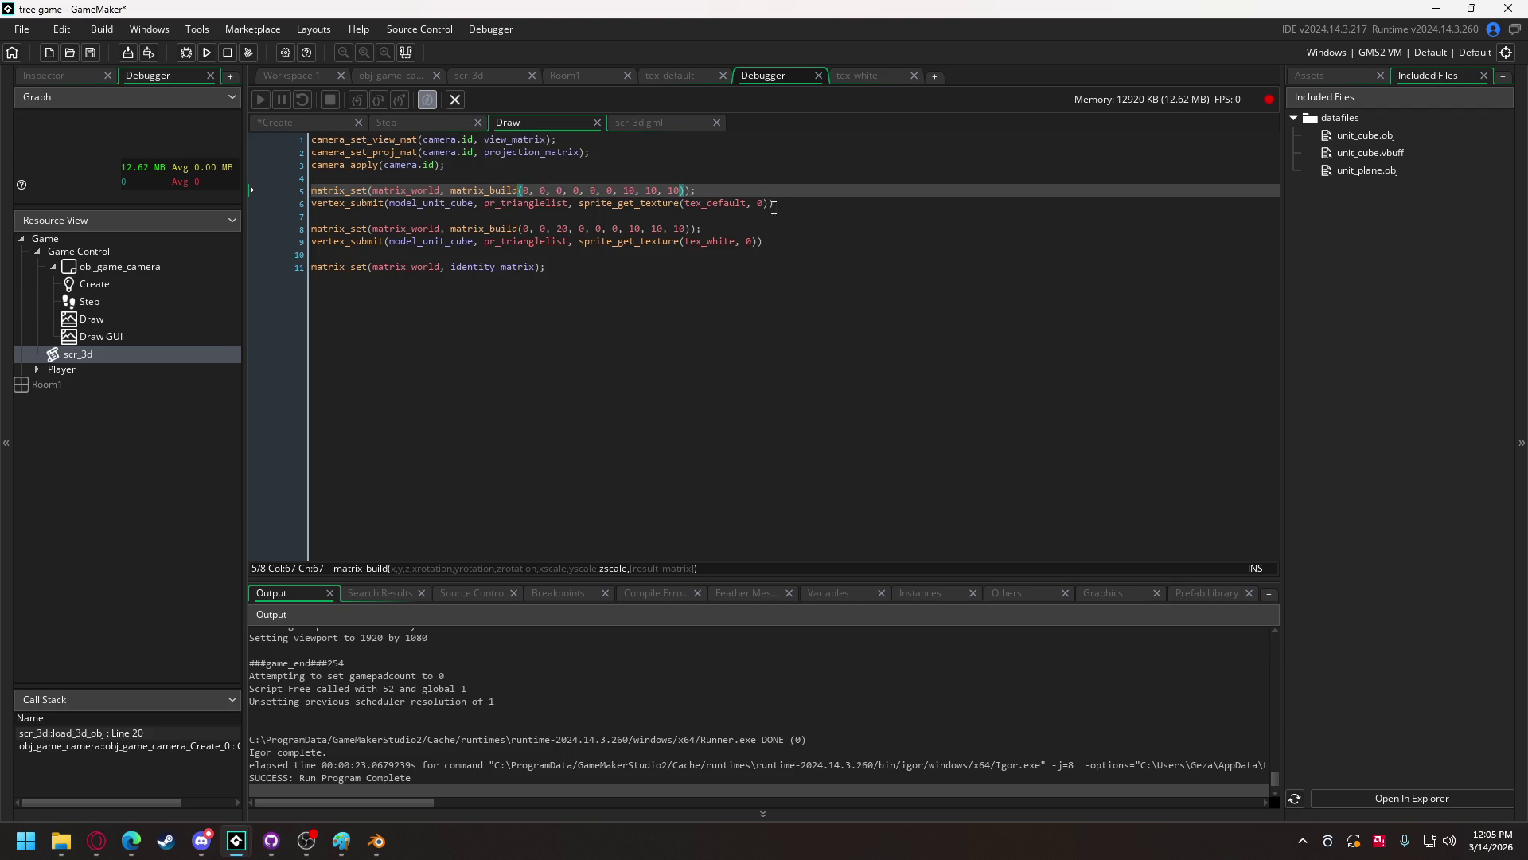
pyautogui.moveTo(774, 205); pyautogui.dragTo(308, 192)
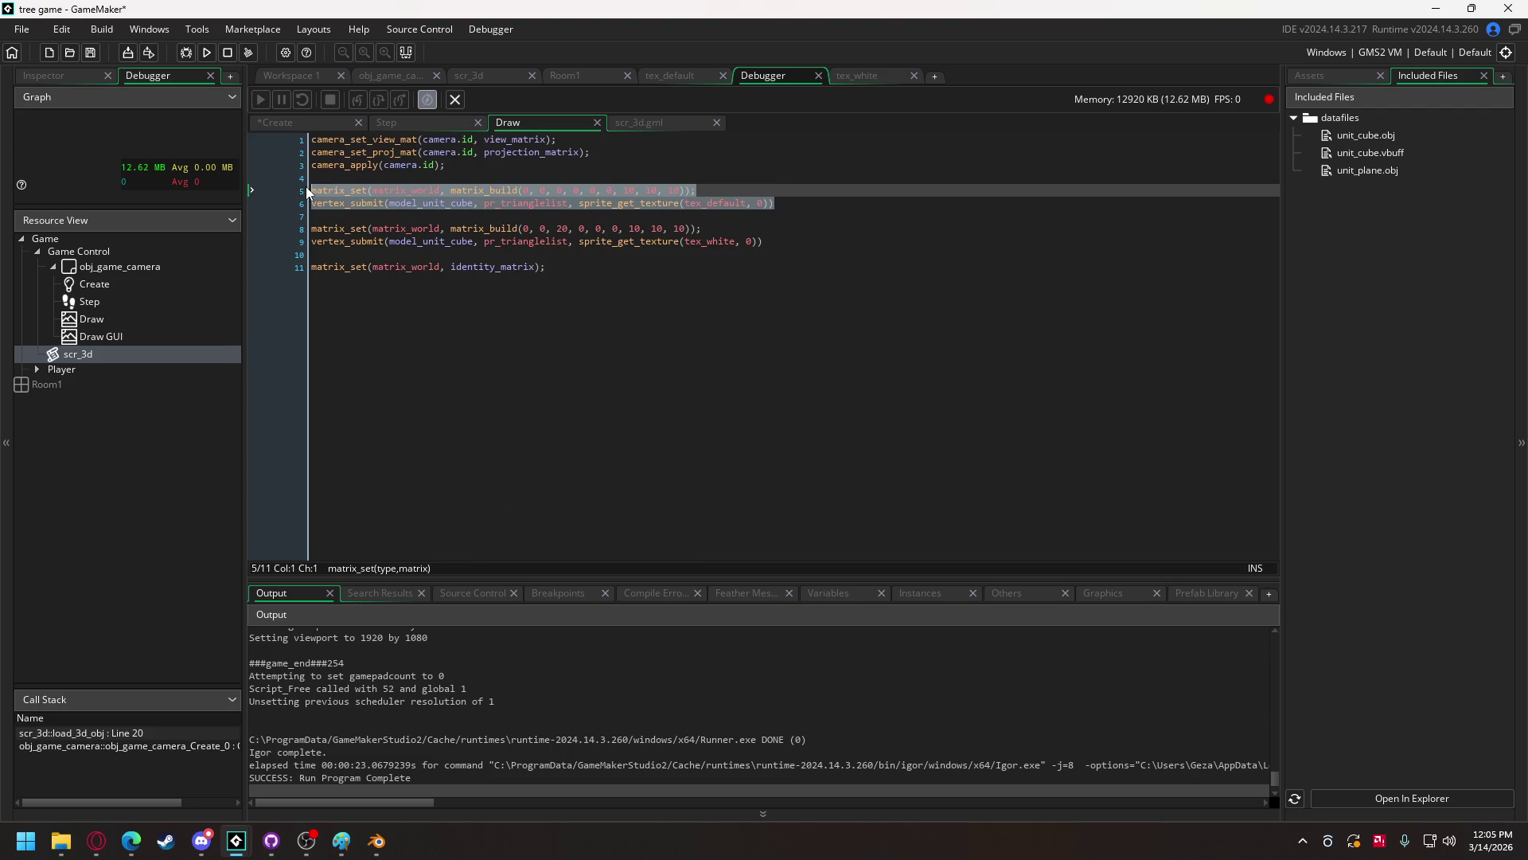
pyautogui.click(349, 176)
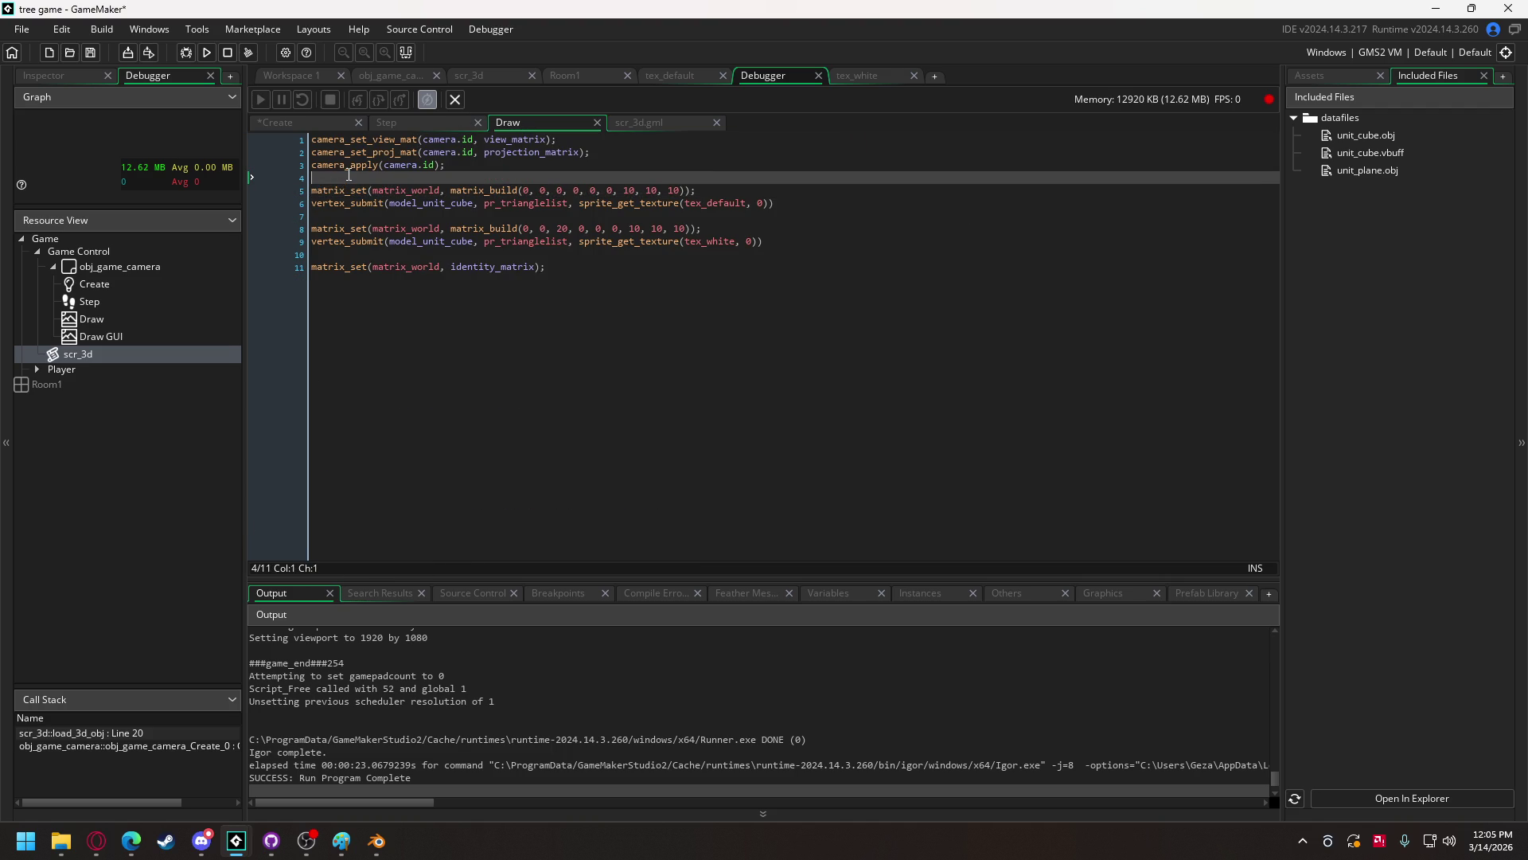
pyautogui.hotkey('ctrl', 'v')
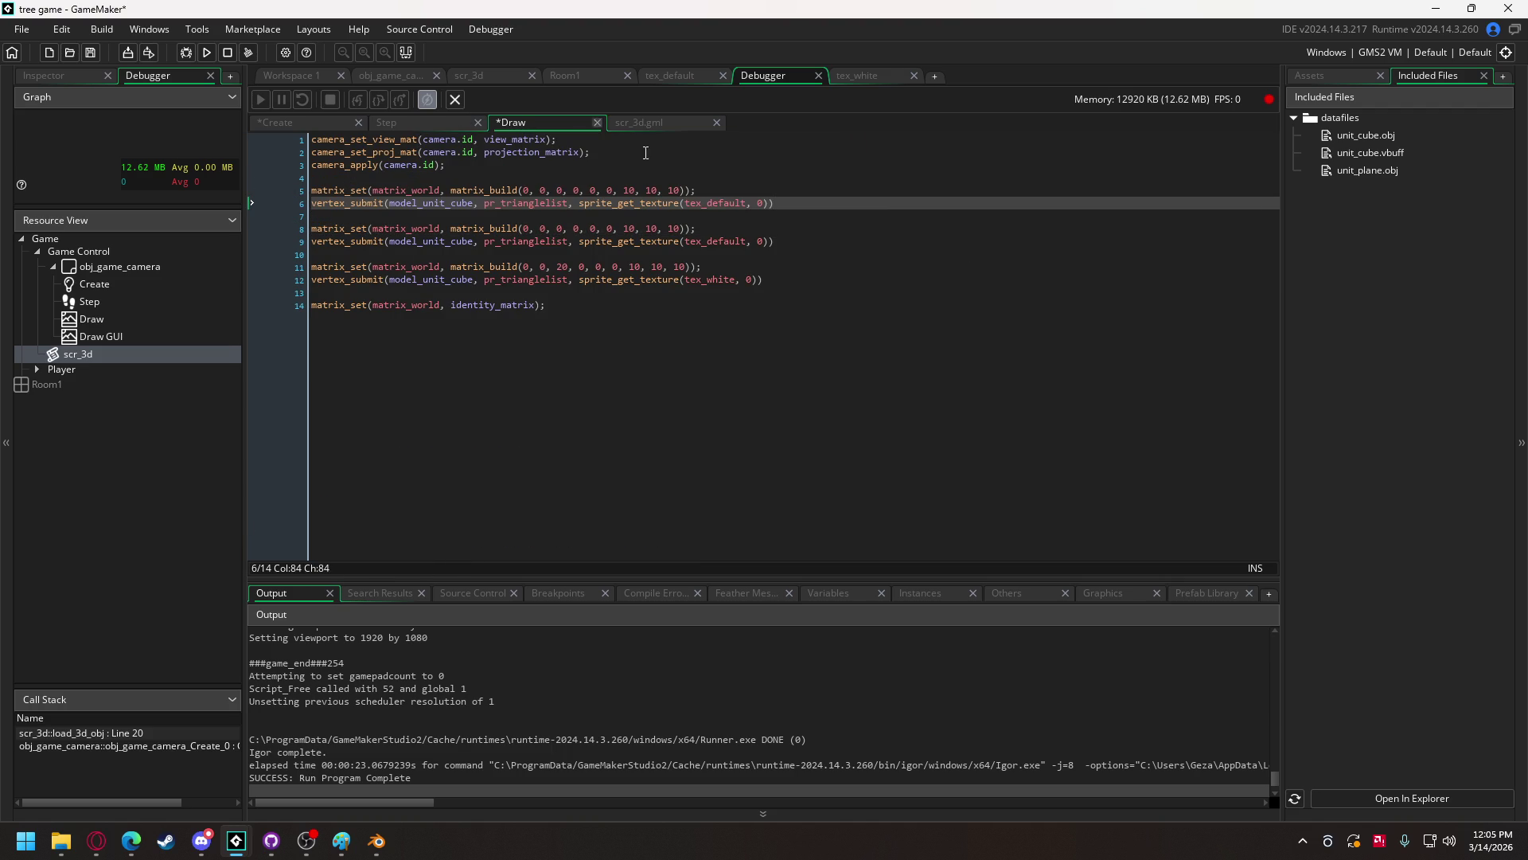
# - Change the scale arguments on lines 8 and 11 from 10,10,10 to 1,1,1
pyautogui.click(633, 228)
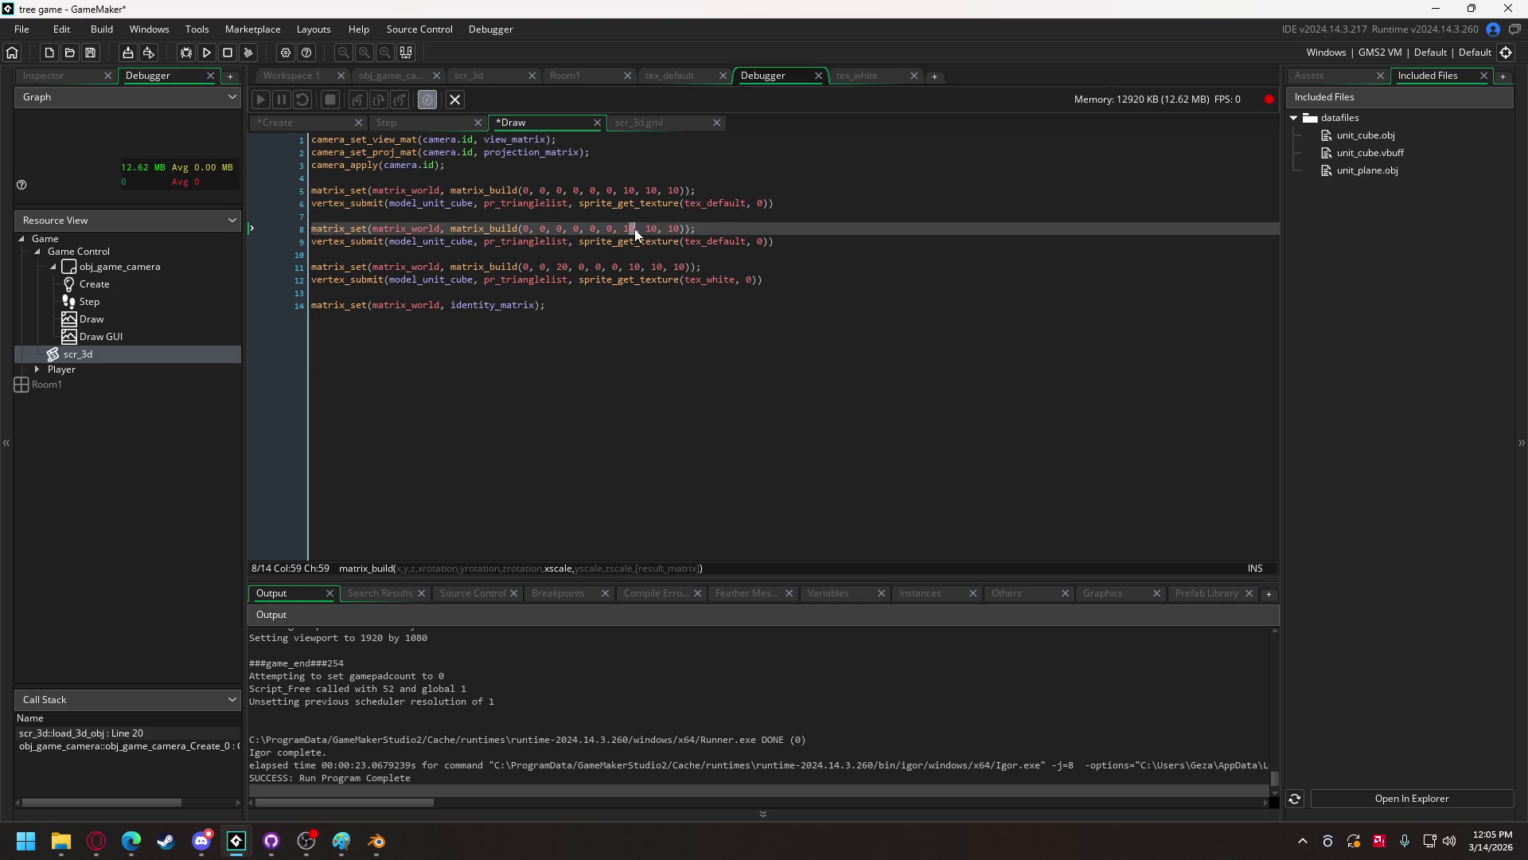
pyautogui.press('BackSpace')
pyautogui.click(646, 228)
pyautogui.press('Delete')
pyautogui.press('Right')
pyautogui.press('Right')
pyautogui.press('Right')
pyautogui.press('Delete')
pyautogui.click(638, 266)
pyautogui.press('Delete')
pyautogui.press('Right')
pyautogui.press('Right')
pyautogui.press('Right')
pyautogui.press('Delete')
pyautogui.press('Right')
pyautogui.press('Right')
pyautogui.press('Right')
pyautogui.press('Delete')
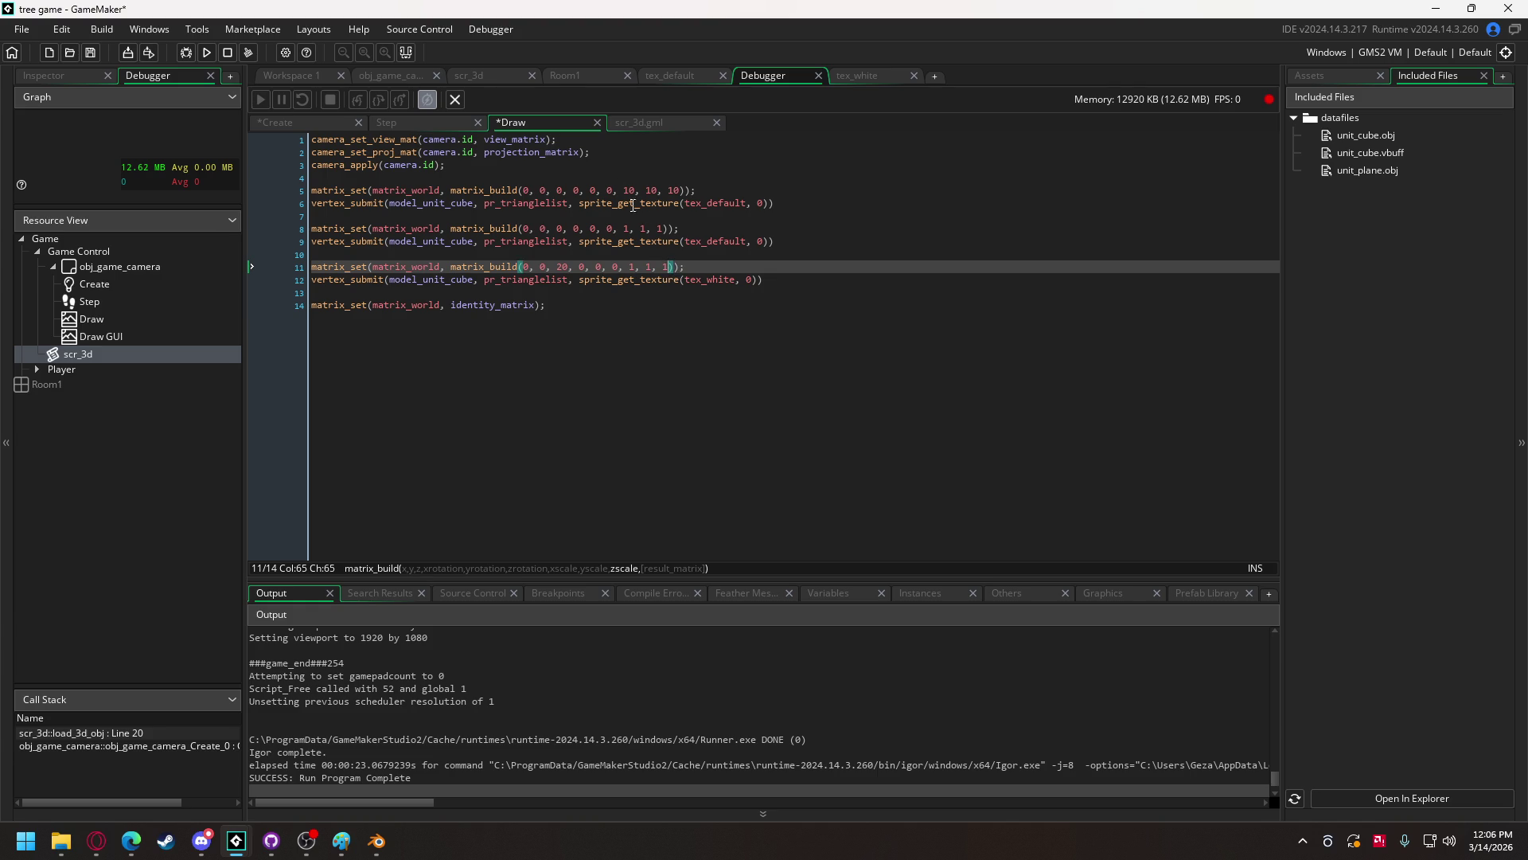
pyautogui.click(206, 51)
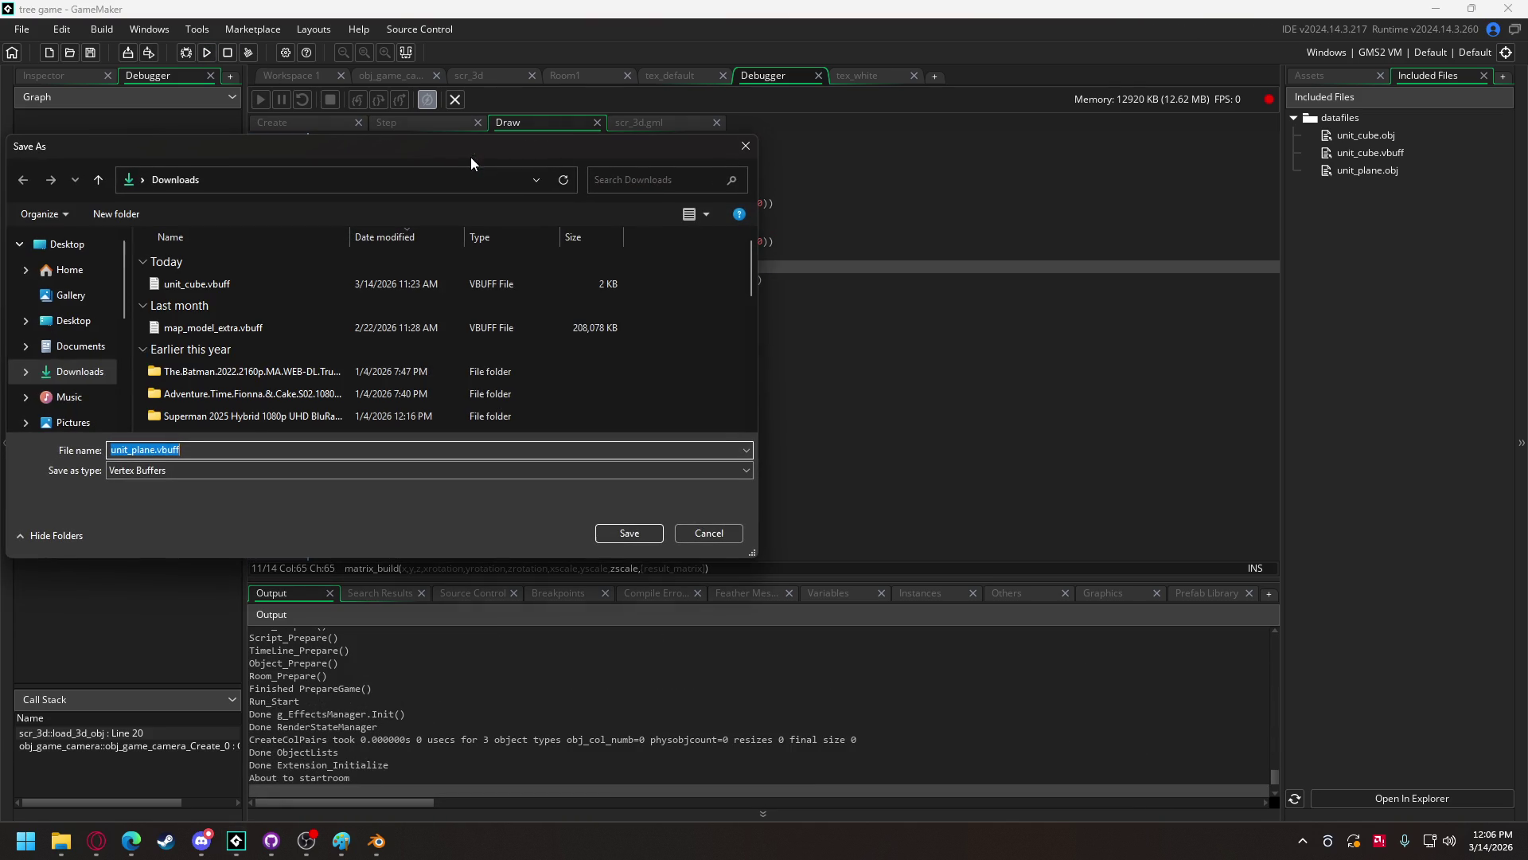
# - Save the generated unit_plane.vbuff to Downloads and close the running game
pyautogui.click(652, 533)
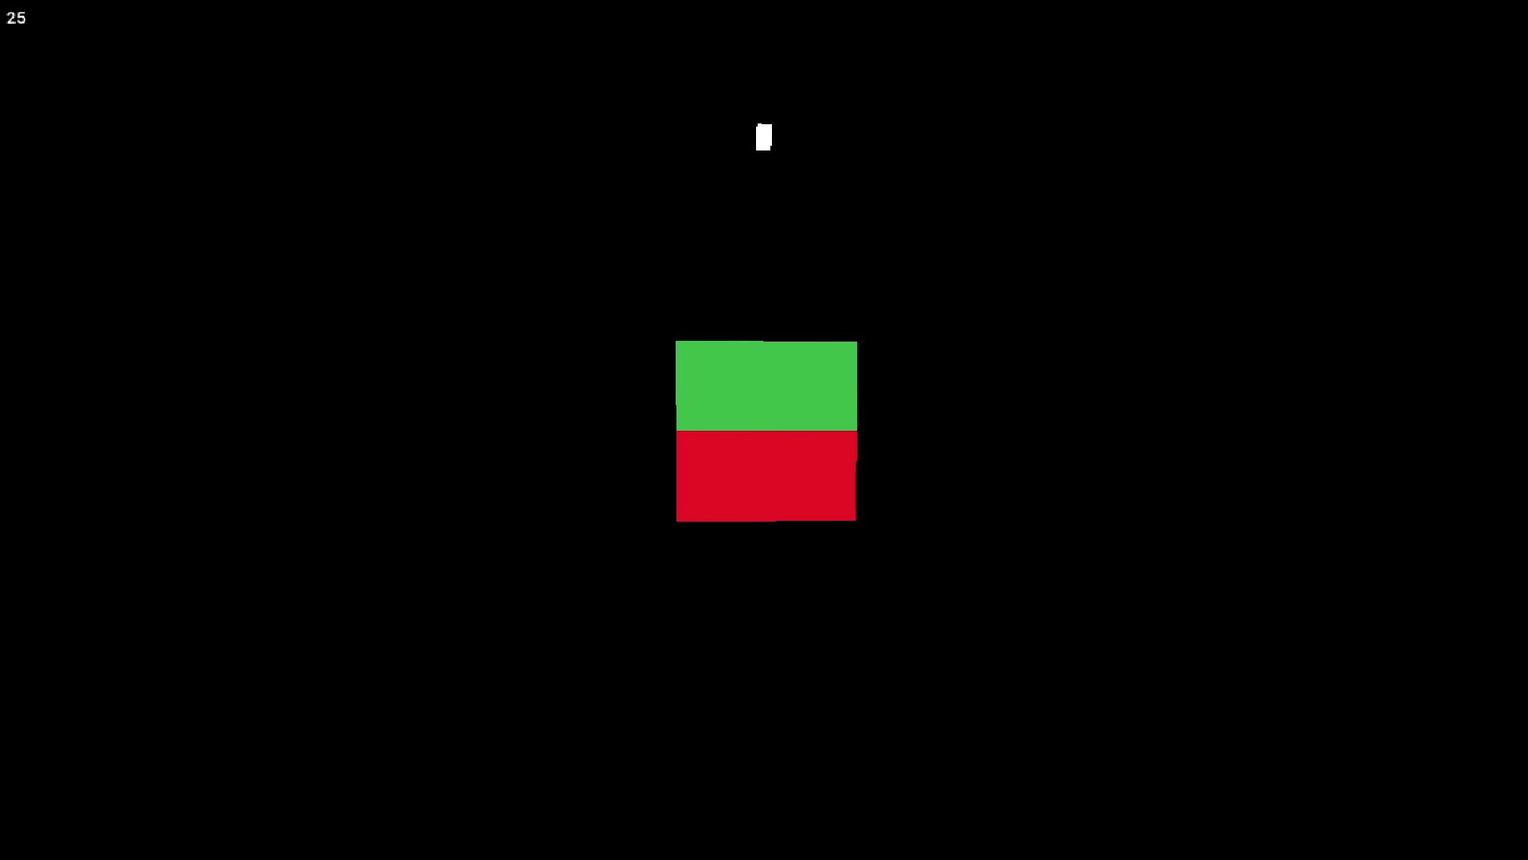
pyautogui.press('Escape')
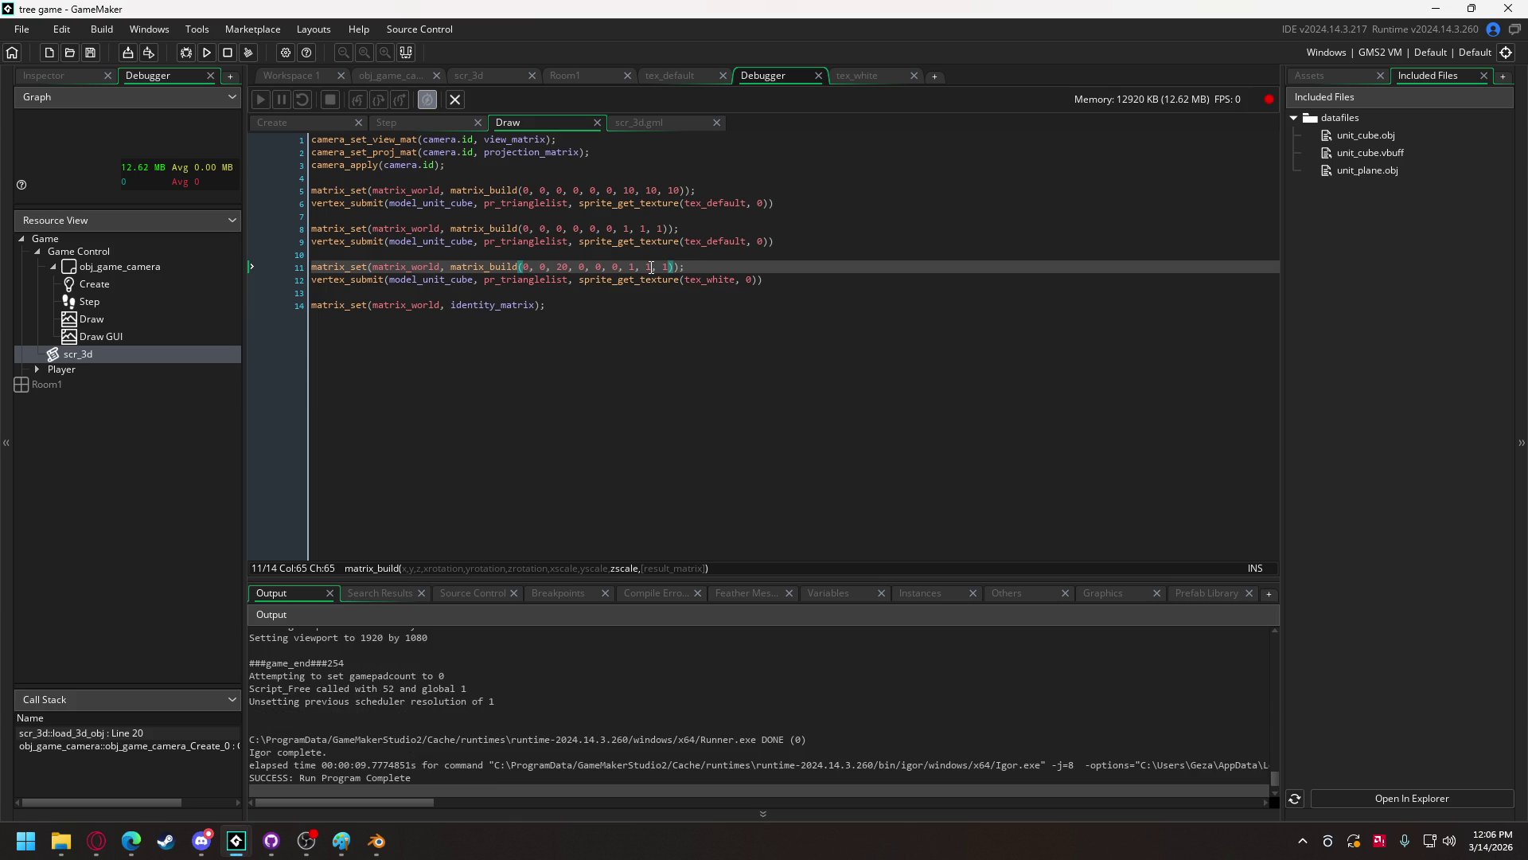
# - Make line 6's draw call submit model_unit_plane instead of model_unit_cube
pyautogui.click(449, 203)
pyautogui.moveTo(450, 204); pyautogui.dragTo(462, 204)
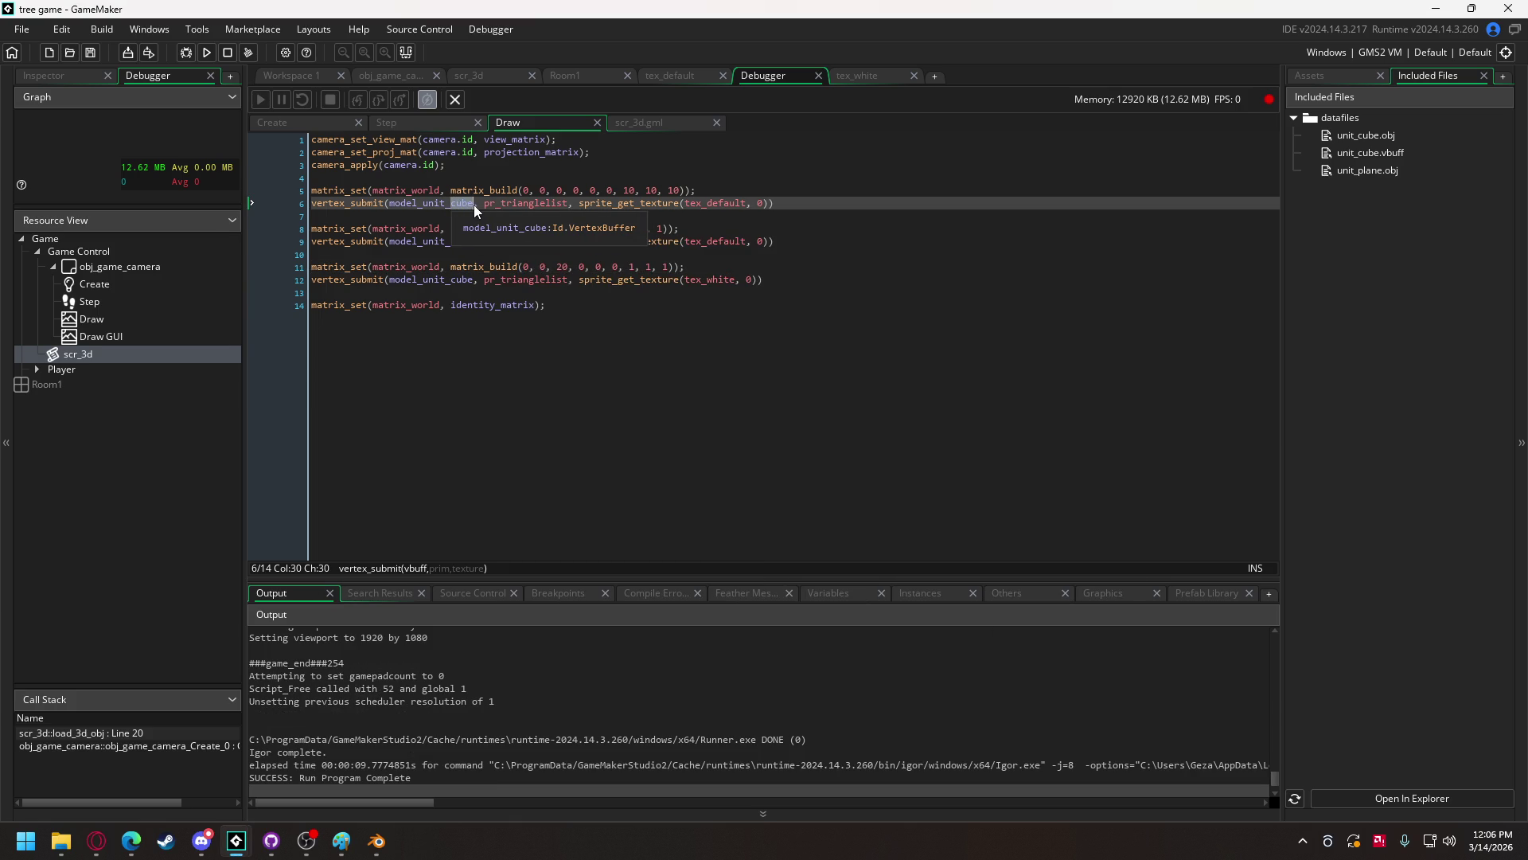
pyautogui.write('plane')
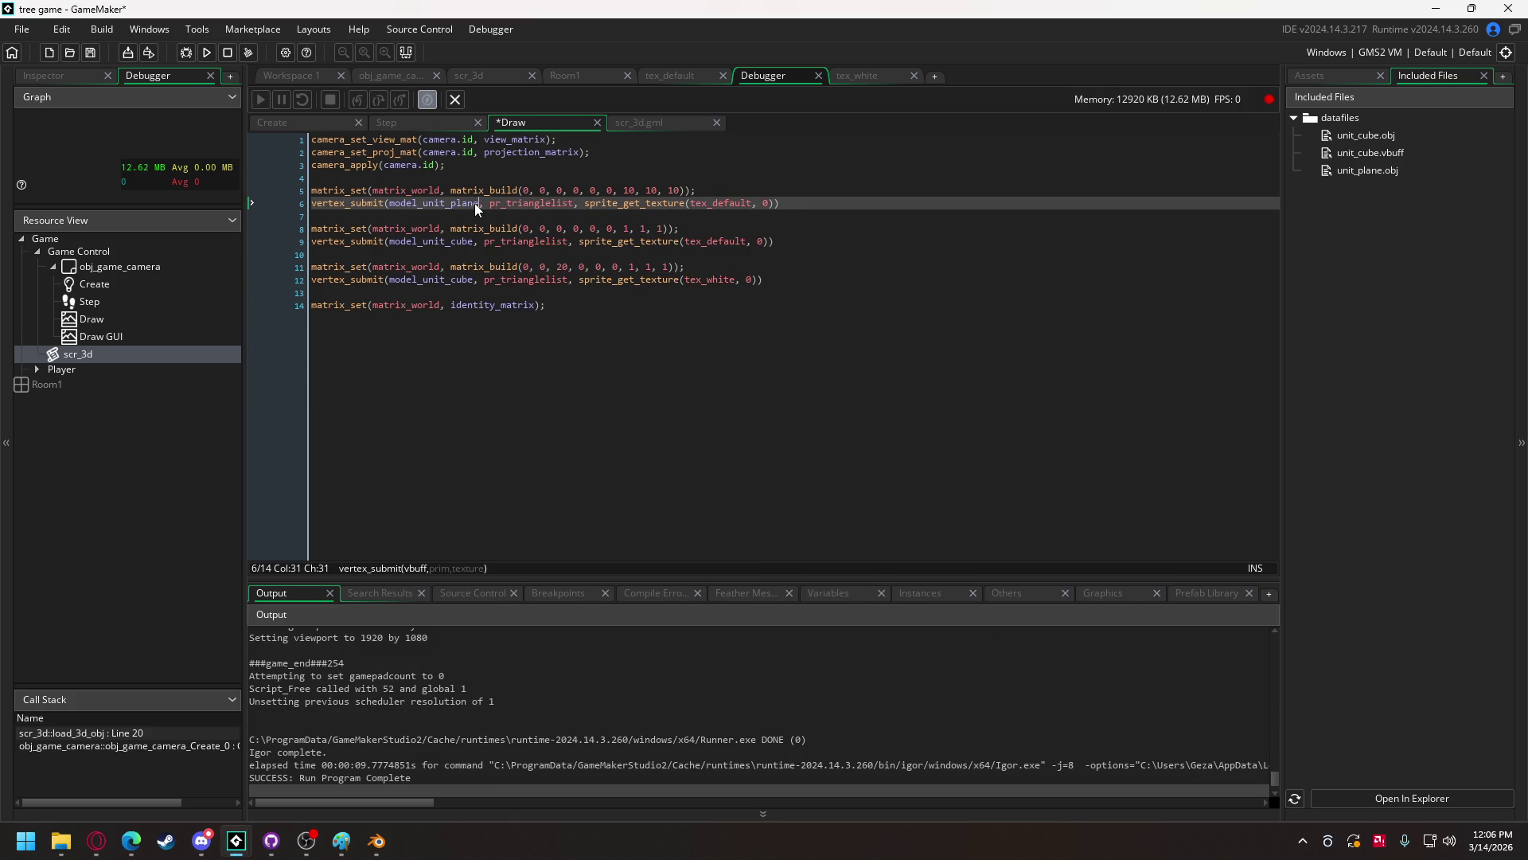
# - Run the game, cancel the vertex buffer save, and check the coloured floor
pyautogui.click(212, 55)
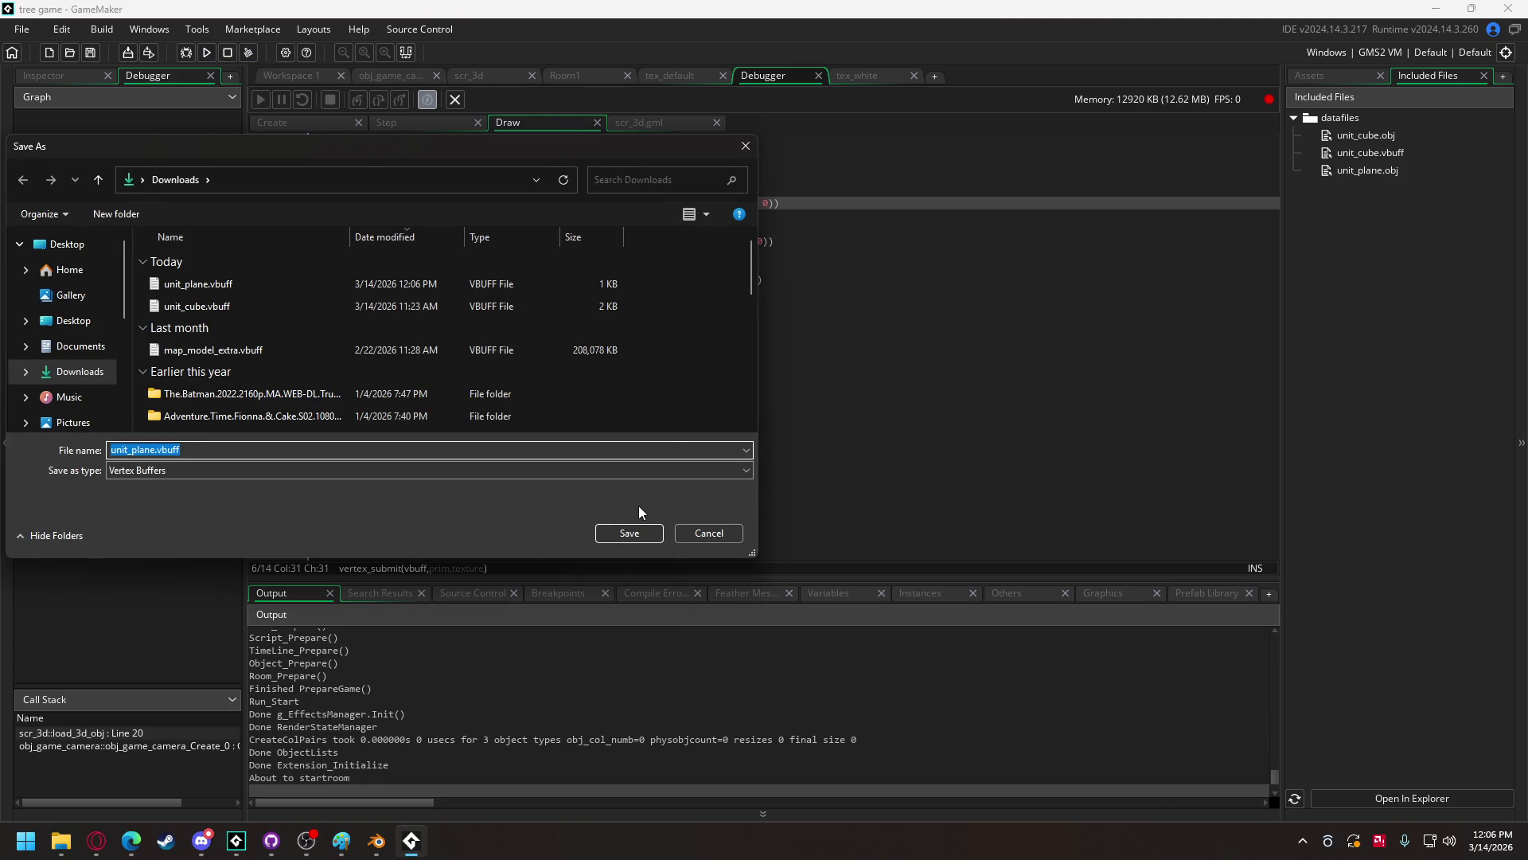
pyautogui.click(701, 537)
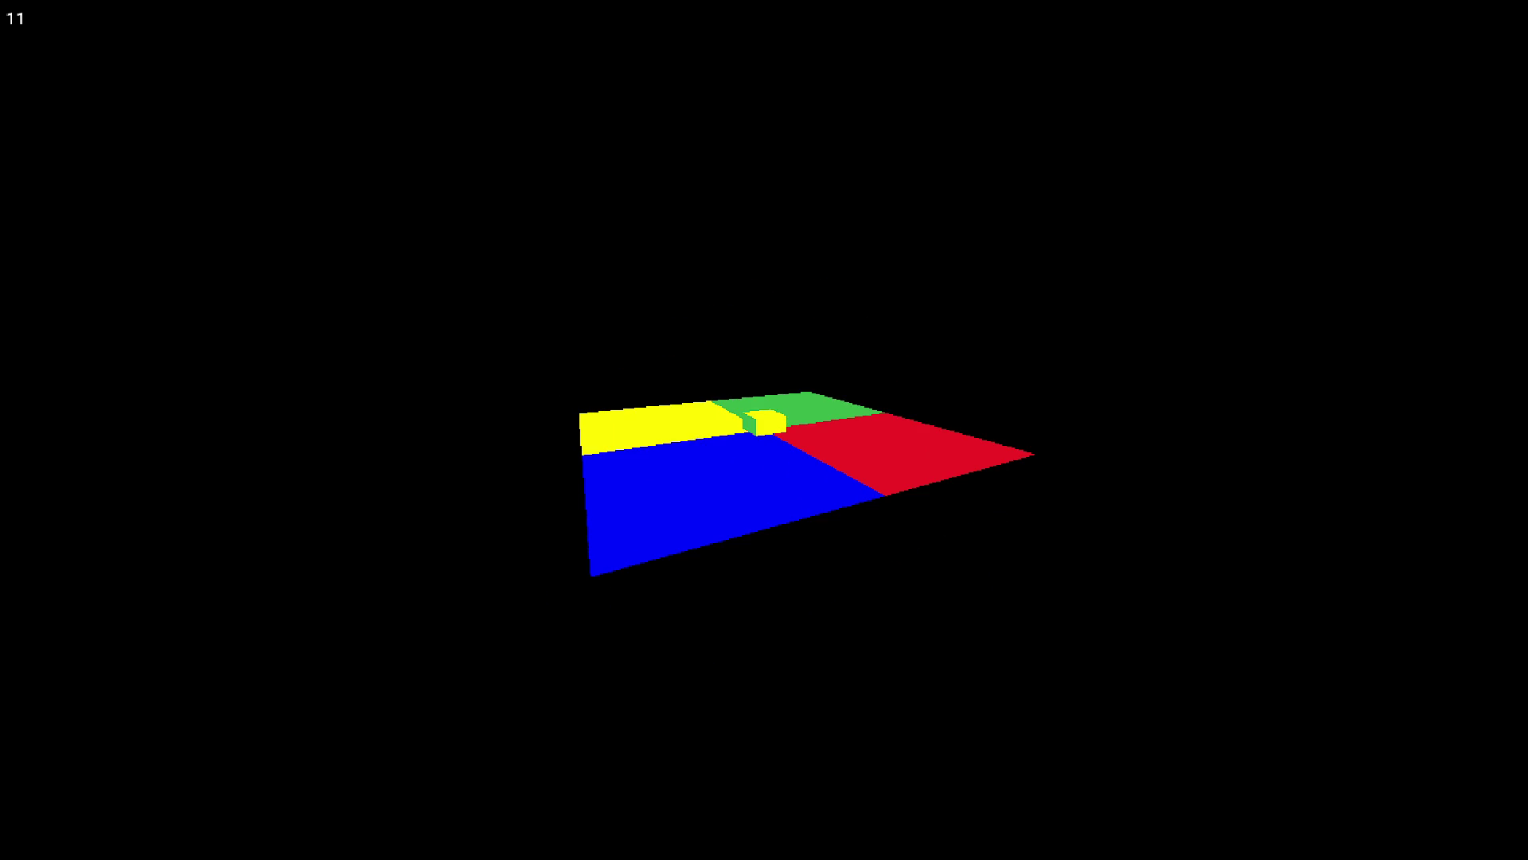
pyautogui.press('Escape')
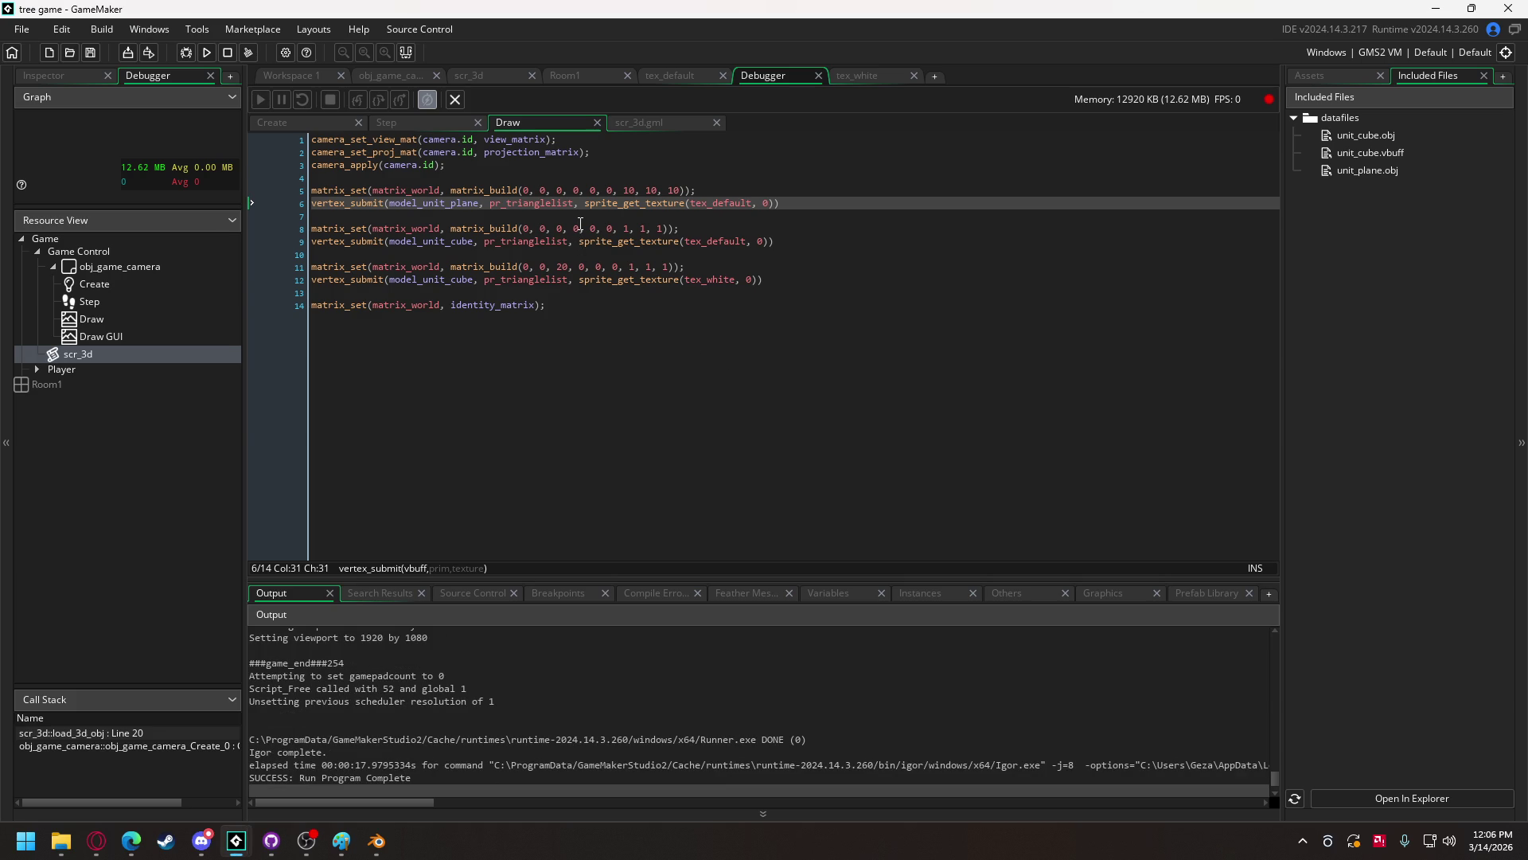
pyautogui.moveTo(573, 207)
pyautogui.moveTo(103, 853)
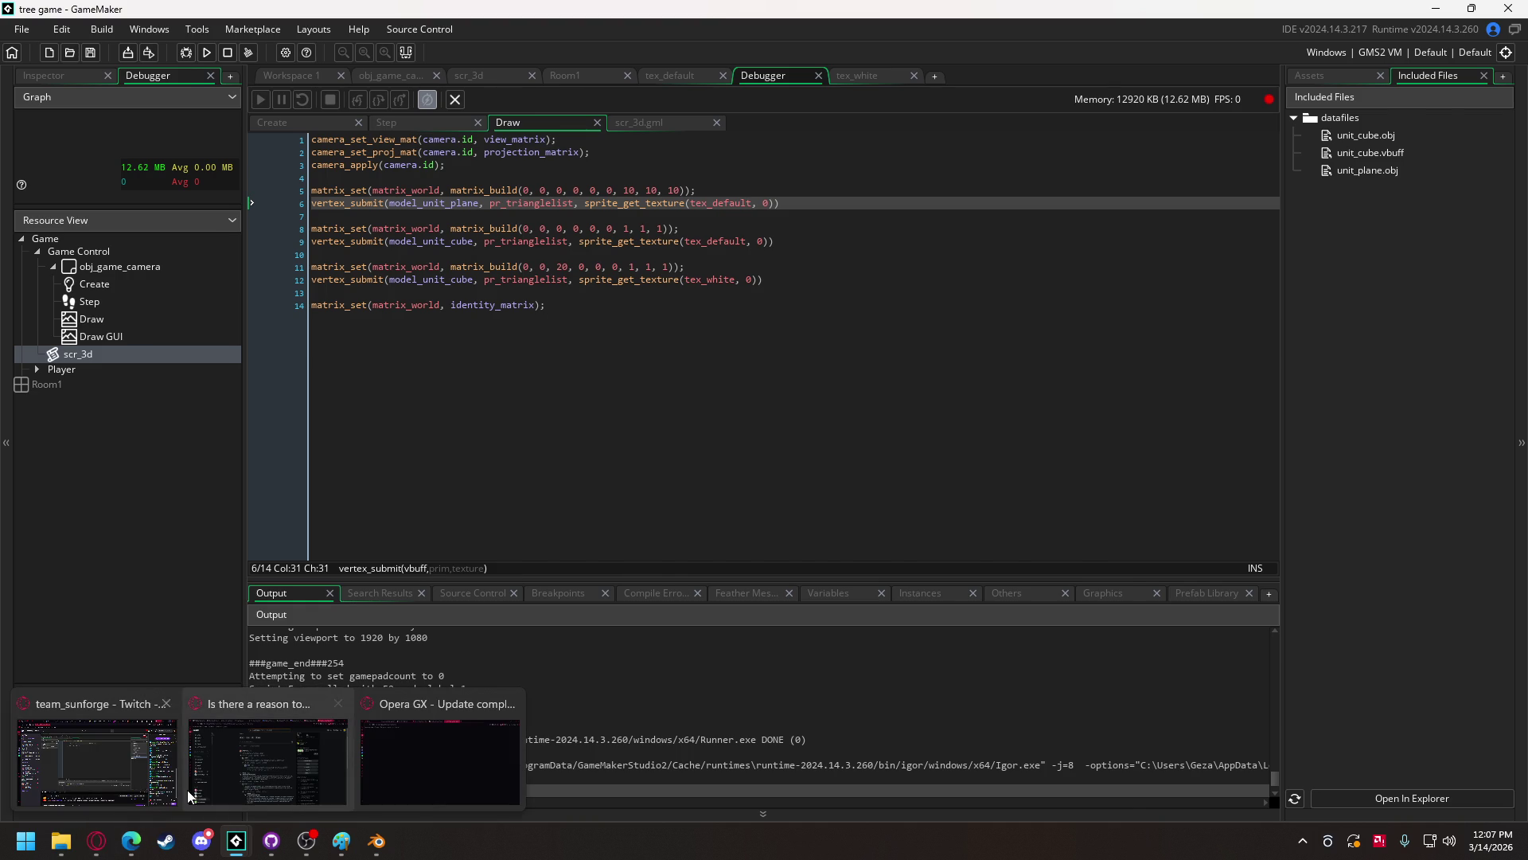
# - In Opera GX, open the itch.io analytics dashboard in a new tab
pyautogui.click(191, 788)
pyautogui.click(1400, 15)
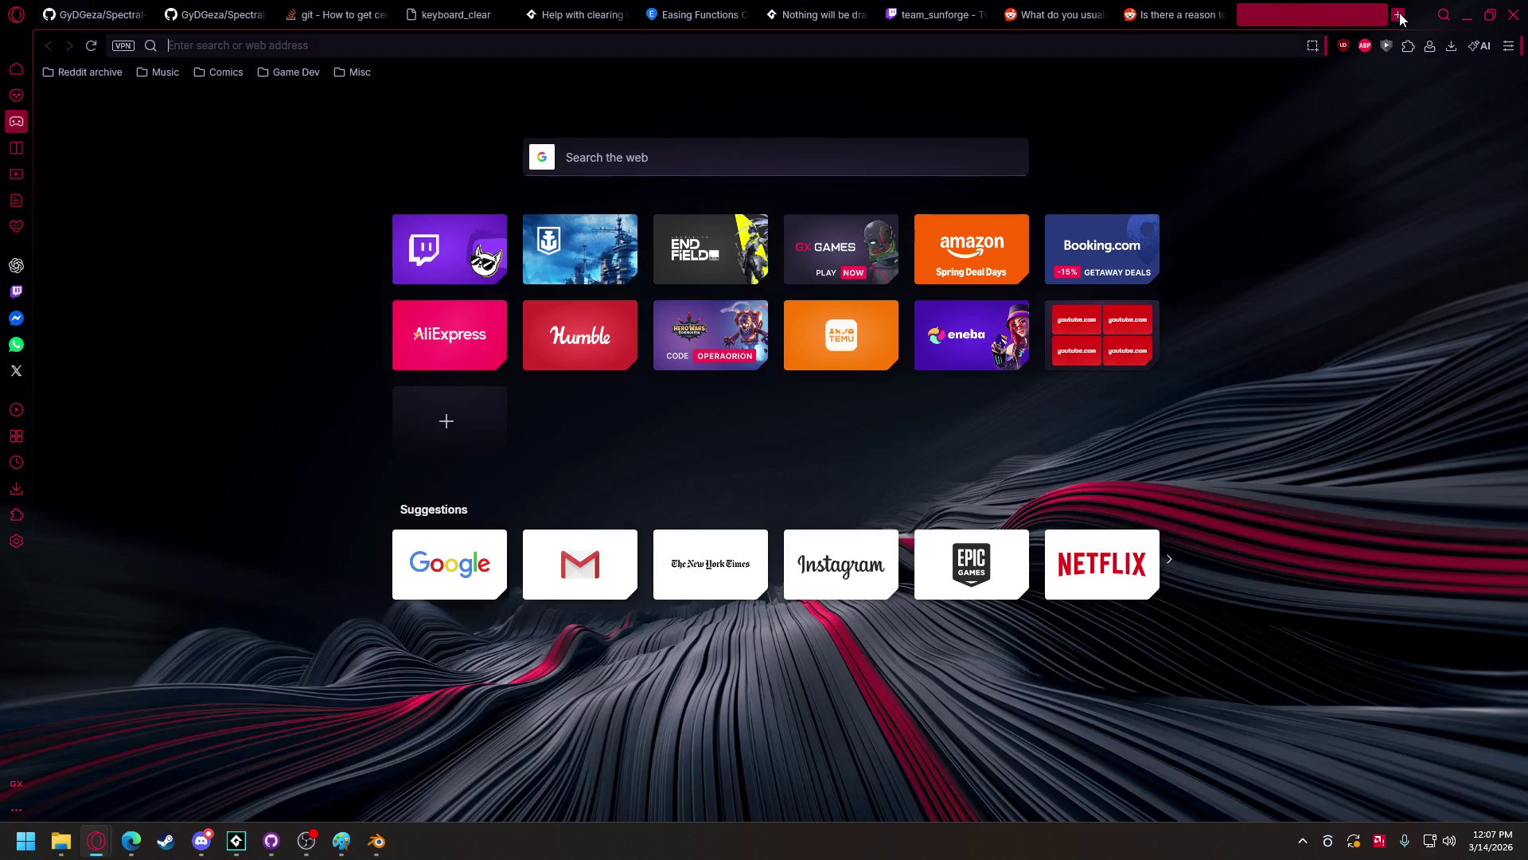
pyautogui.write('itc')
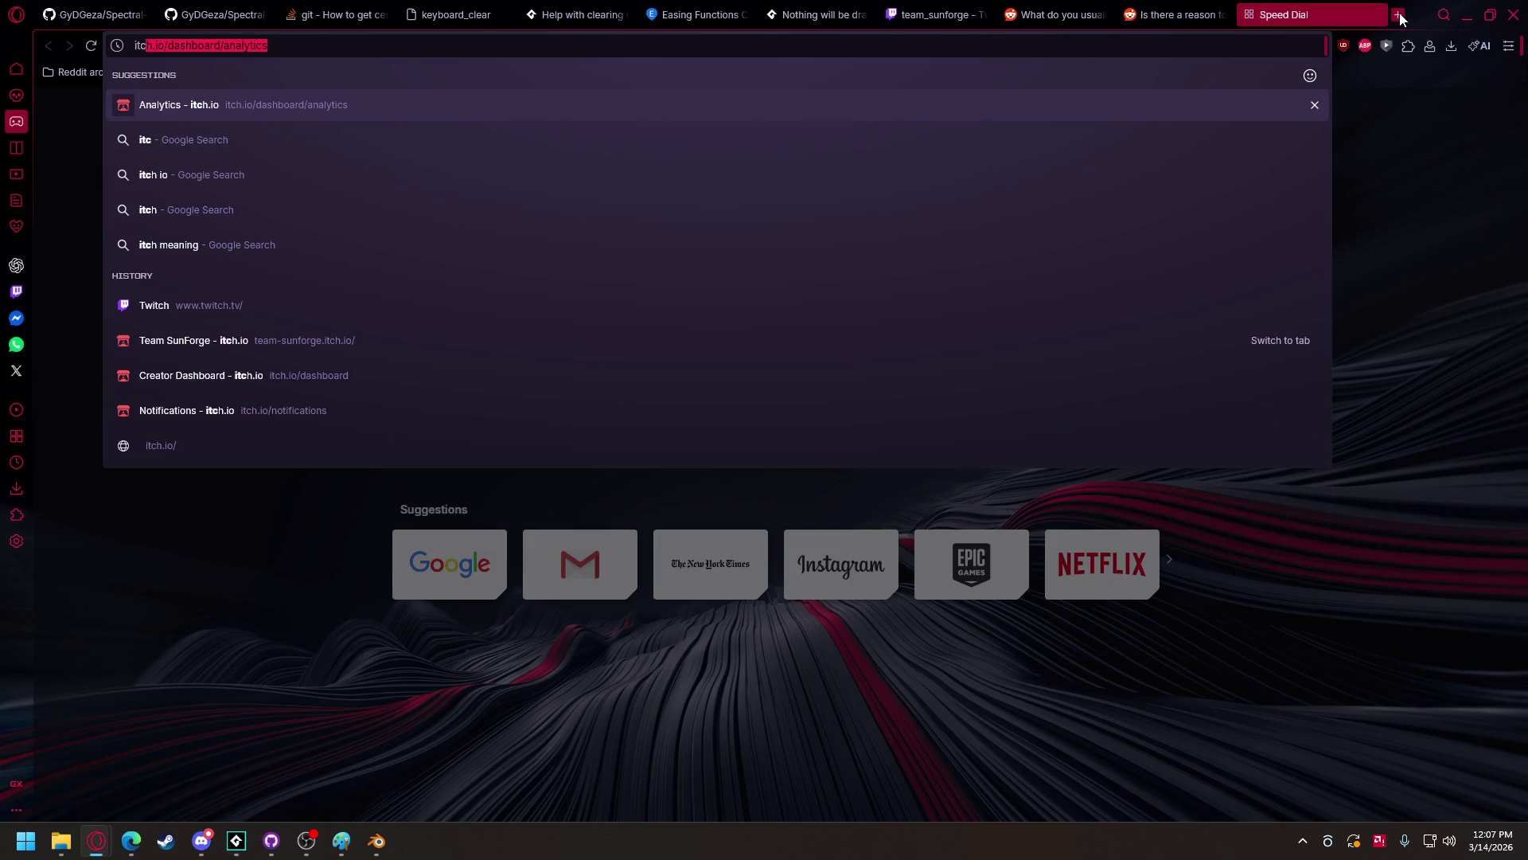
pyautogui.click(203, 117)
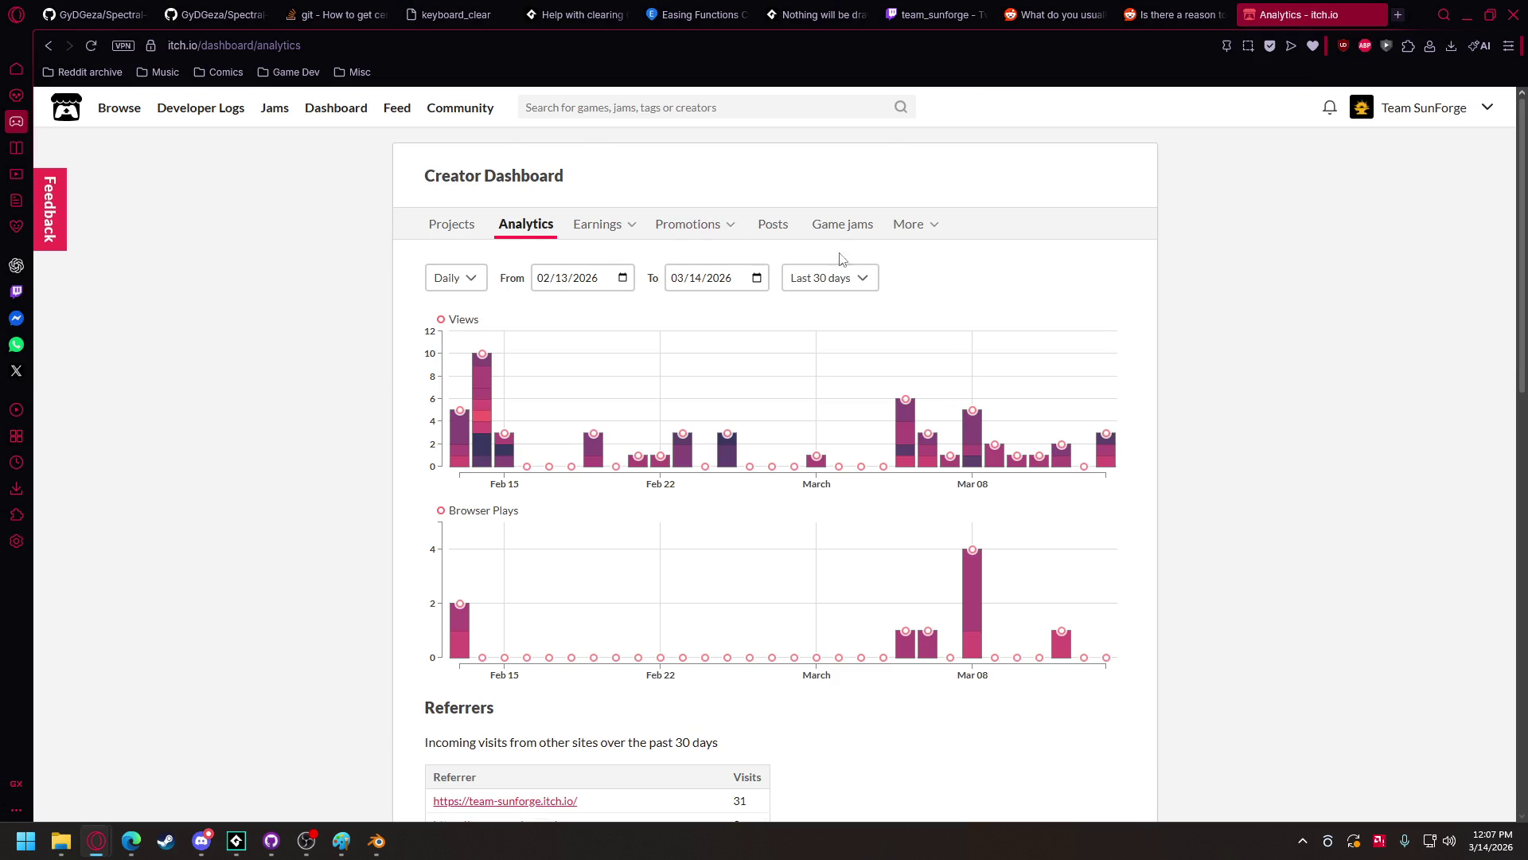
# - Open the Space Forg page via Team SunForge's profile, then minimize the browser
pyautogui.click(1424, 108)
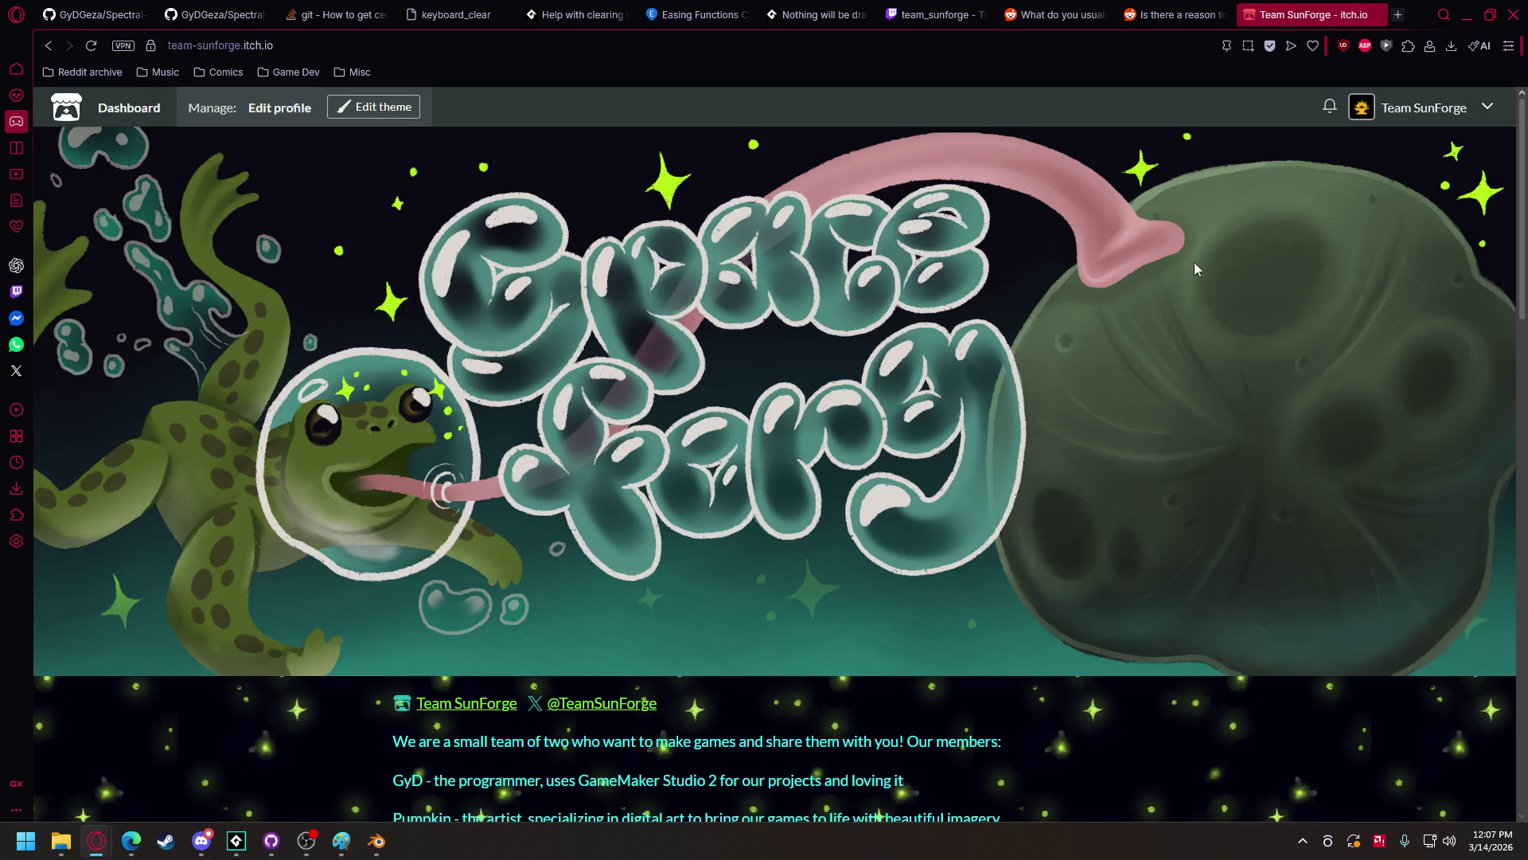
pyautogui.scroll(-8, 645, 318)
pyautogui.click(533, 330)
pyautogui.scroll(-8, 354, 454)
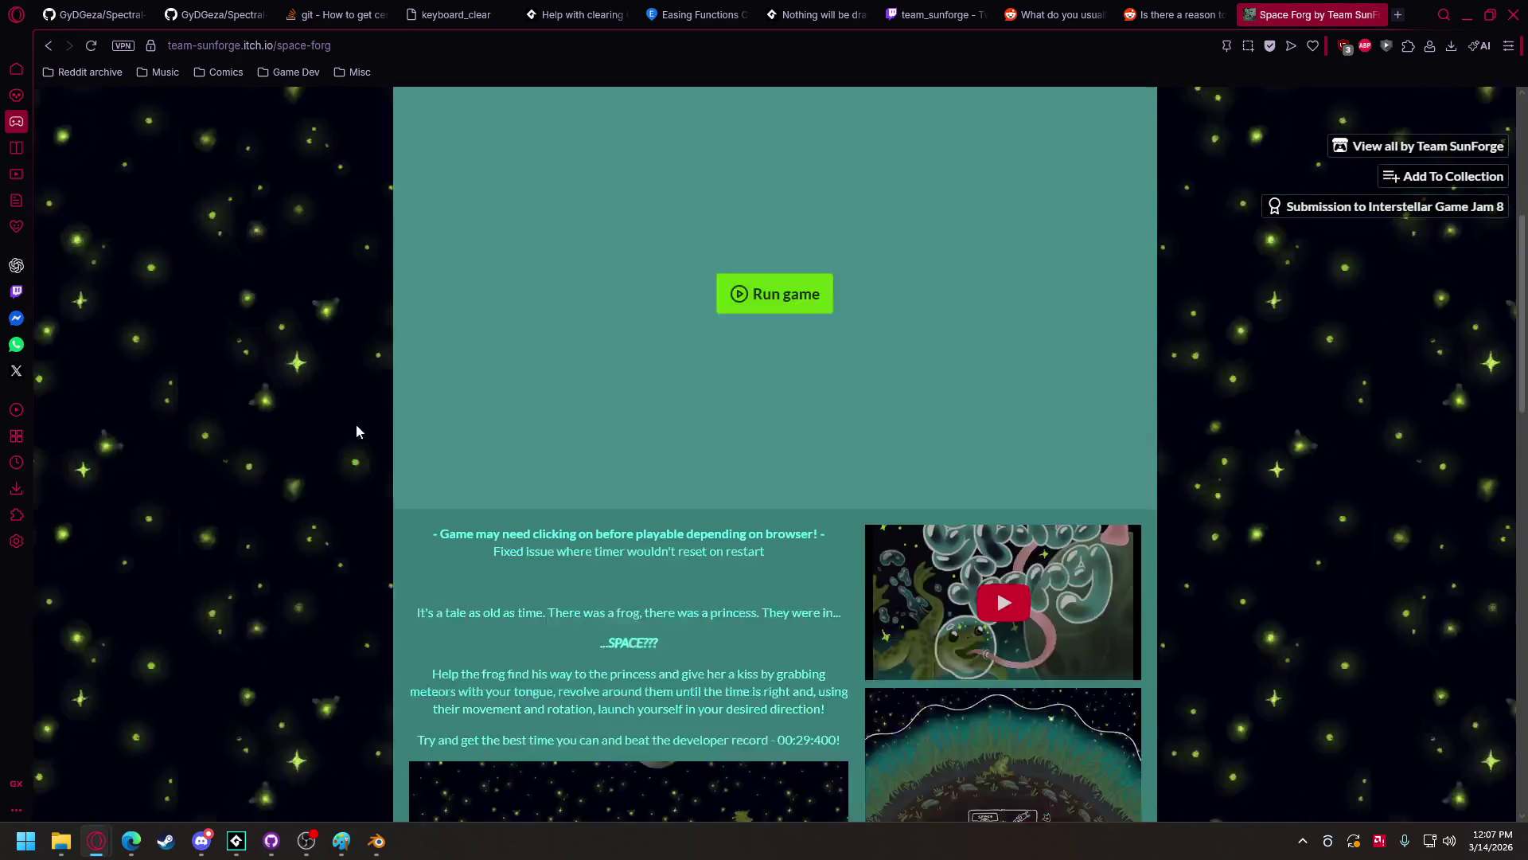
pyautogui.scroll(-7, 375, 379)
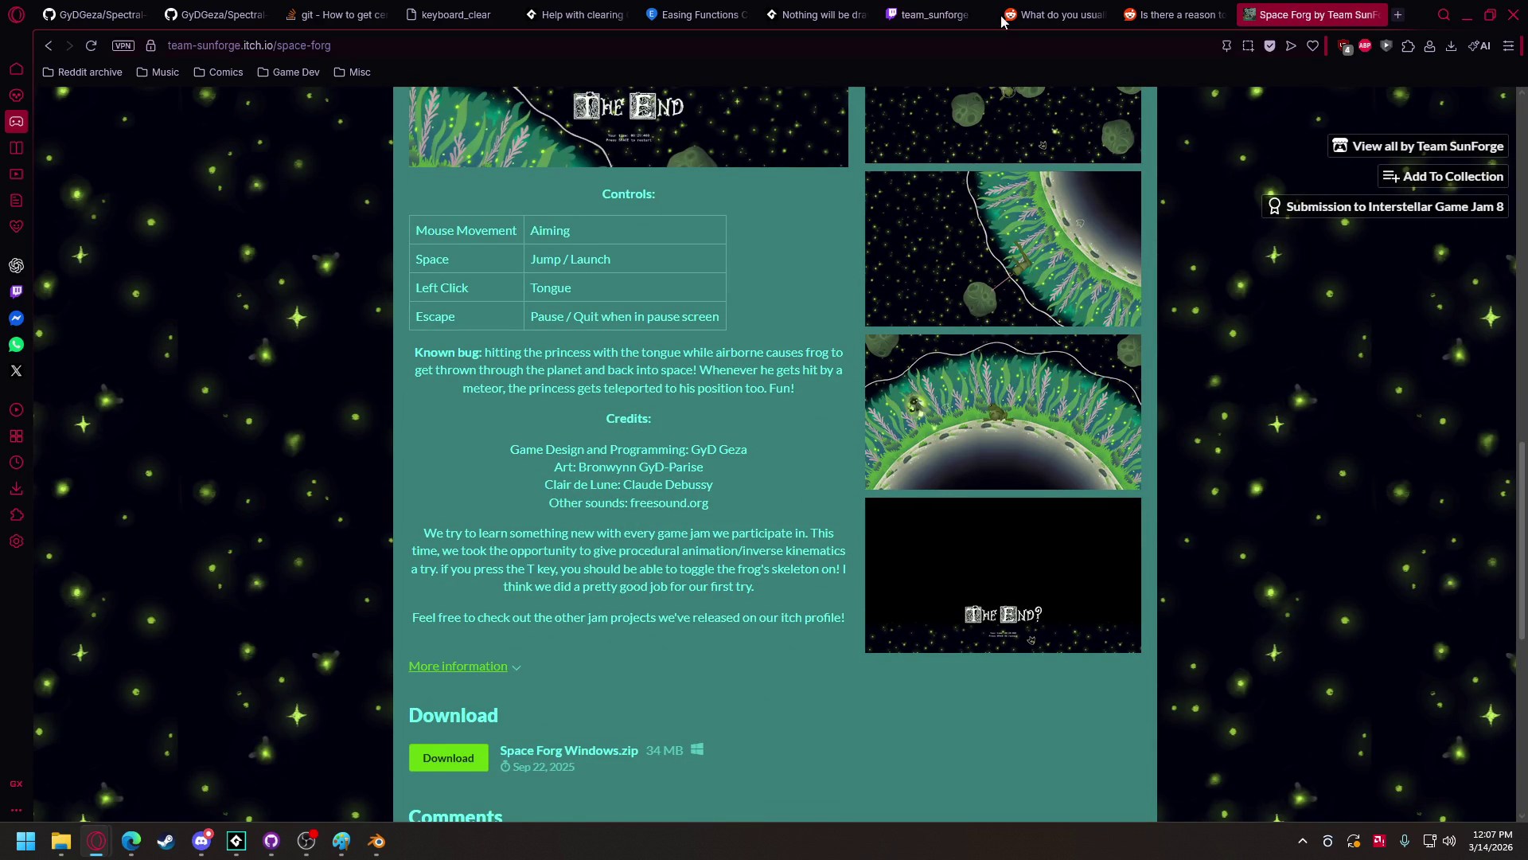
pyautogui.click(1469, 17)
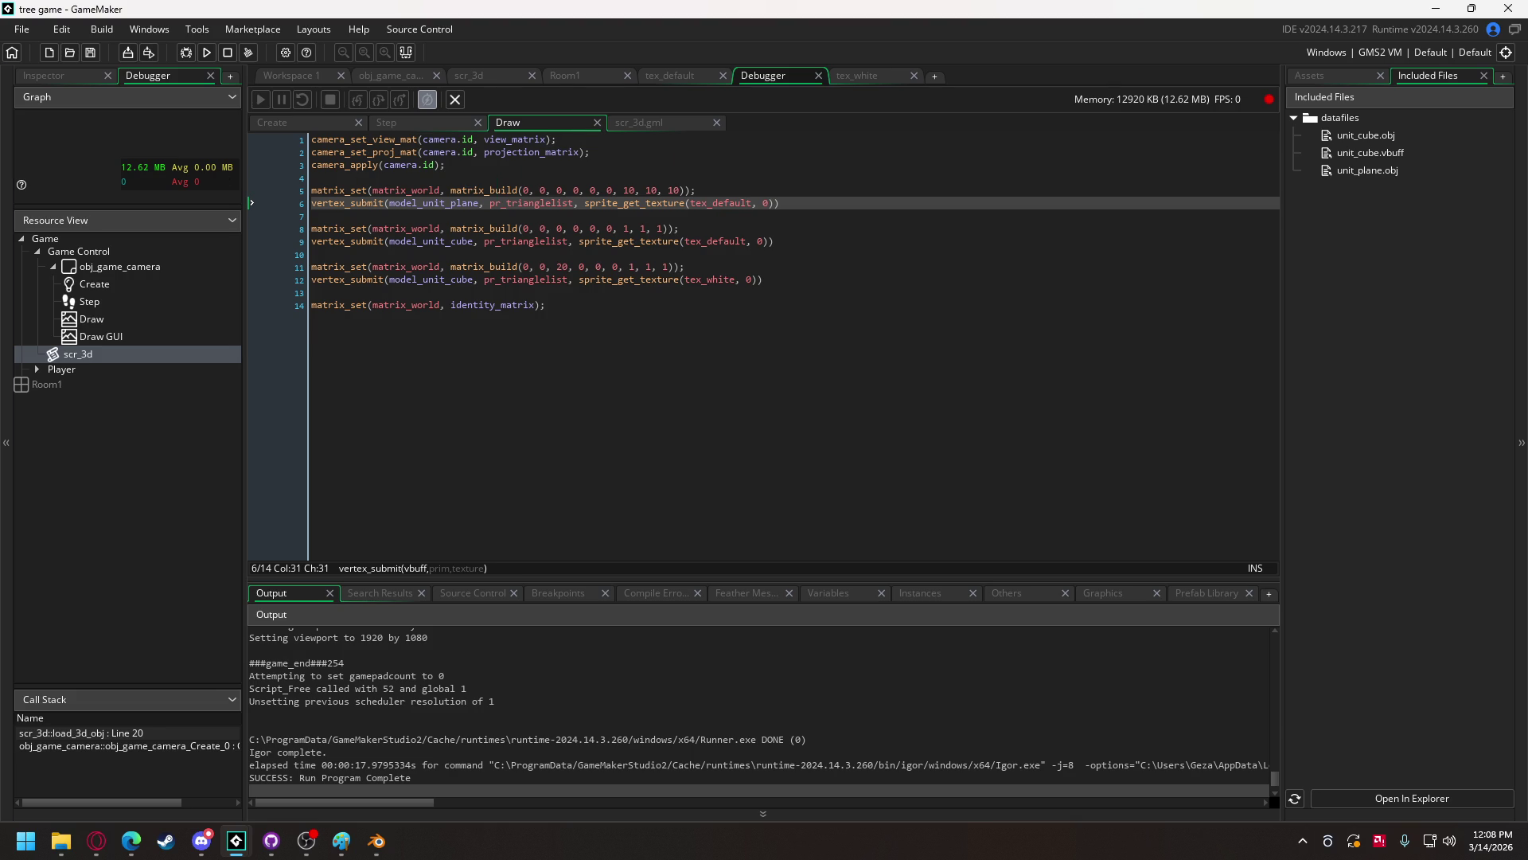
# - Open obj_player's object editor from the Assets list
pyautogui.click(62, 840)
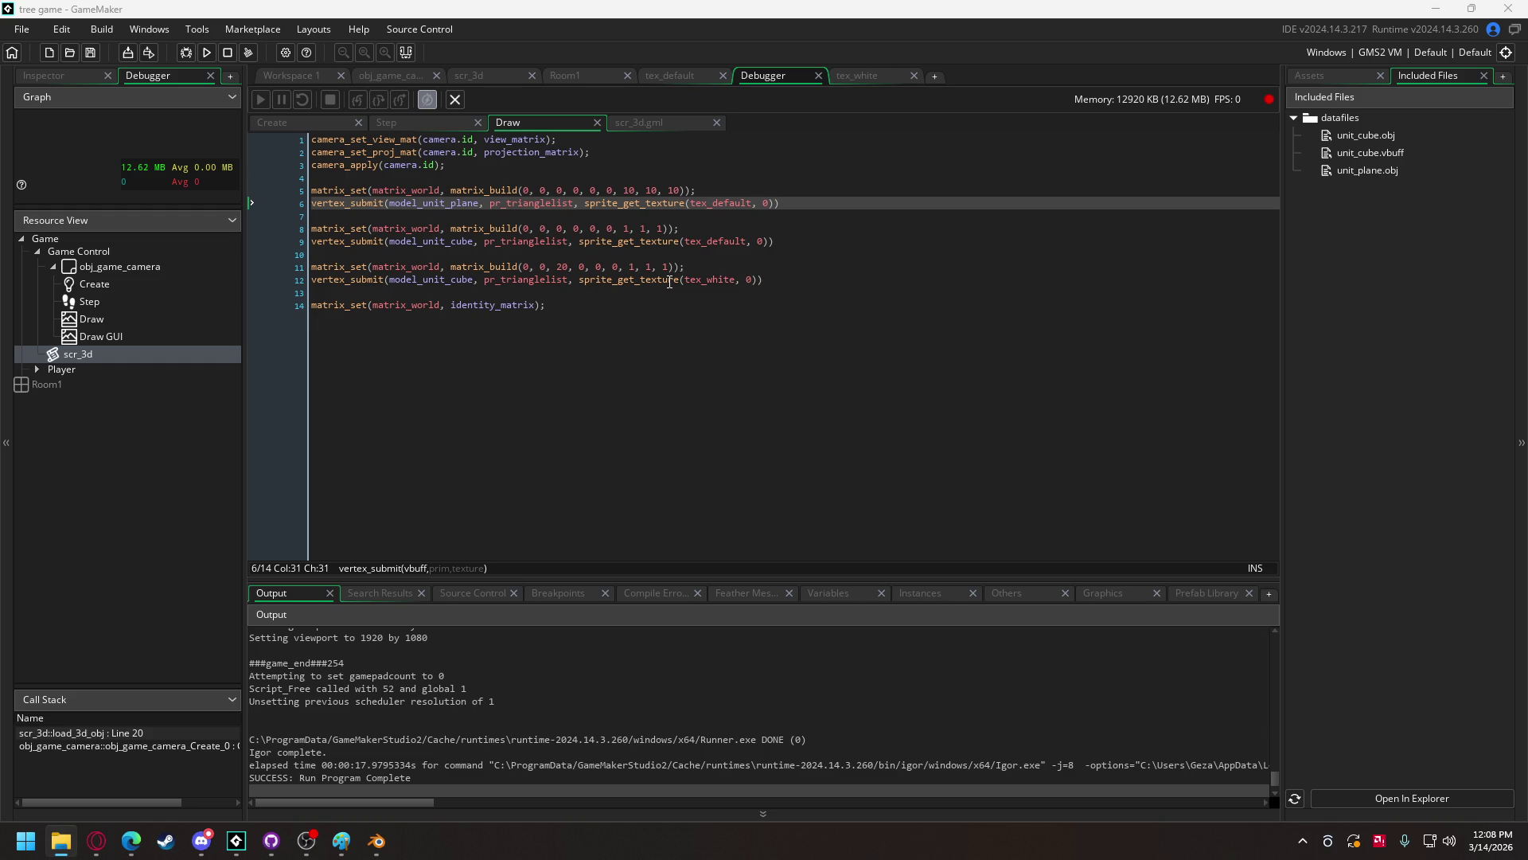
pyautogui.moveTo(669, 282)
pyautogui.click(1307, 78)
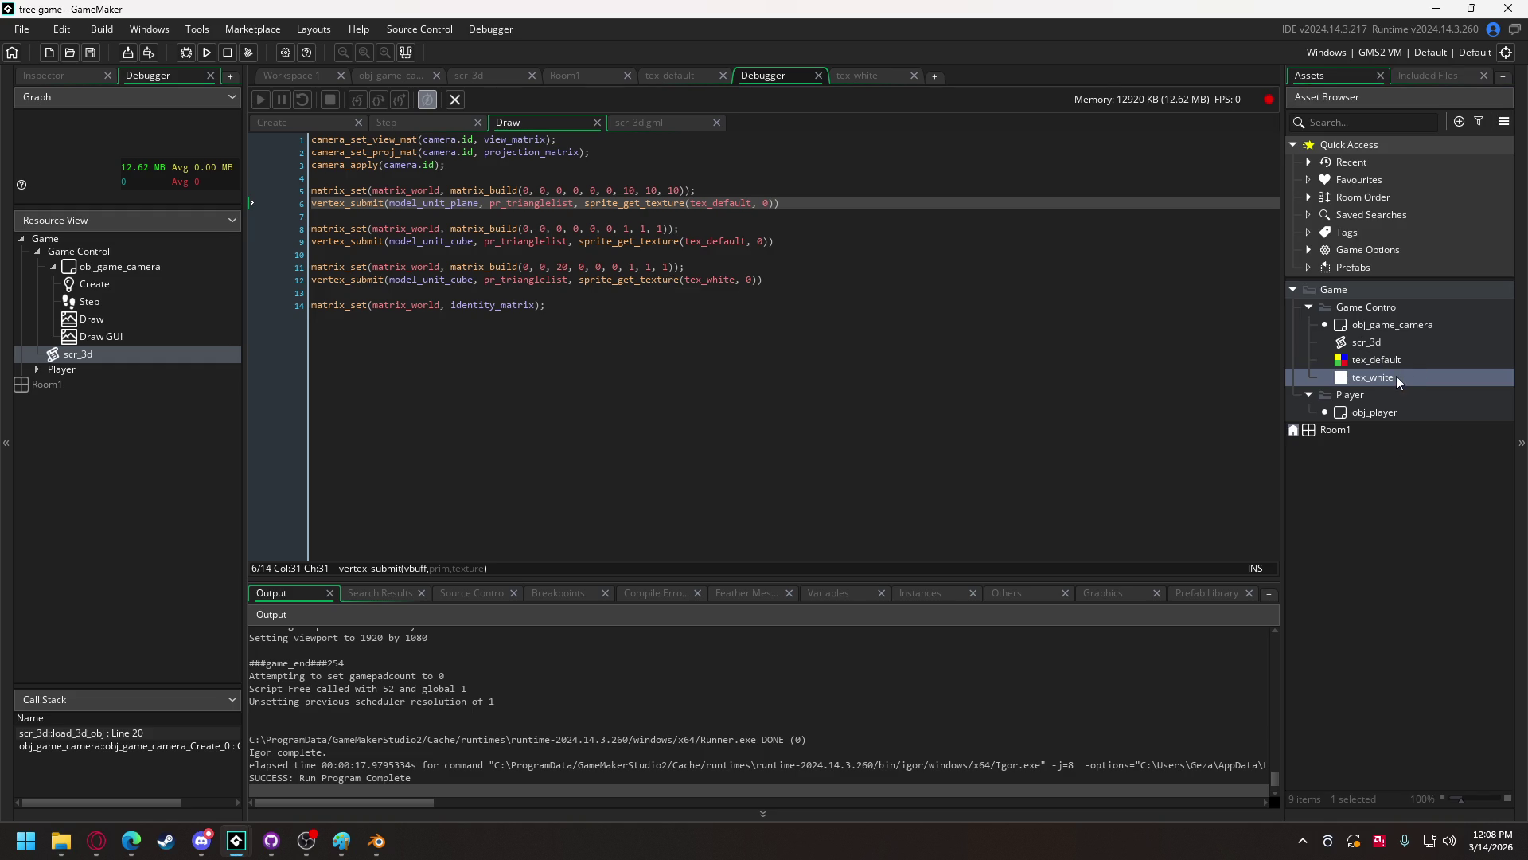
pyautogui.doubleClick(1378, 409)
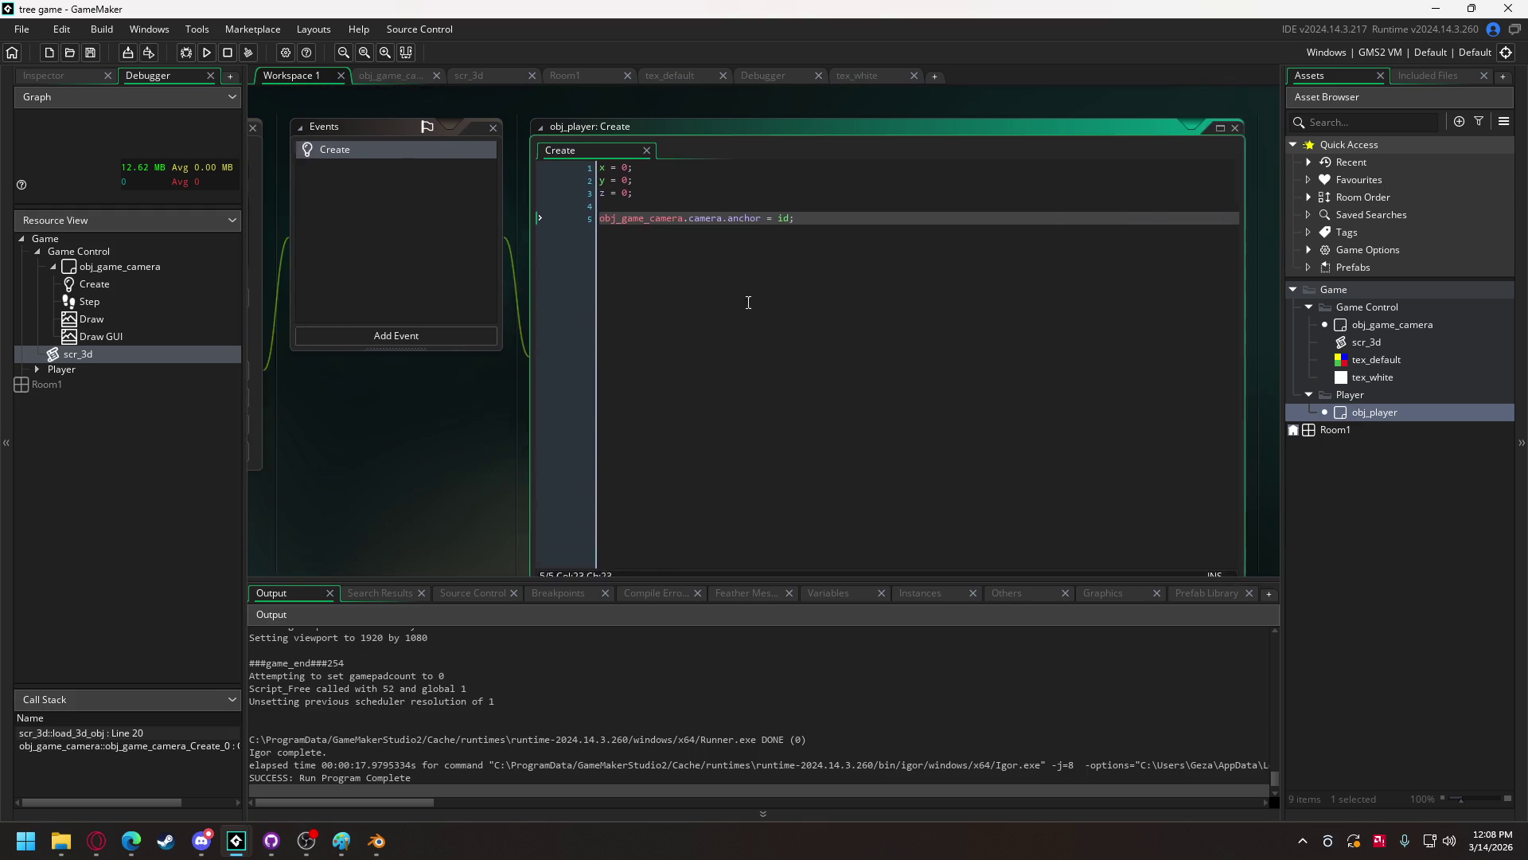
# - Add a Step event to obj_player whose only code is main();, then return to Create
pyautogui.click(411, 342)
pyautogui.moveTo(446, 415)
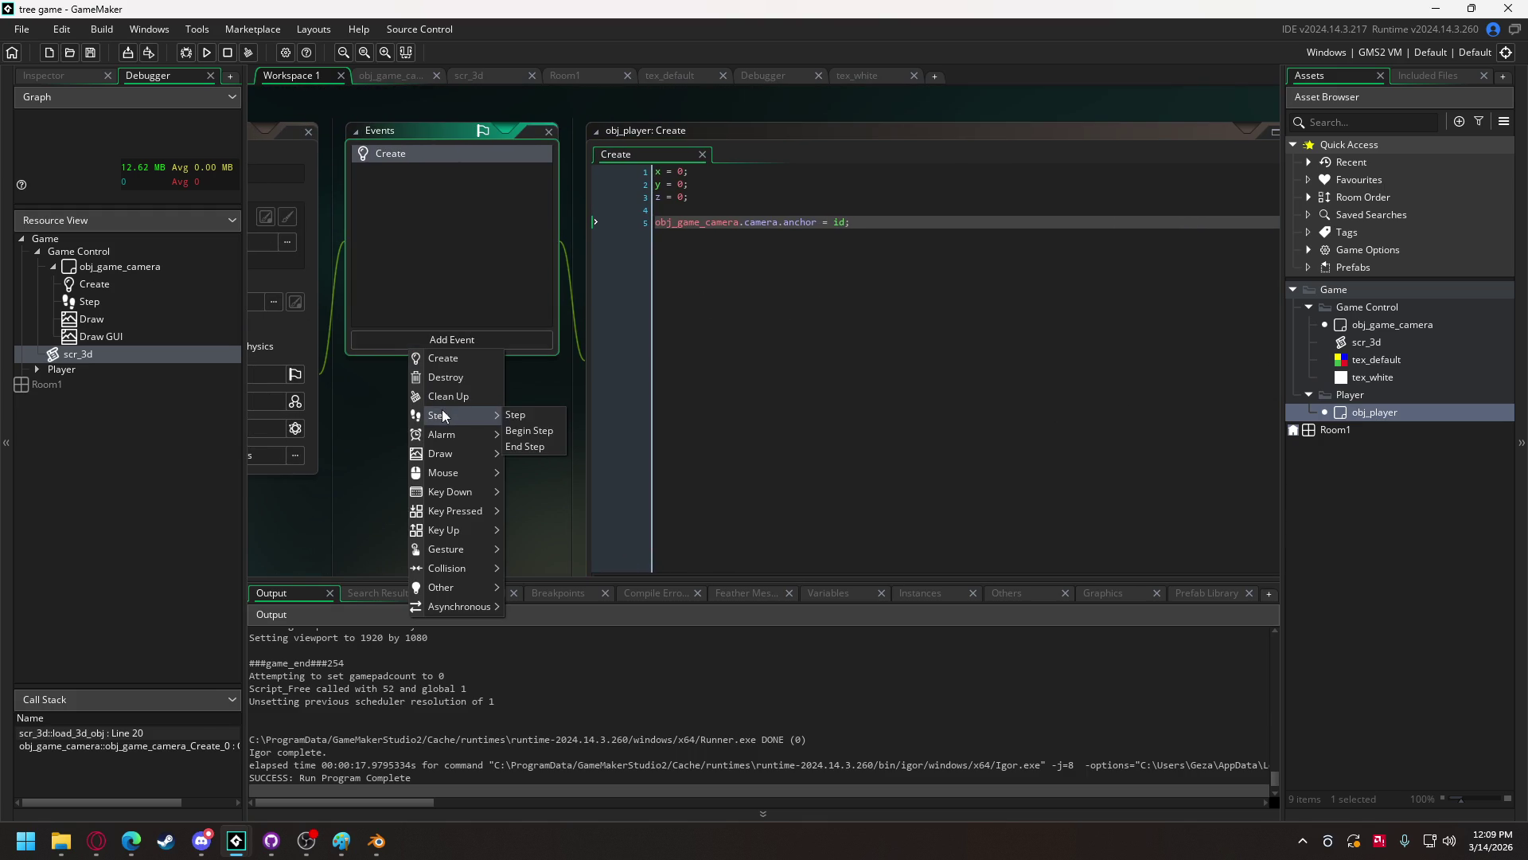
pyautogui.click(516, 415)
pyautogui.hotkey('ctrl', 'a')
pyautogui.press('Delete')
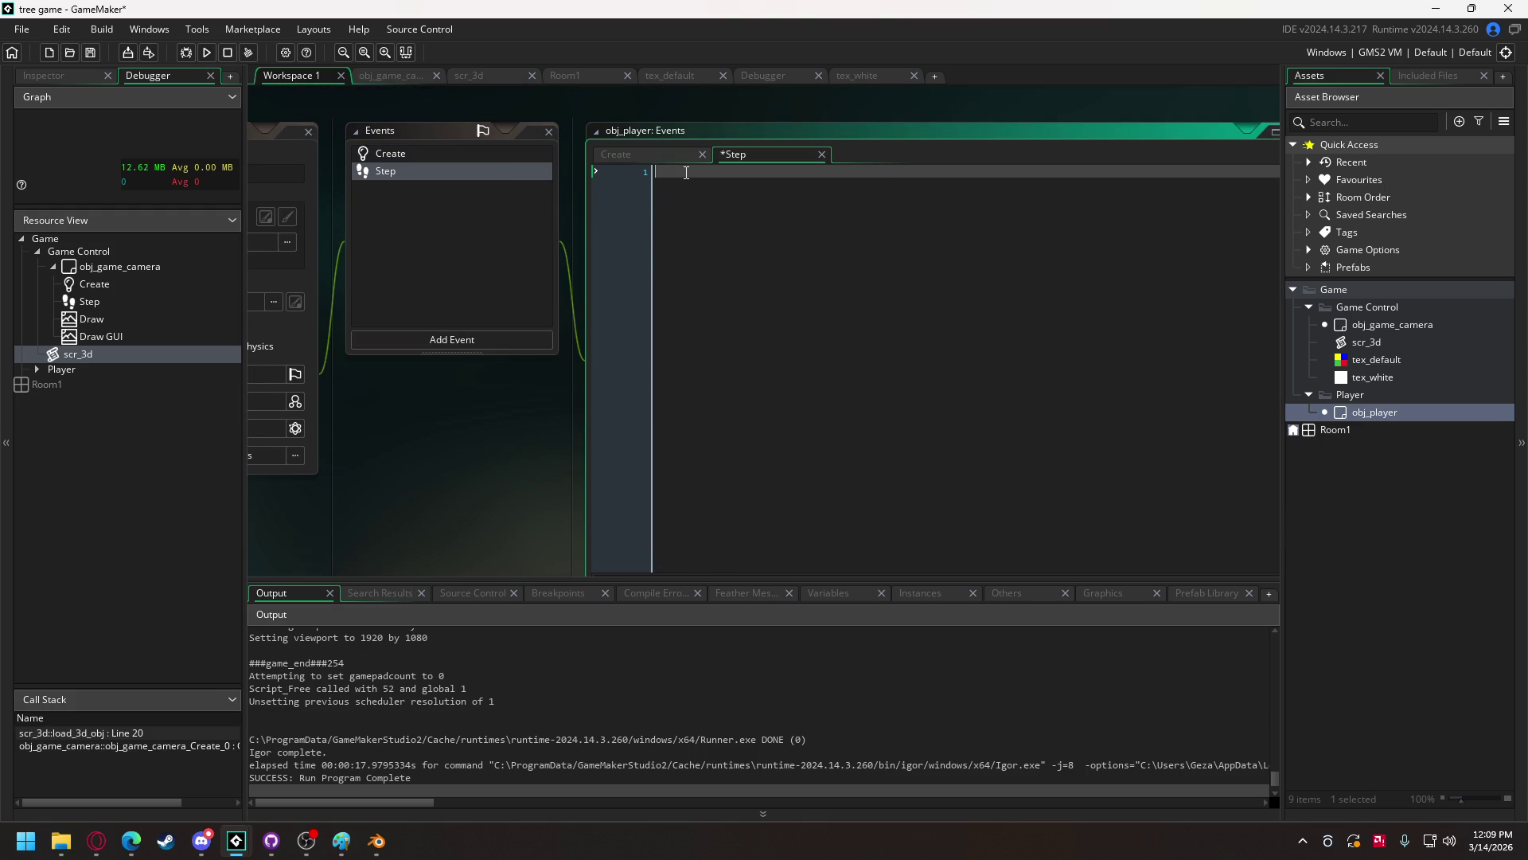
pyautogui.write('main();')
pyautogui.click(664, 157)
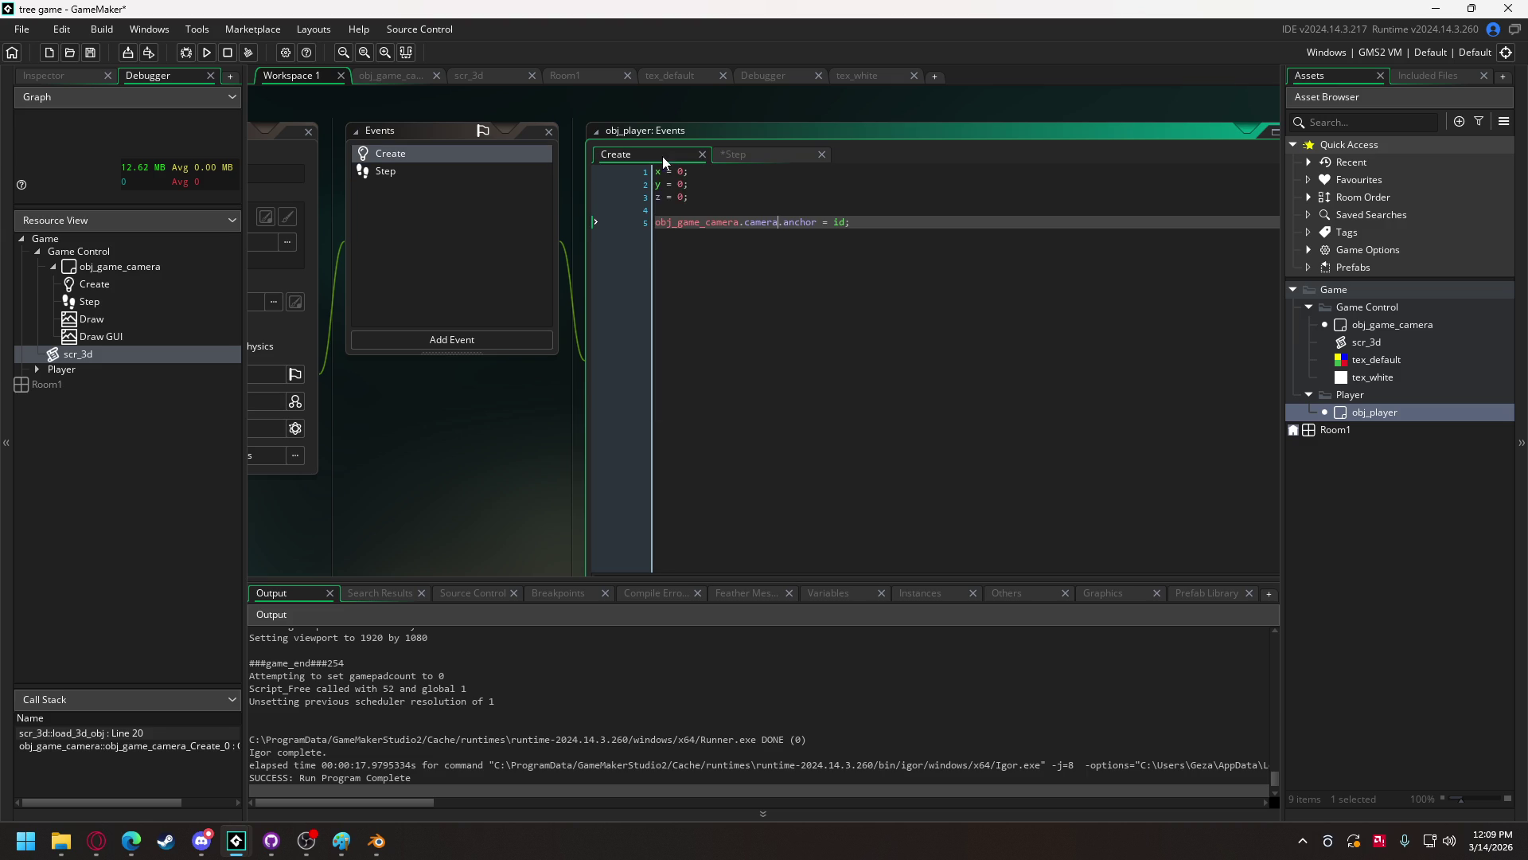
# - Add a main function to the Create code that calls player_state()
pyautogui.write('\\')
pyautogui.press('Return')
pyautogui.press('Return')
pyautogui.press('Return')
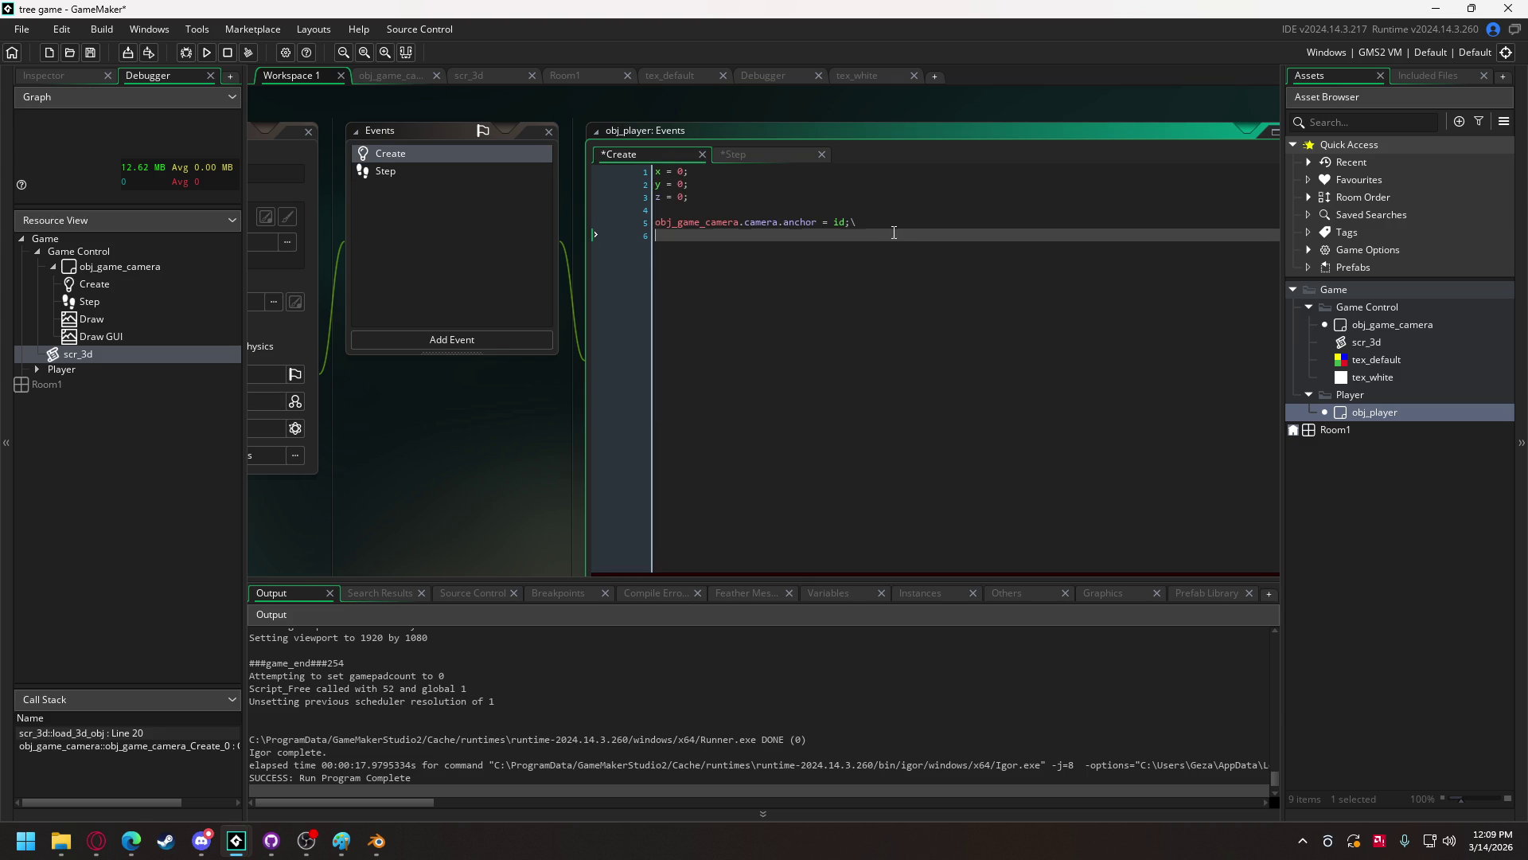
pyautogui.click(889, 217)
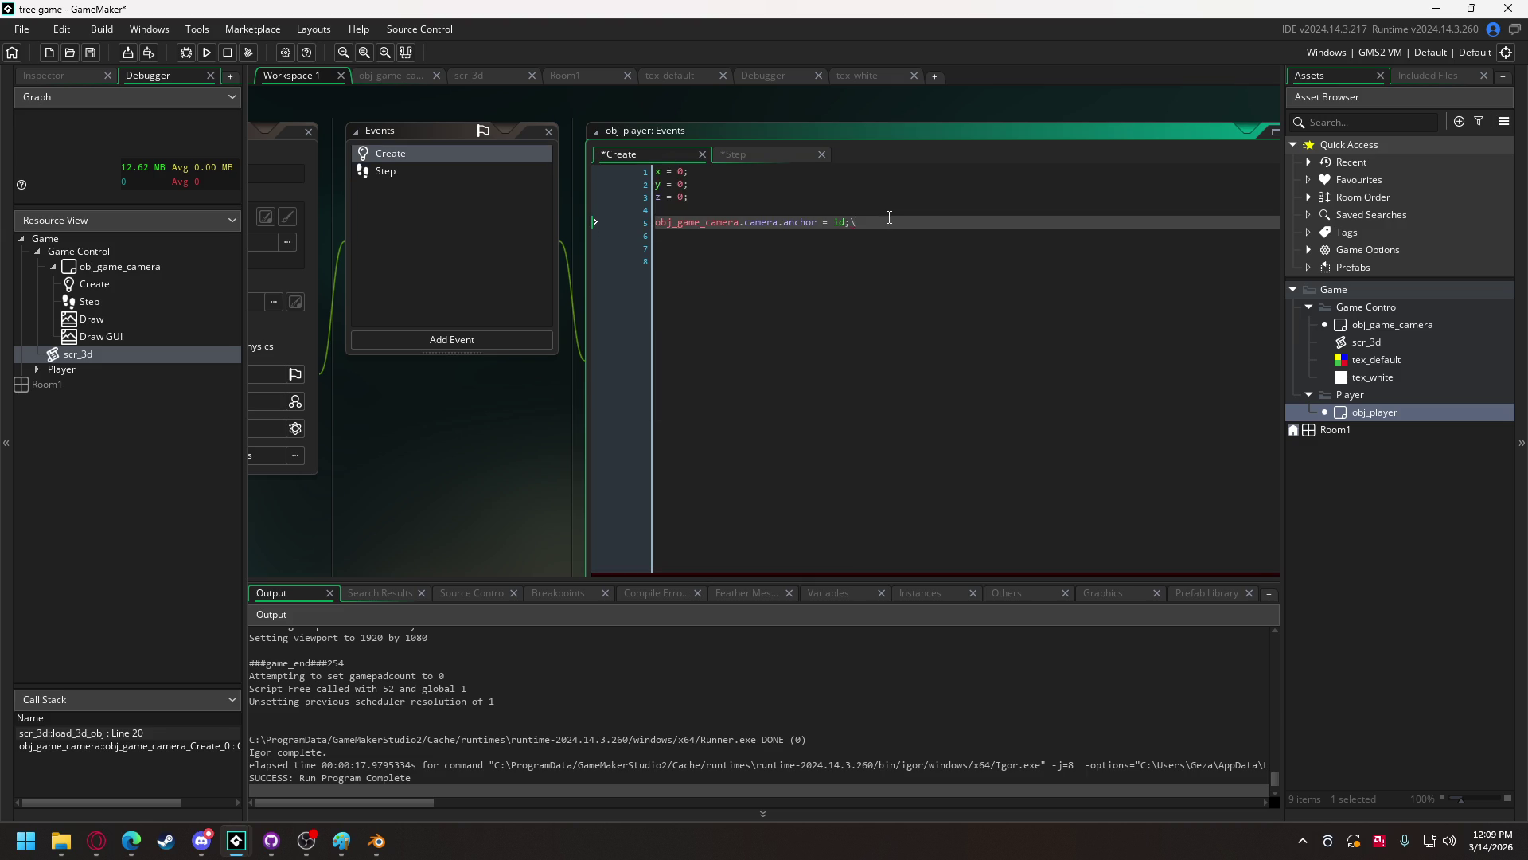
pyautogui.click(733, 275)
pyautogui.write('main = function')
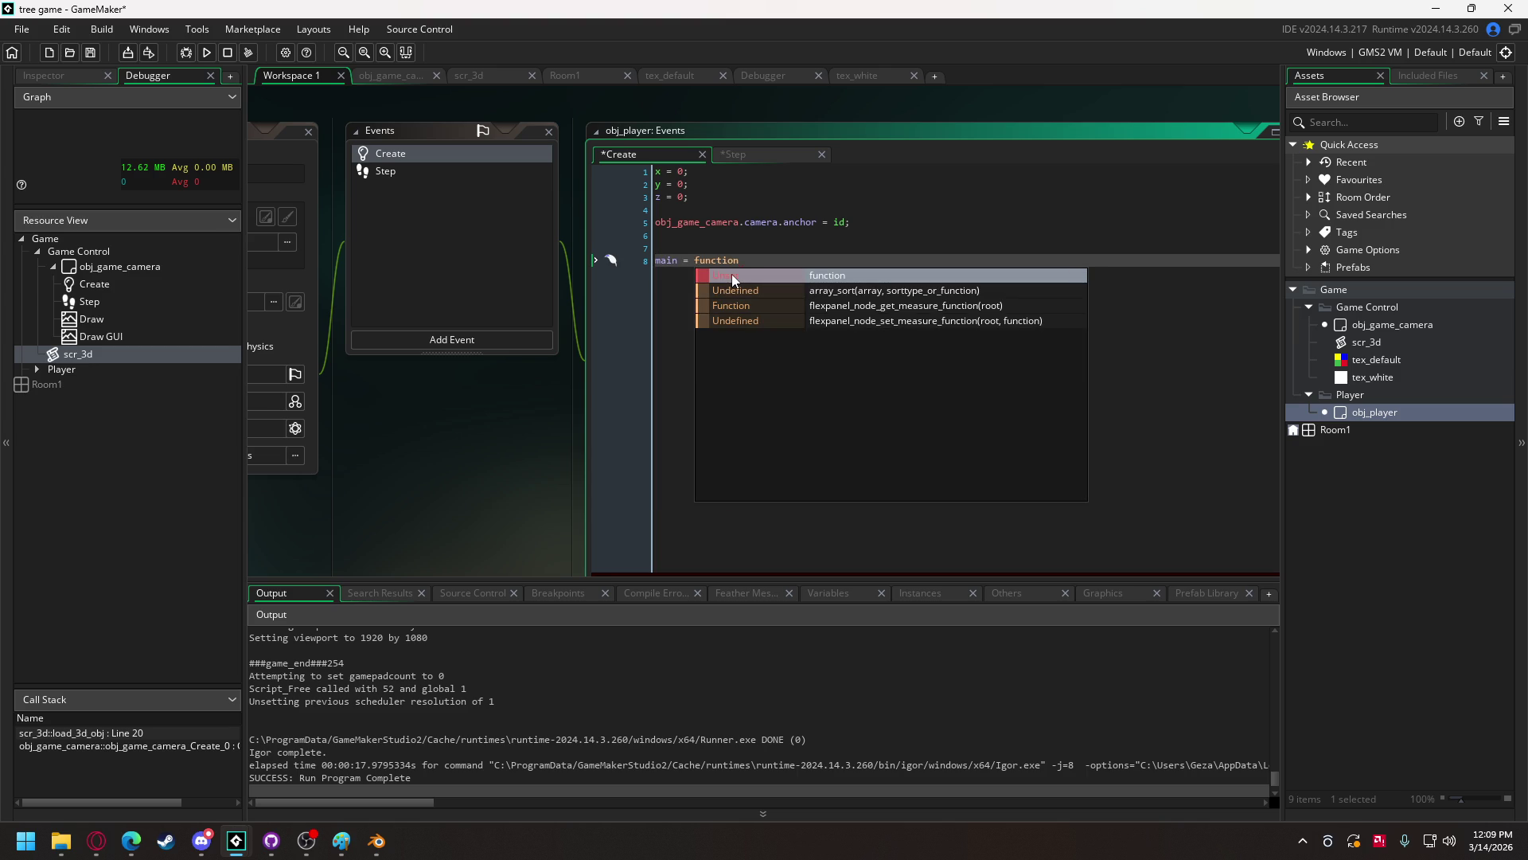
pyautogui.write('()')
pyautogui.press('Return')
pyautogui.write('{')
pyautogui.press('Return')
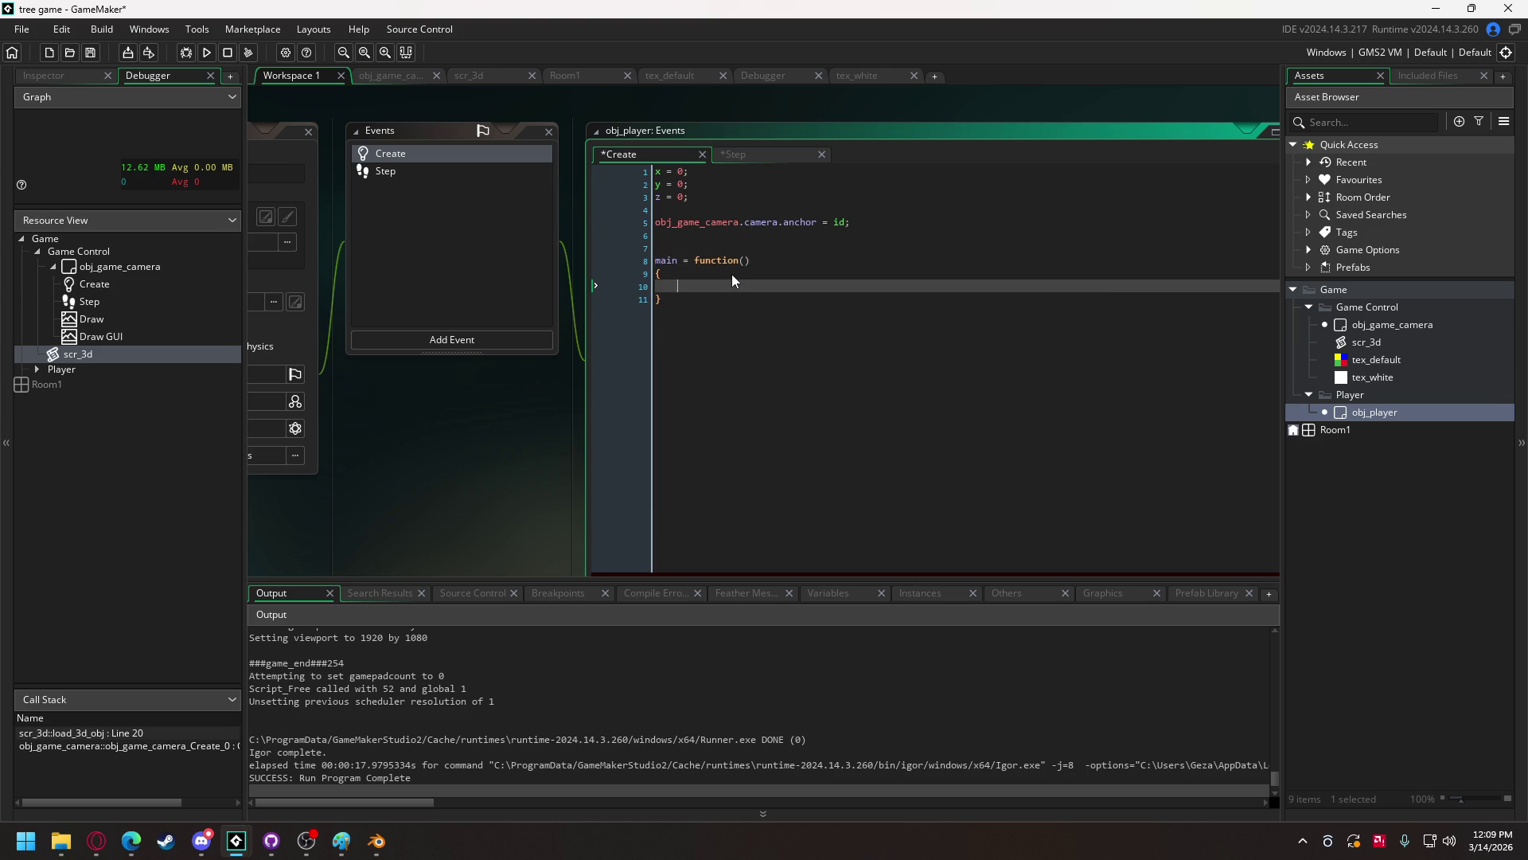
pyautogui.write('player_state')
pyautogui.write('();')
pyautogui.press('Down')
pyautogui.press('End')
pyautogui.press('Return')
pyautogui.press('Return')
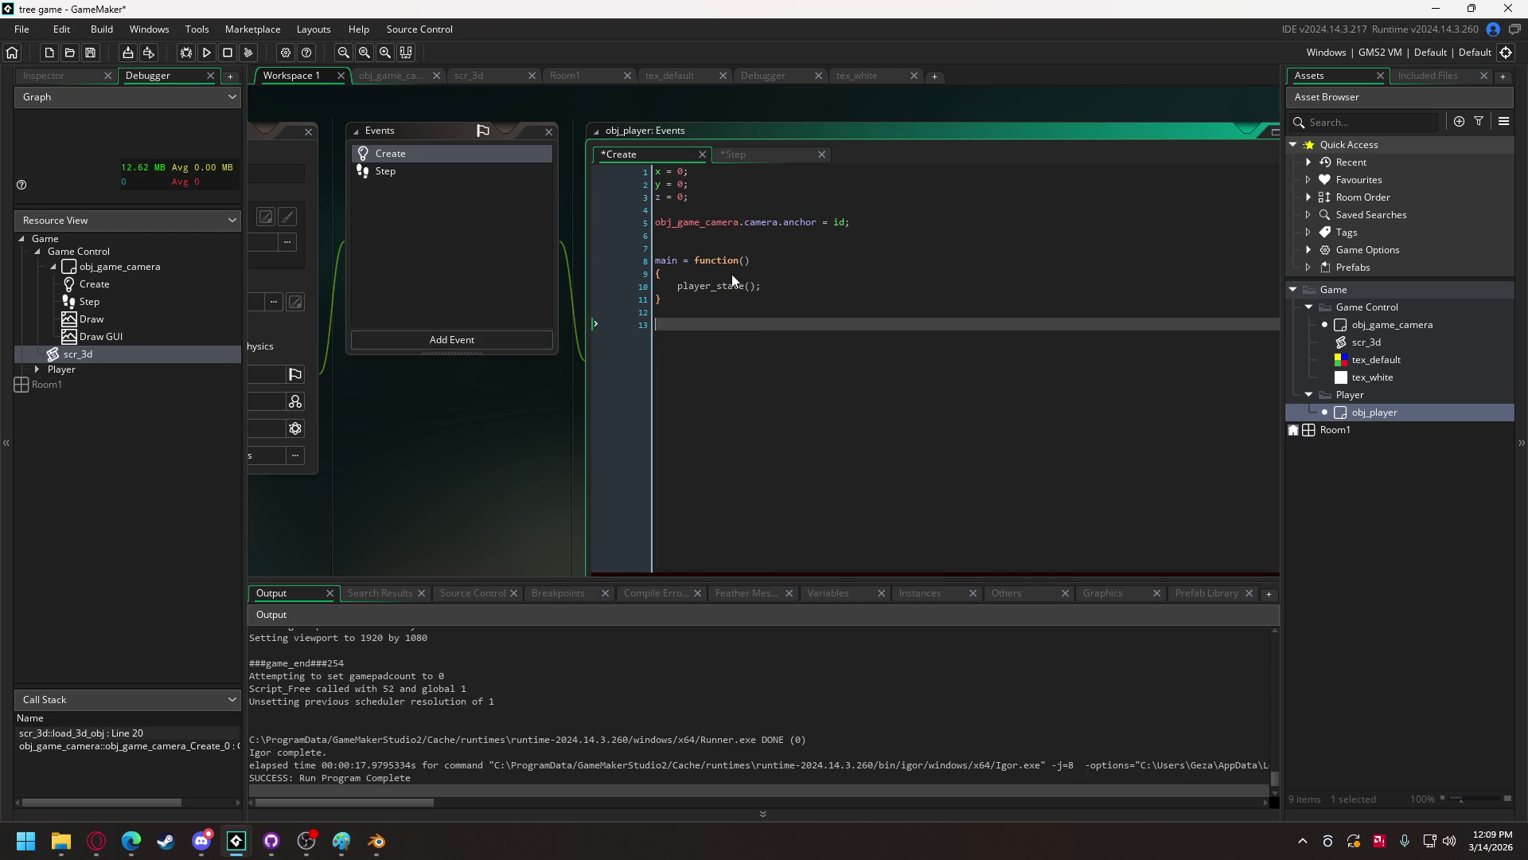
# - Declare player_state = undefined; and add #region state machine and #endregion lines
pyautogui.write('player_')
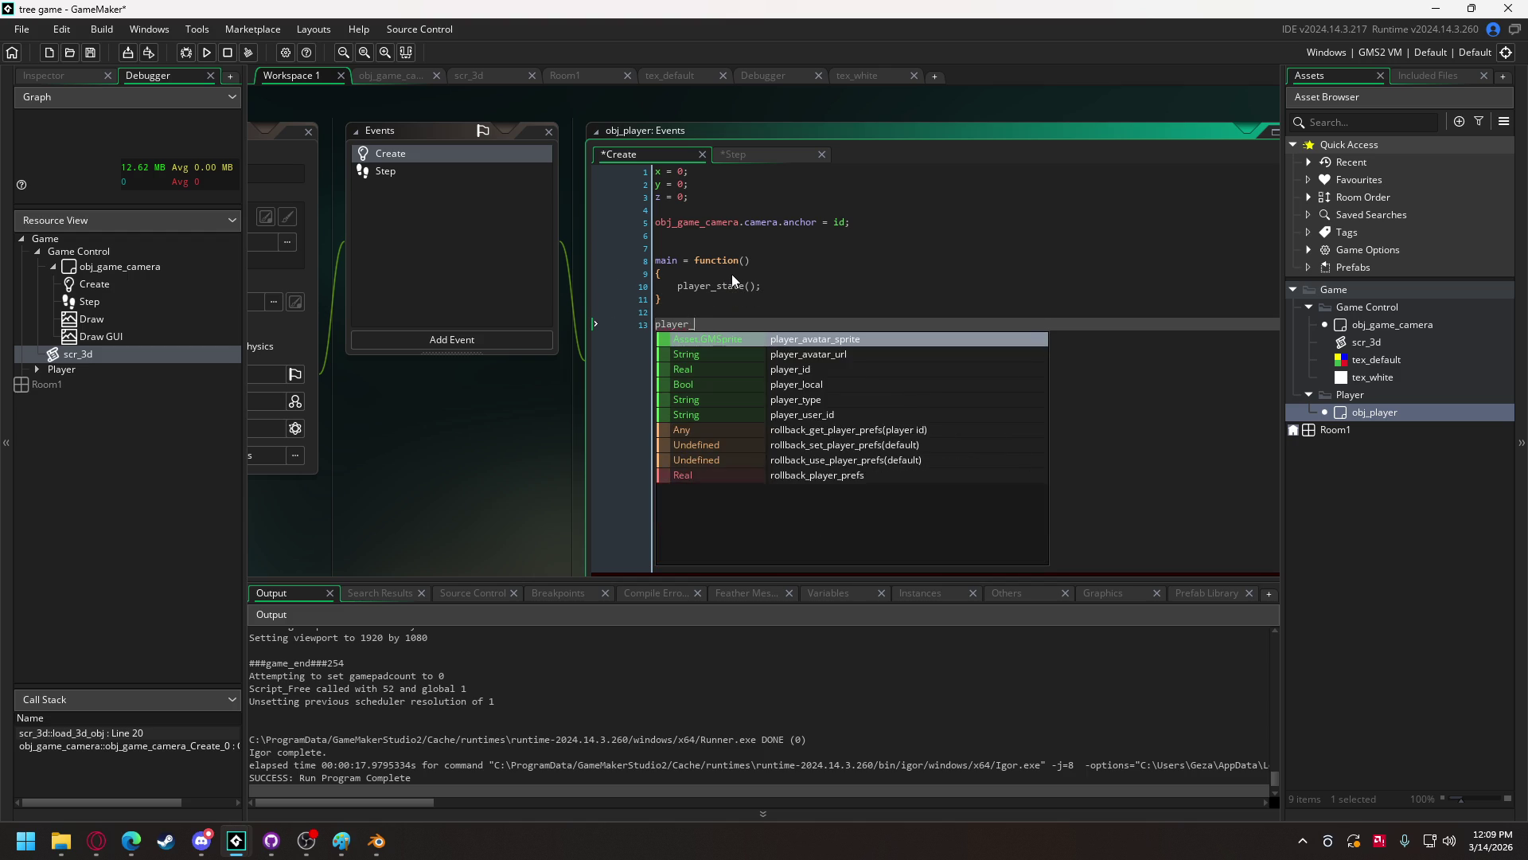
pyautogui.write('state = ')
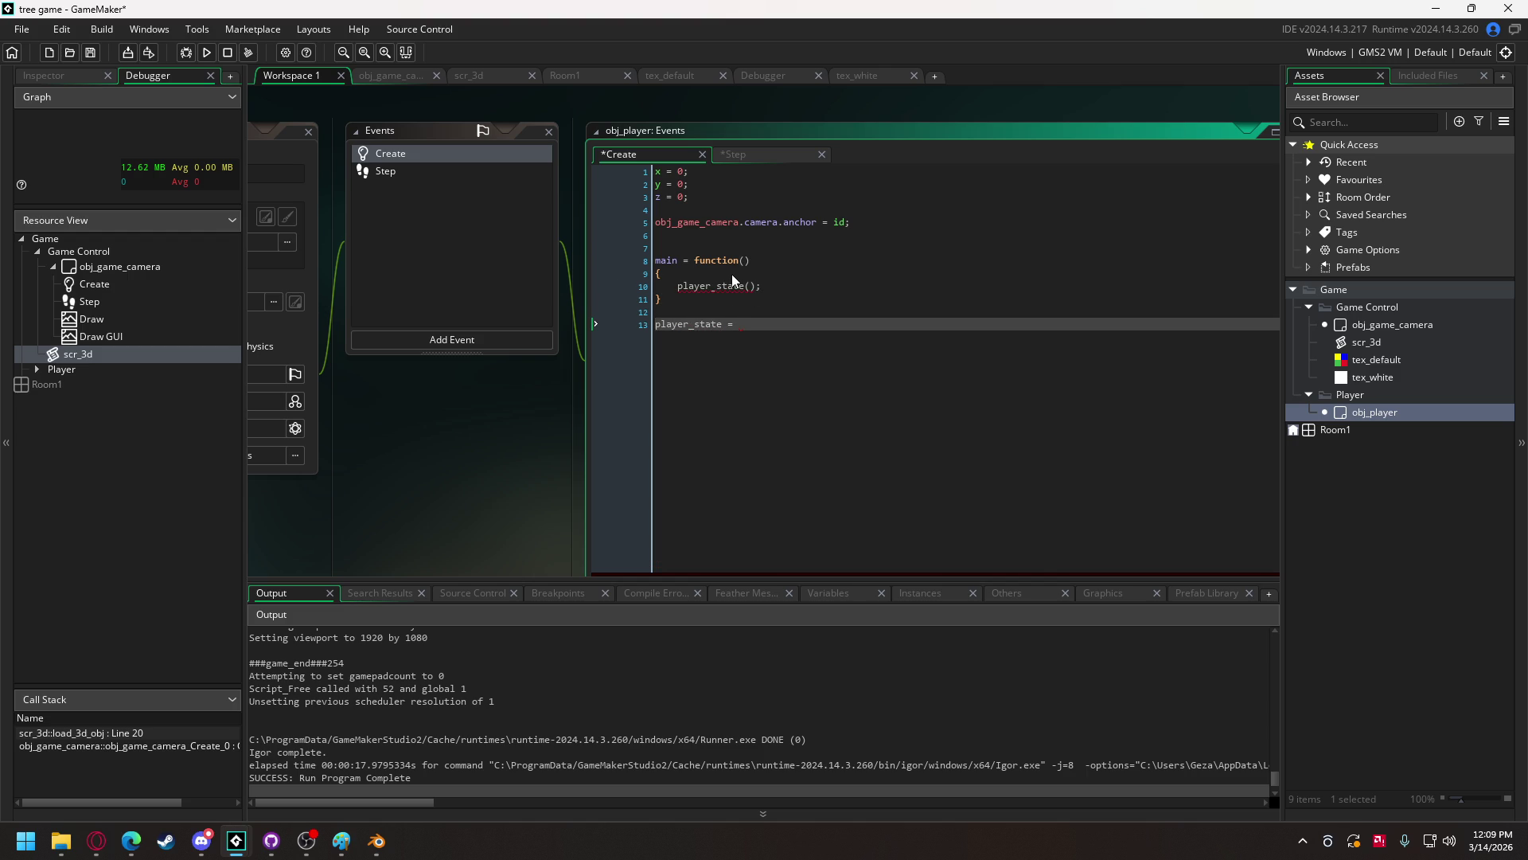
pyautogui.write('undefined;')
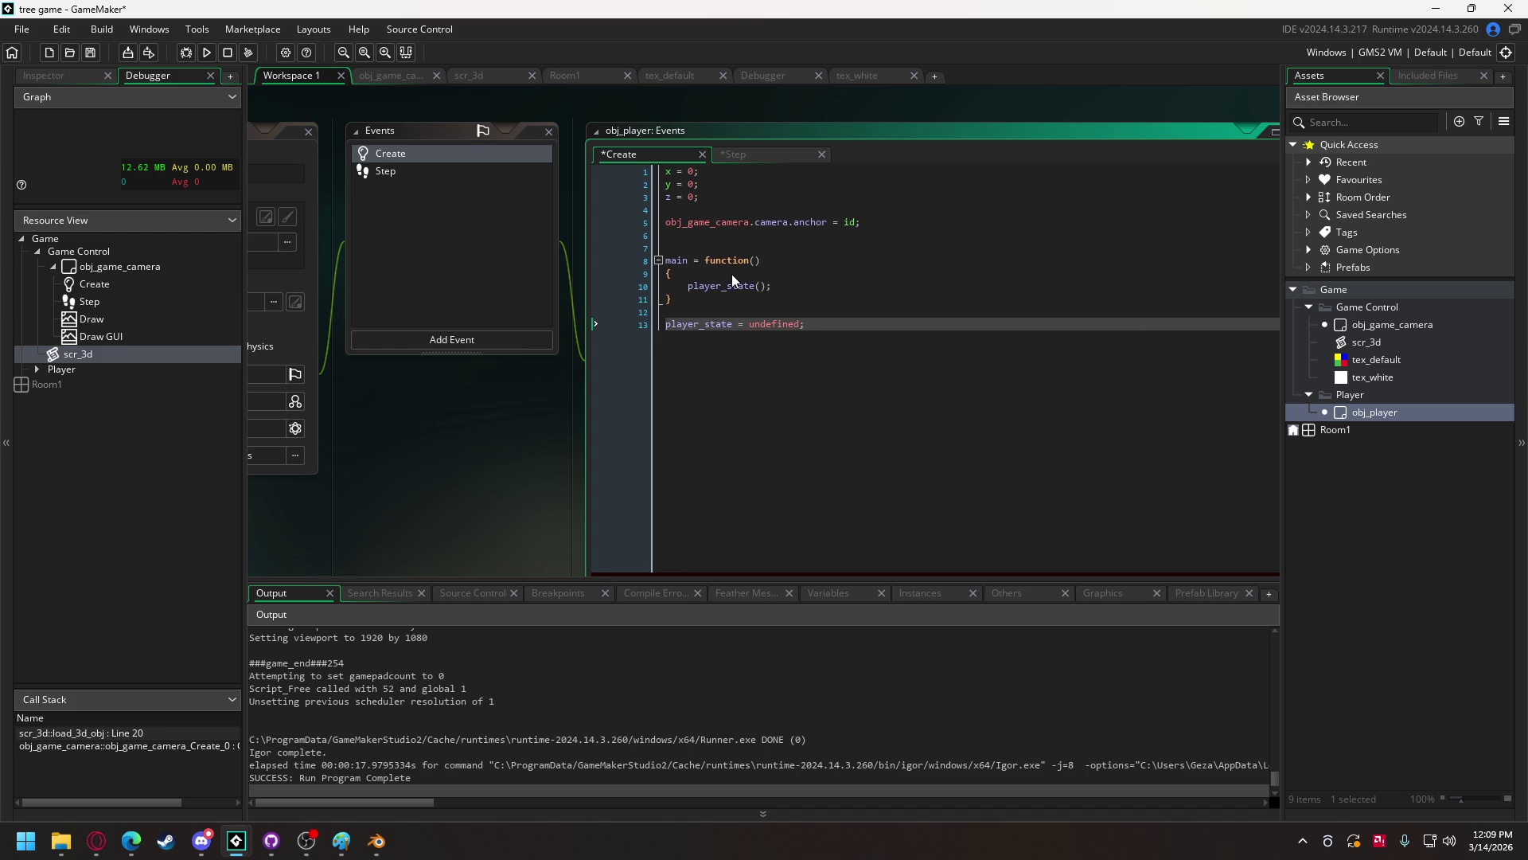
pyautogui.click(737, 246)
pyautogui.write('#region state machi')
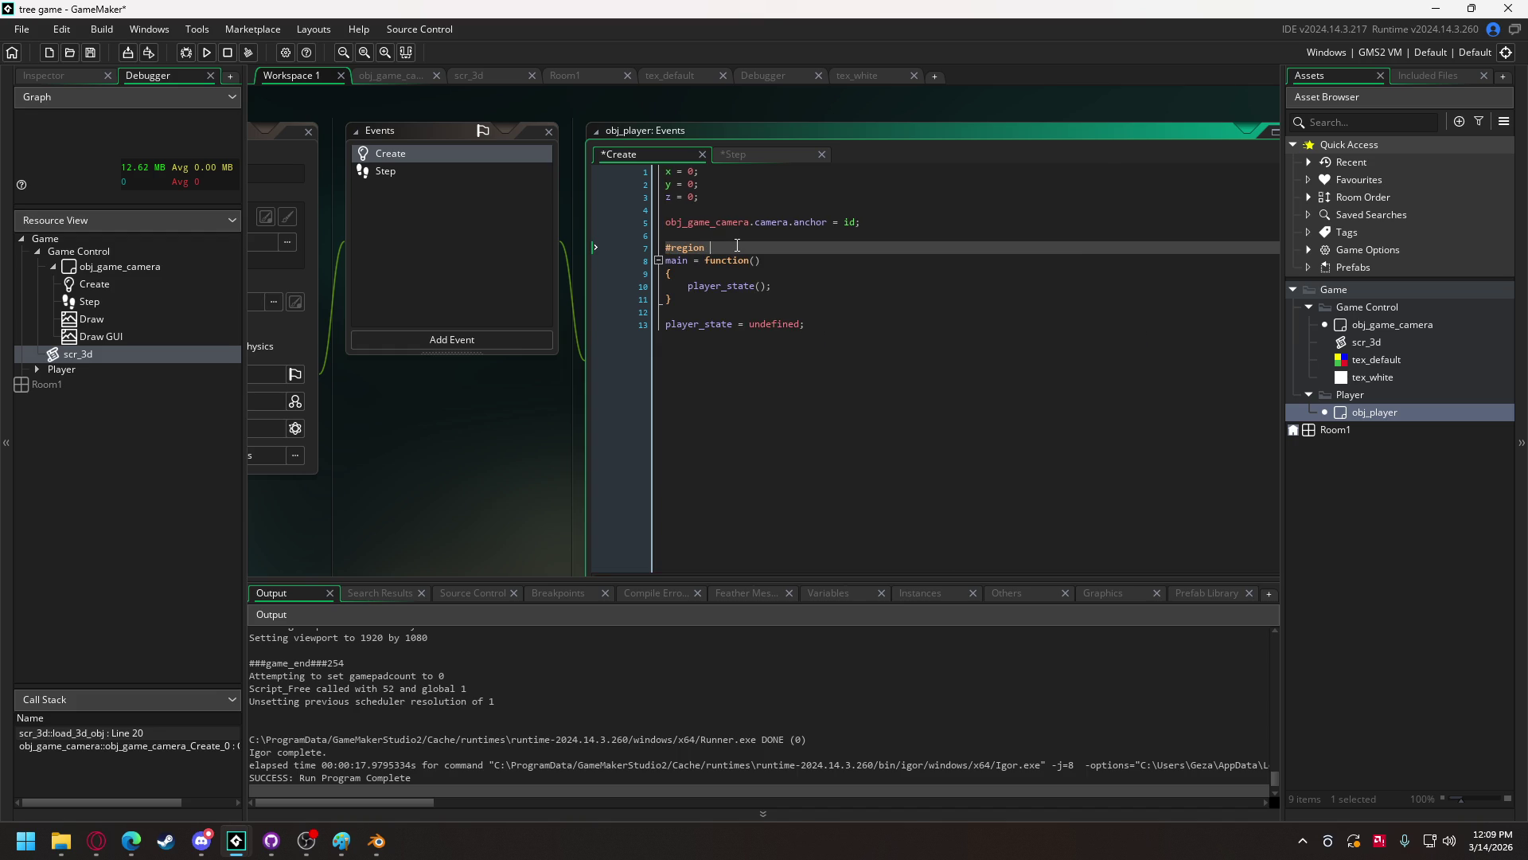
pyautogui.write('ne')
pyautogui.click(865, 323)
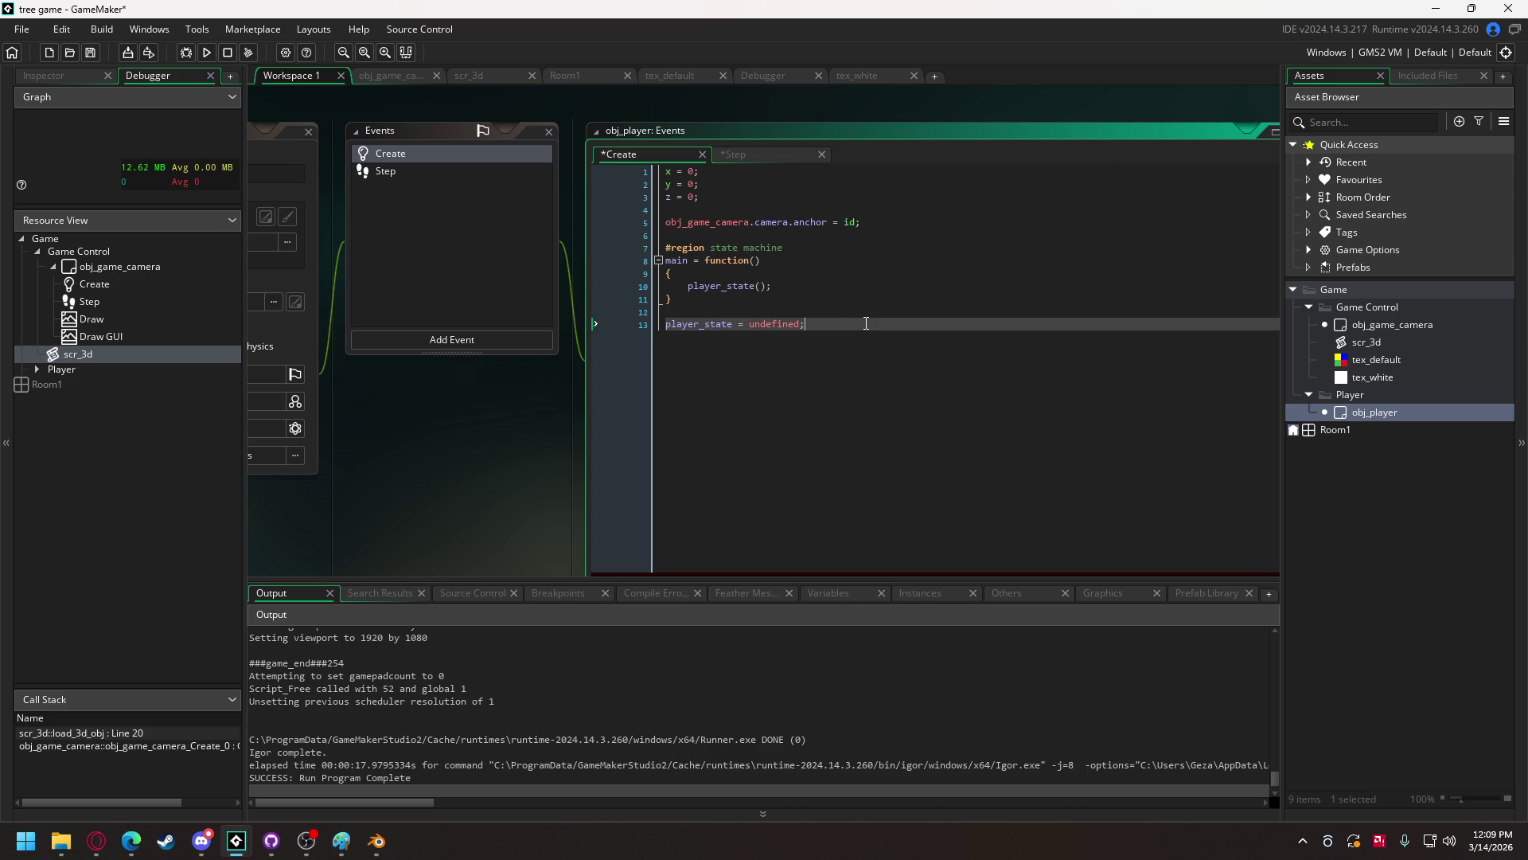
pyautogui.press('Return')
pyautogui.write('#endreg')
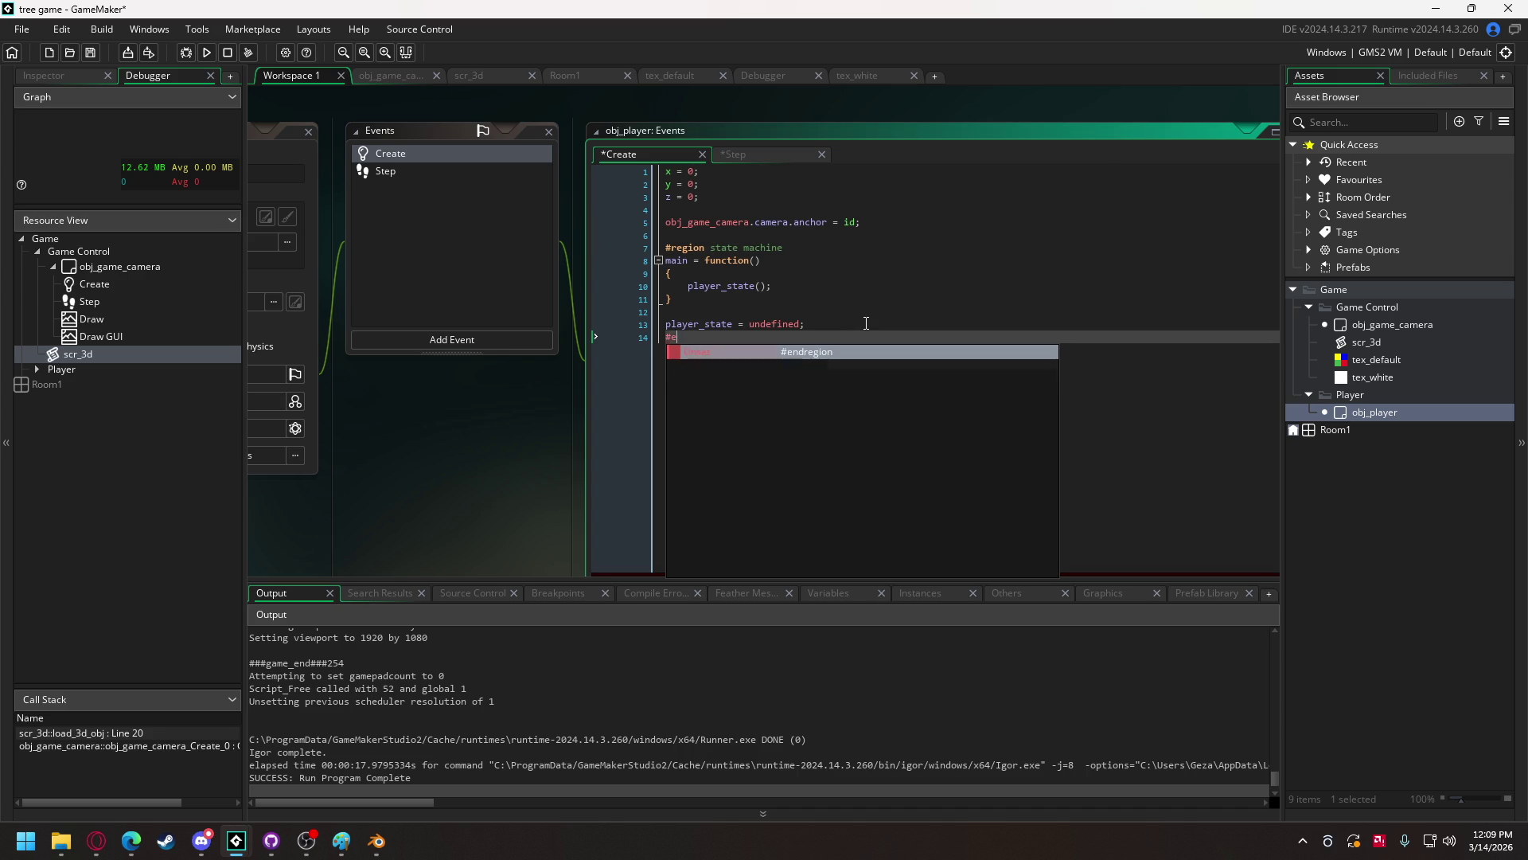
pyautogui.press('Return')
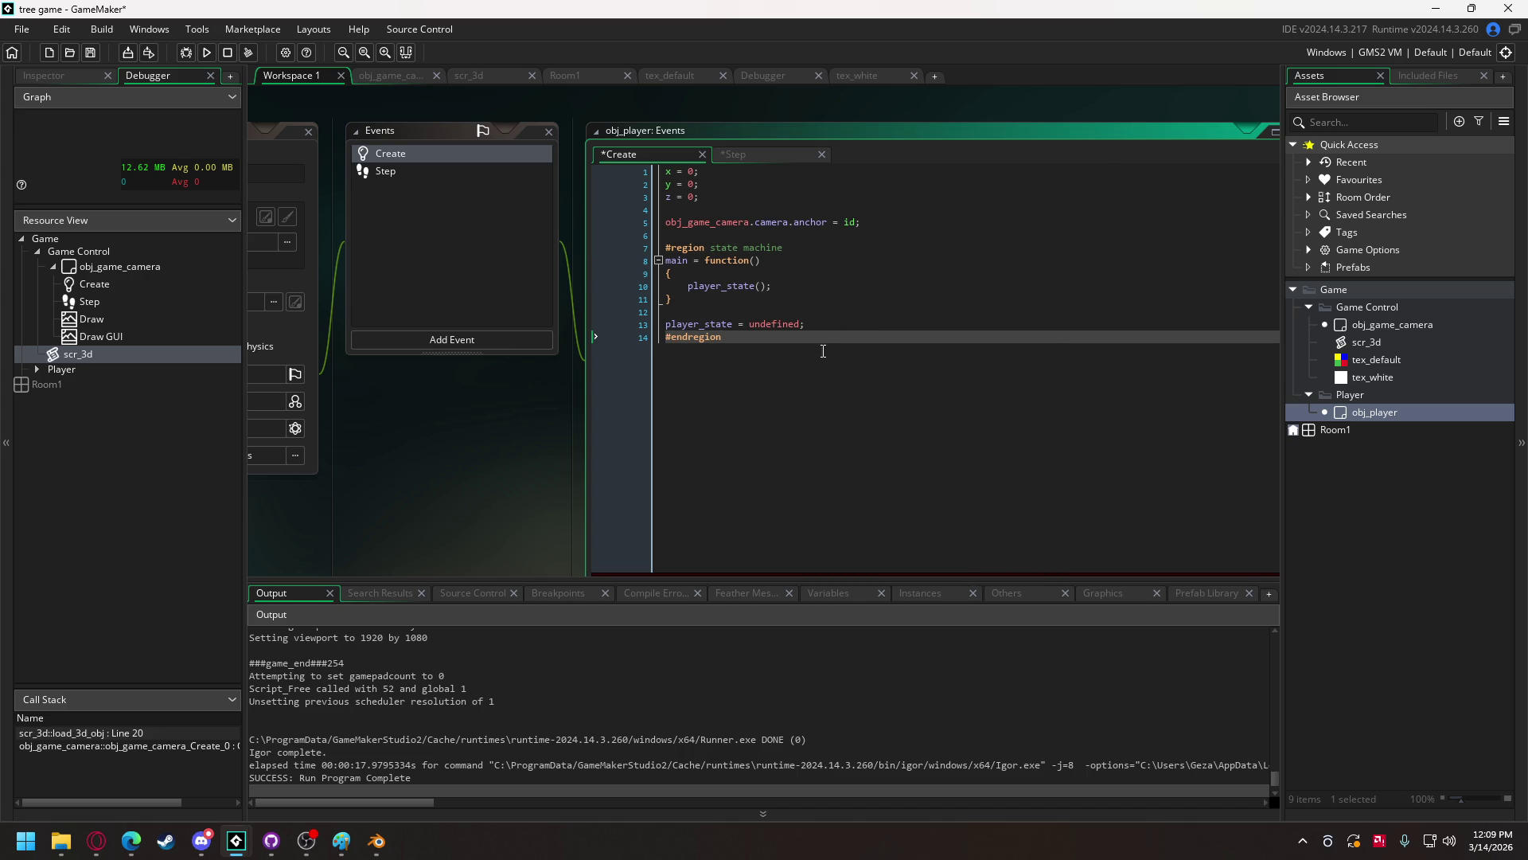
# - Move the player_state = undefined; line directly under #region and maximise the editor
pyautogui.moveTo(807, 324); pyautogui.dragTo(613, 325)
pyautogui.hotkey('ctrl', 'x')
pyautogui.click(835, 246)
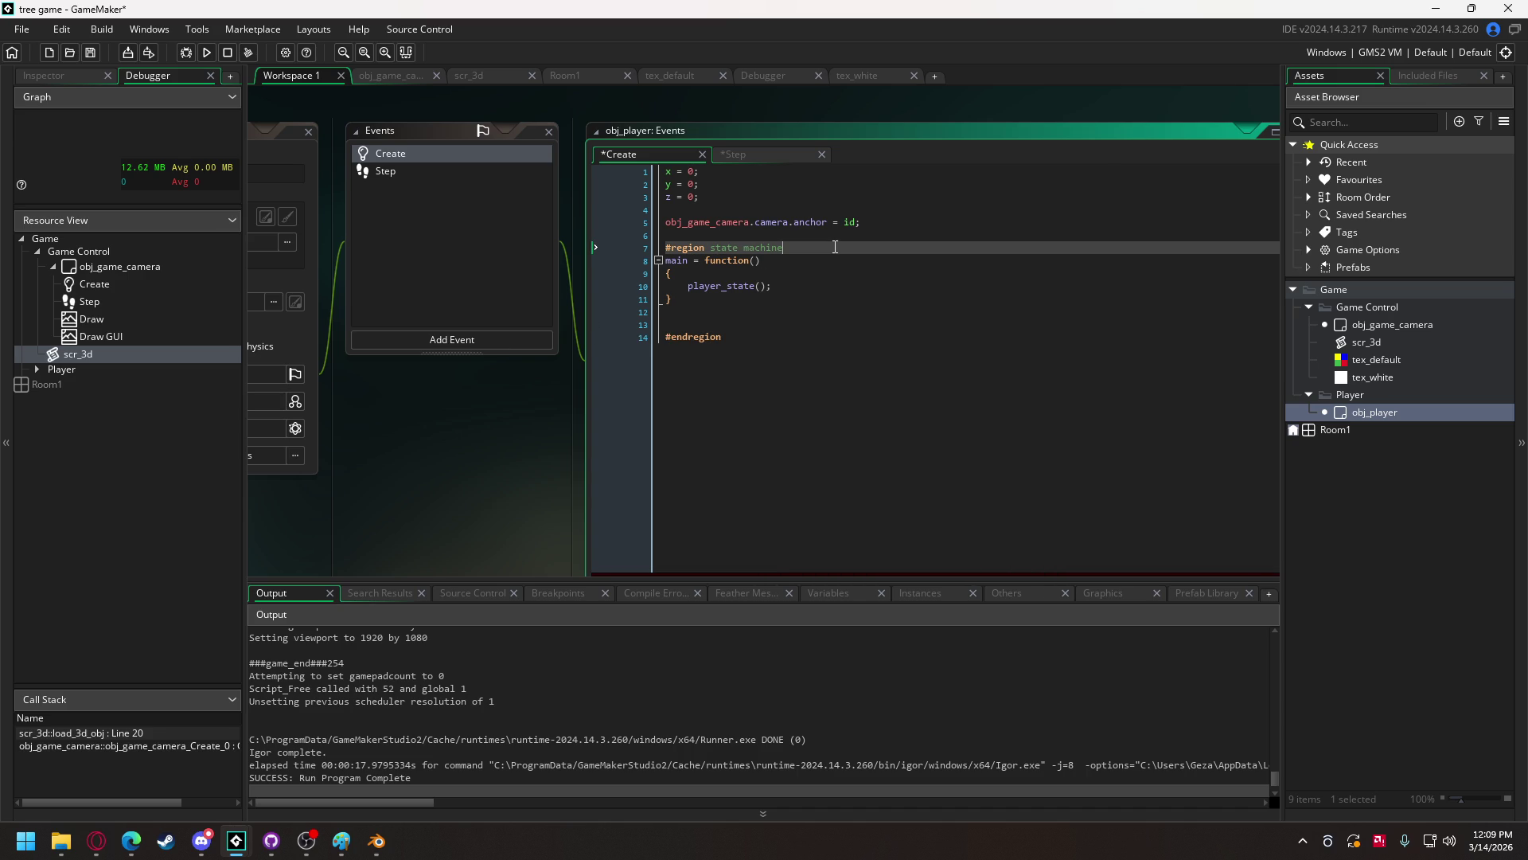
pyautogui.press('Return')
pyautogui.hotkey('ctrl', 'v')
pyautogui.press('Return')
pyautogui.press('Return')
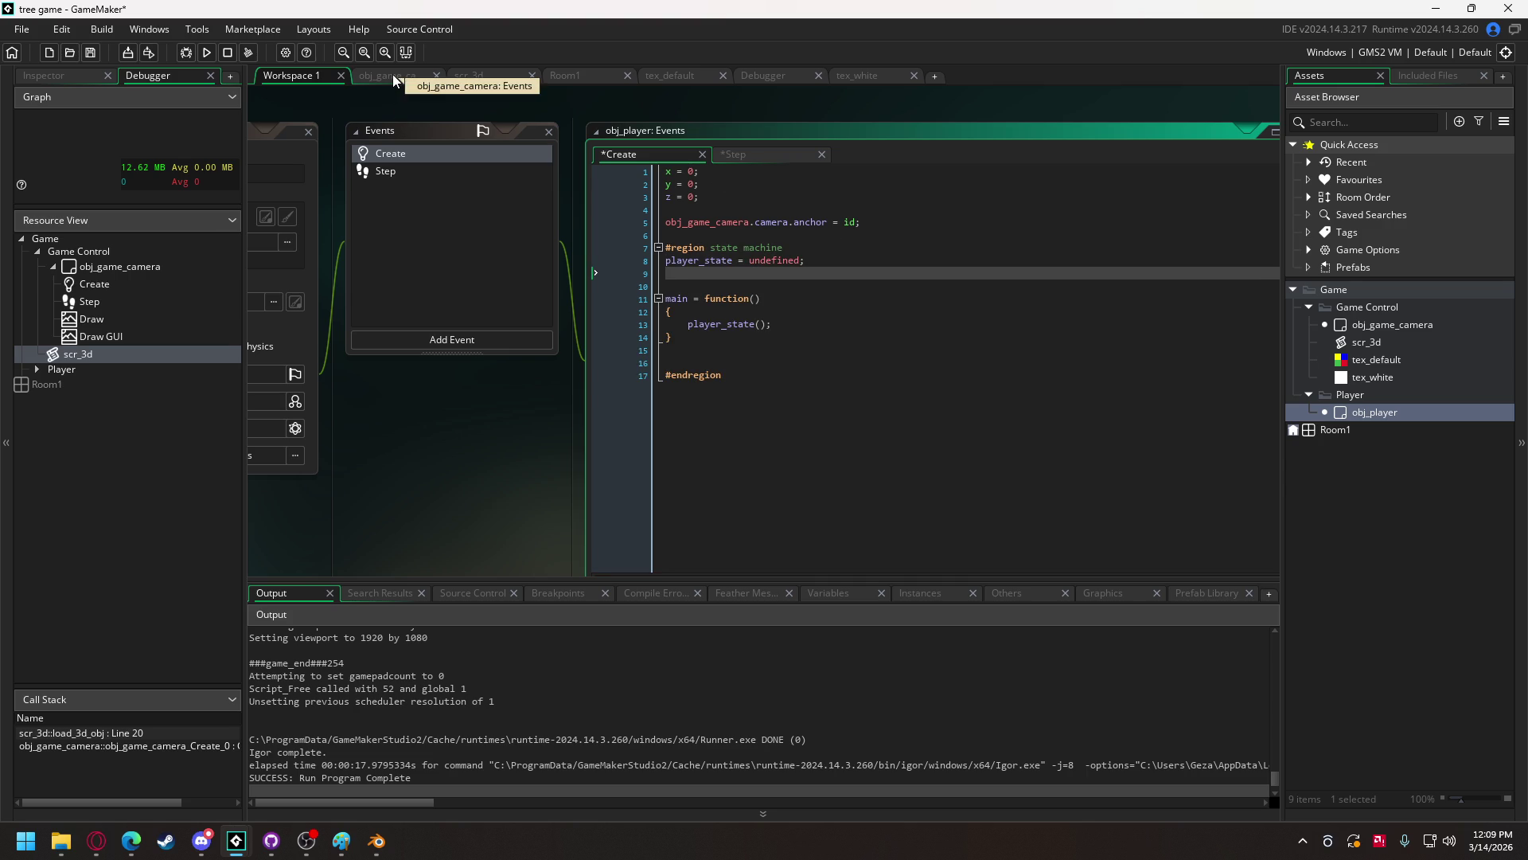
pyautogui.click(1275, 131)
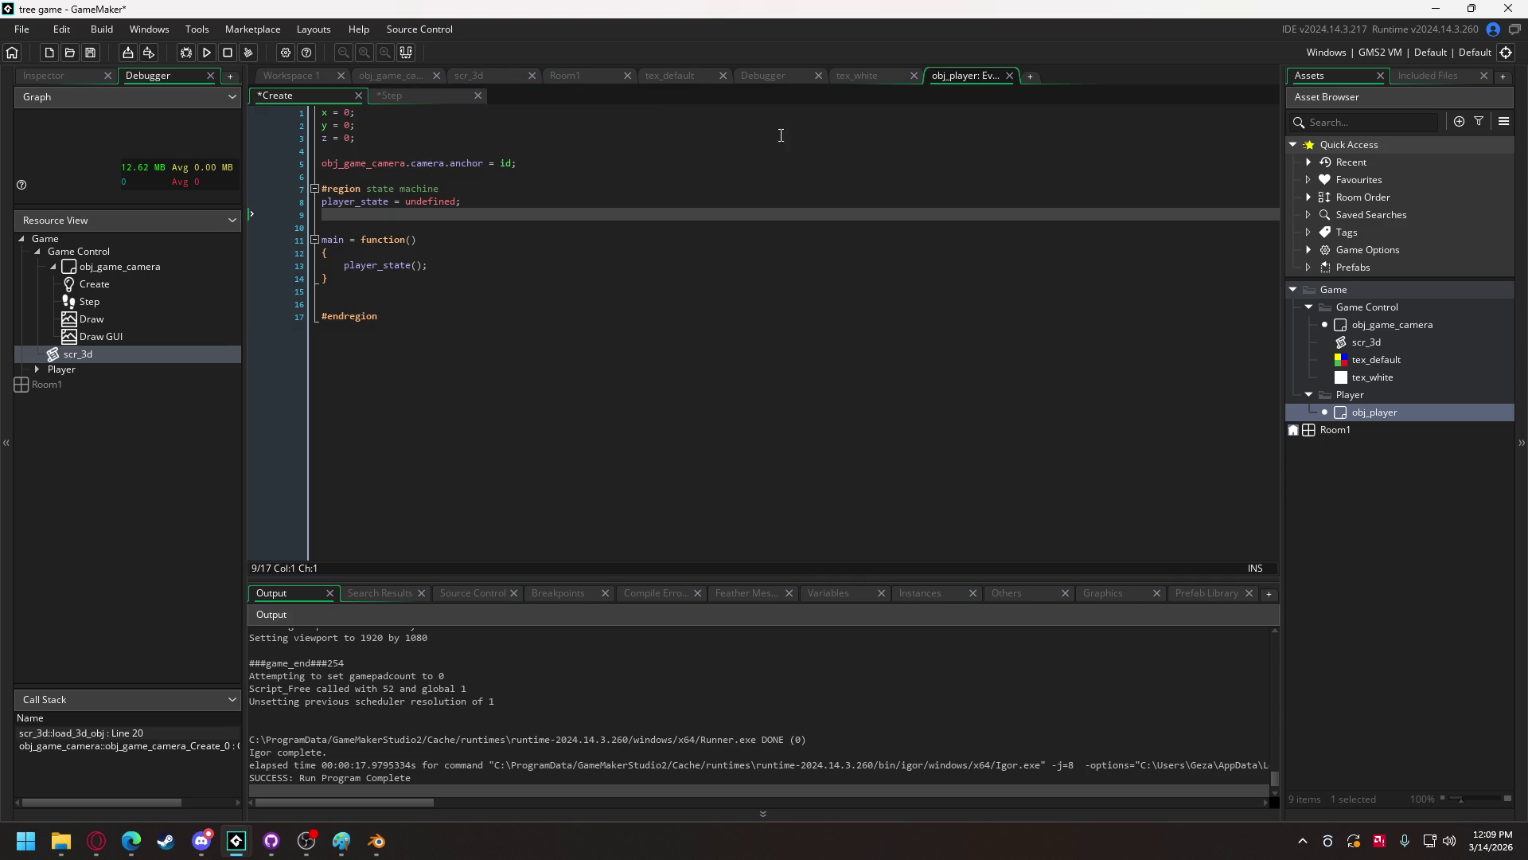
# - Copy obj_game_camera's state next, begin and end variables into obj_player's state machine region
pyautogui.click(376, 74)
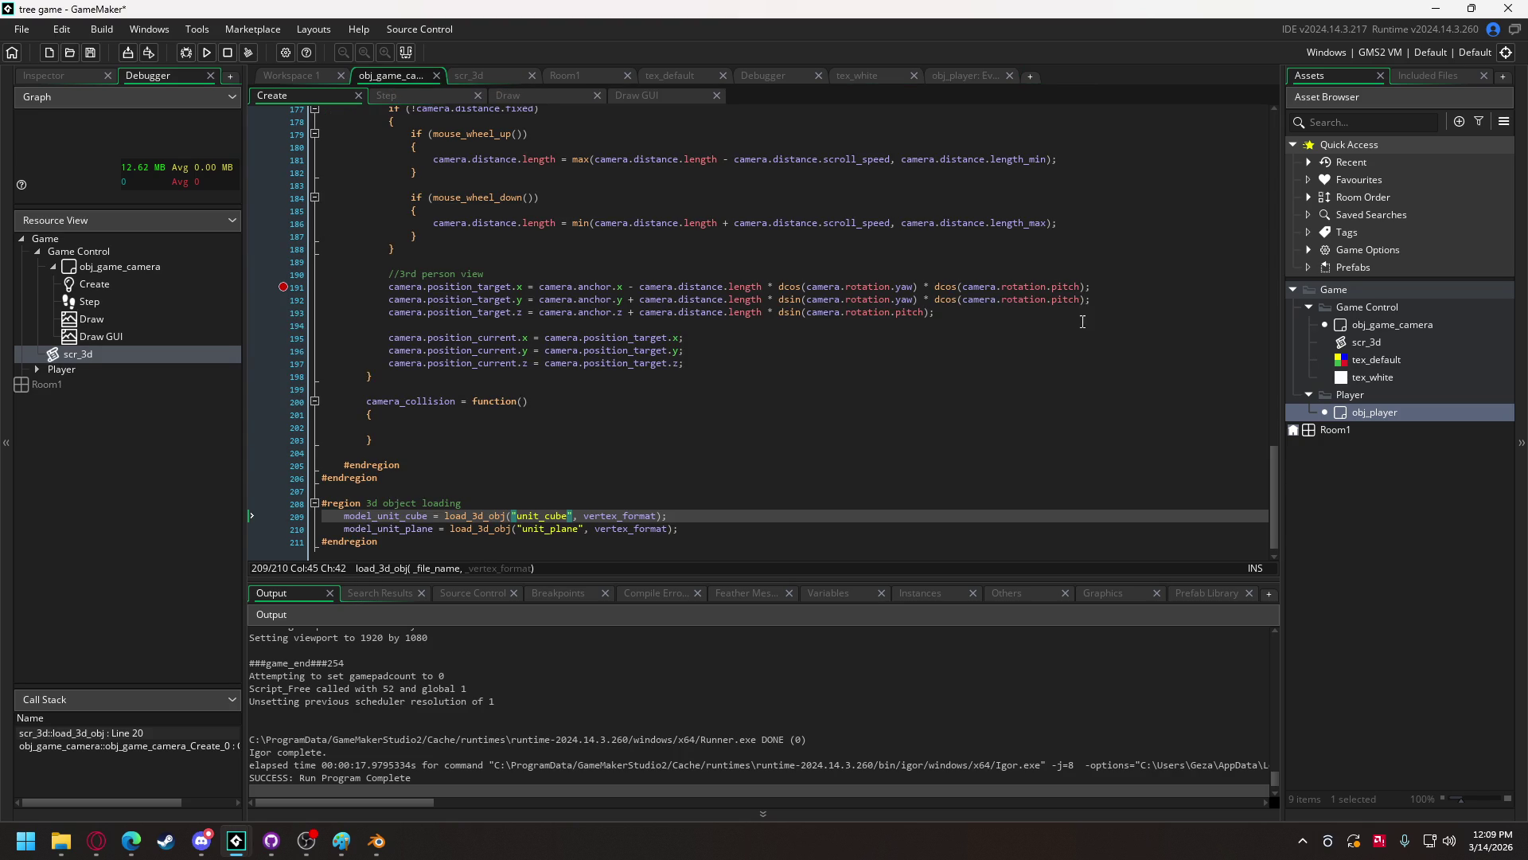
pyautogui.moveTo(1271, 499); pyautogui.dragTo(1260, 109)
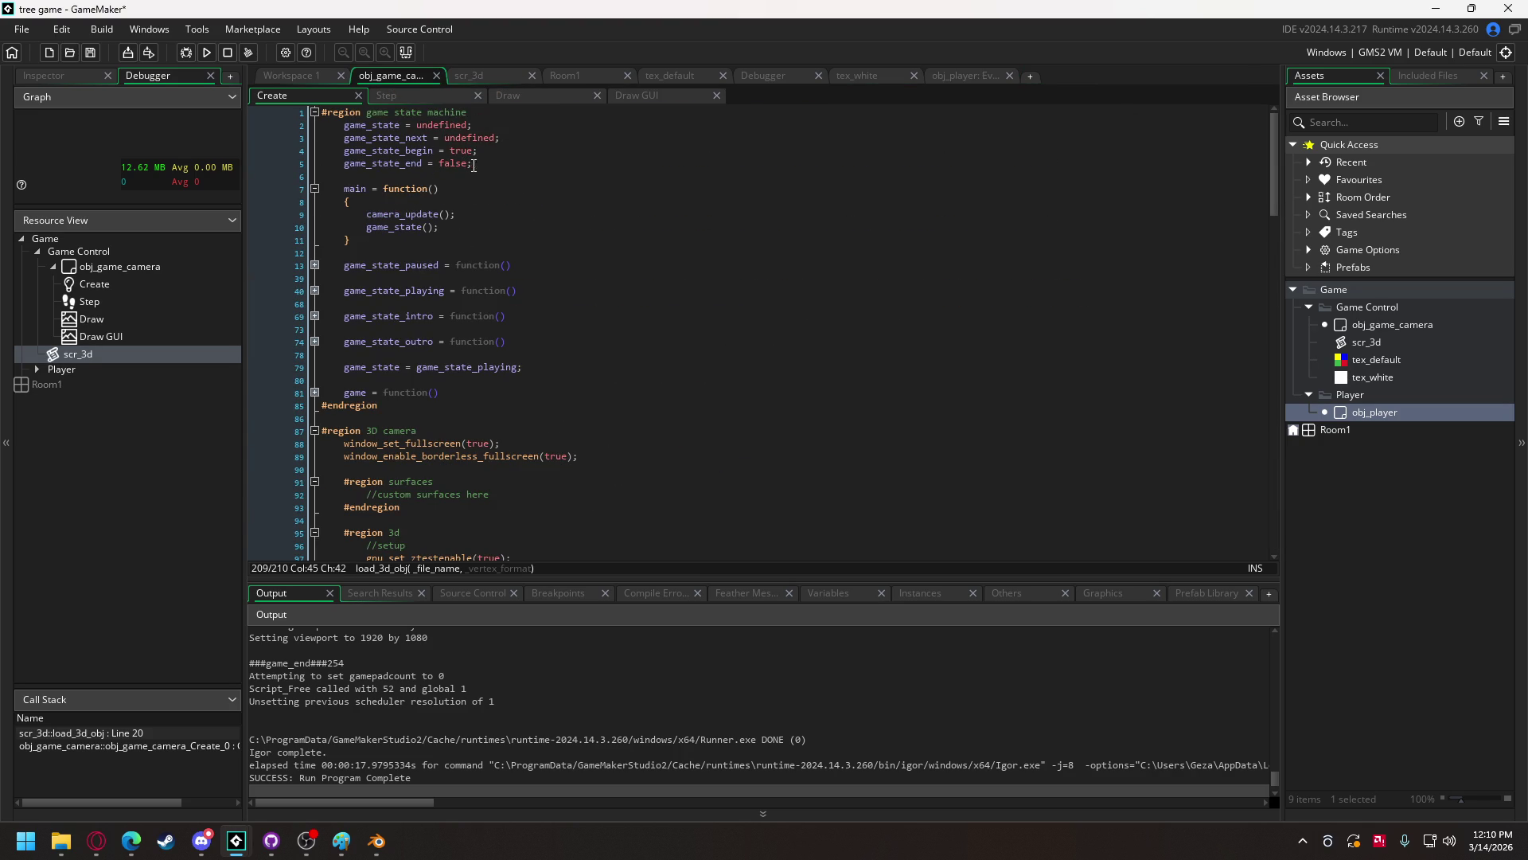
pyautogui.moveTo(485, 163); pyautogui.dragTo(311, 140)
pyautogui.hotkey('ctrl', 'c')
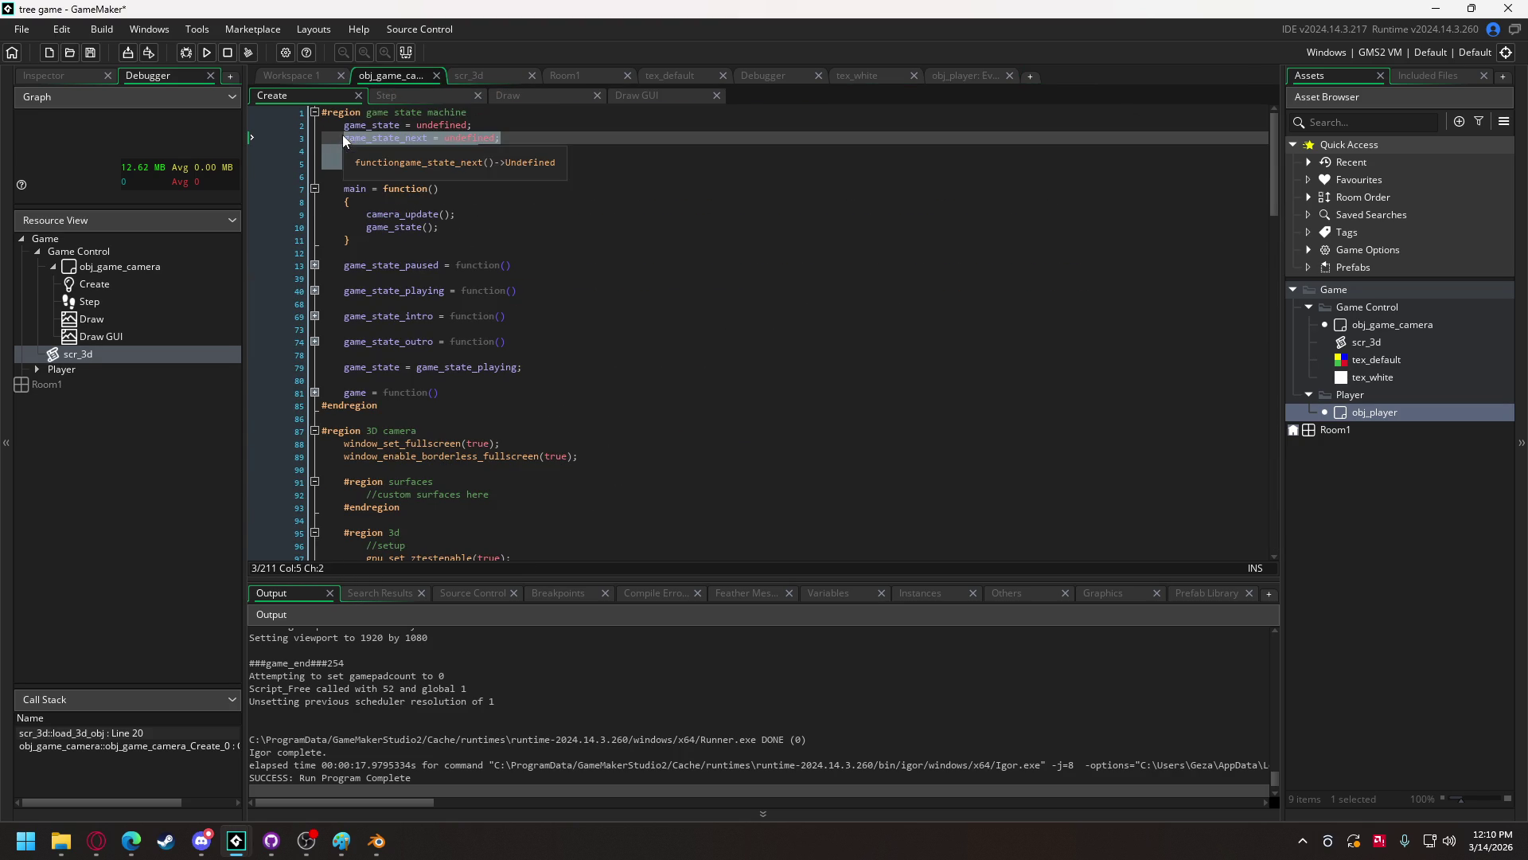
pyautogui.click(944, 76)
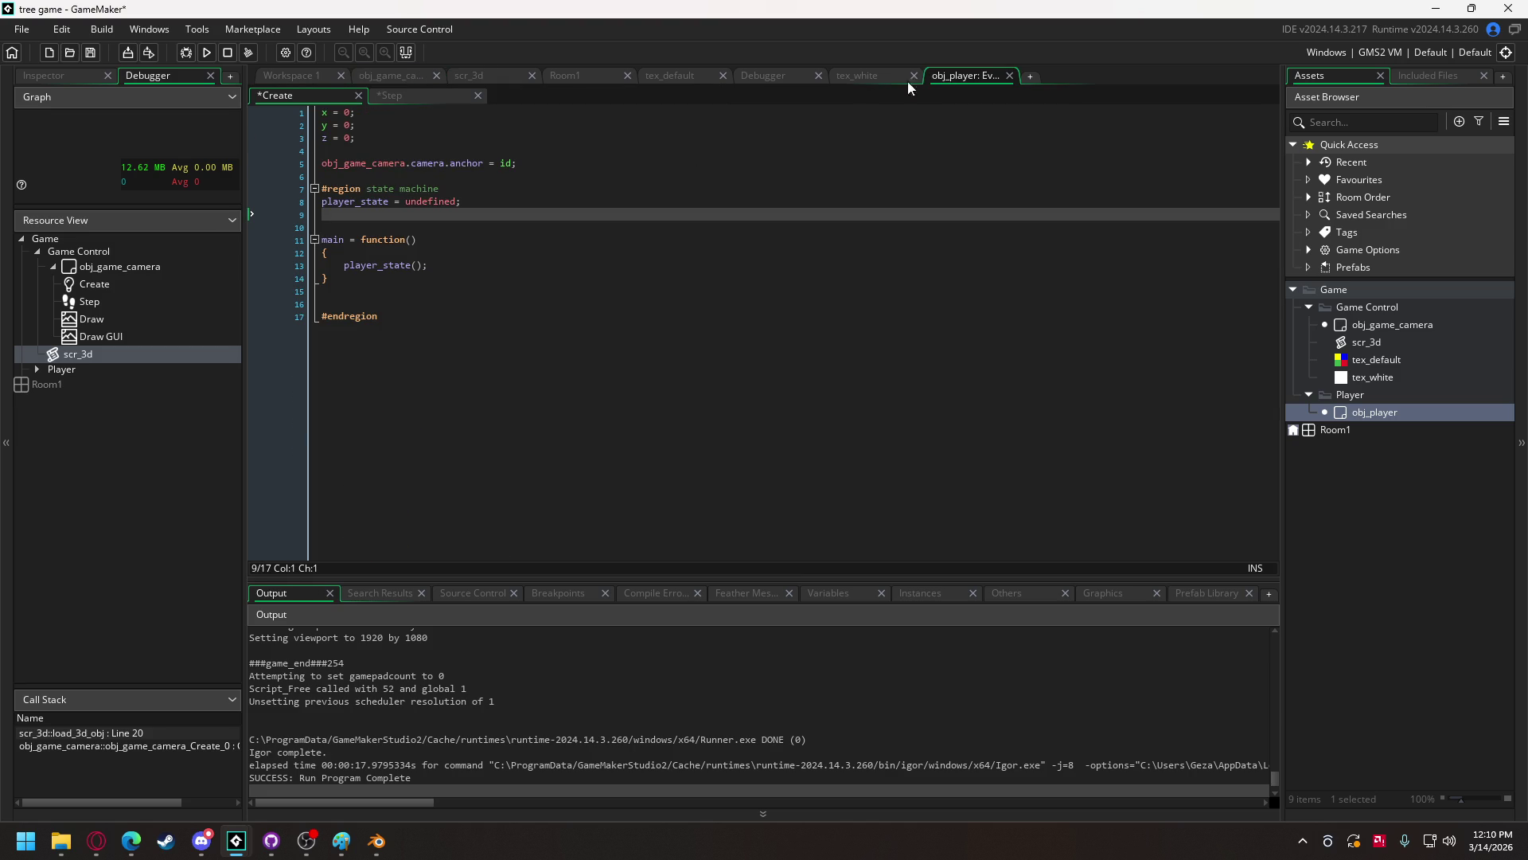
pyautogui.moveTo(955, 77); pyautogui.dragTo(485, 76)
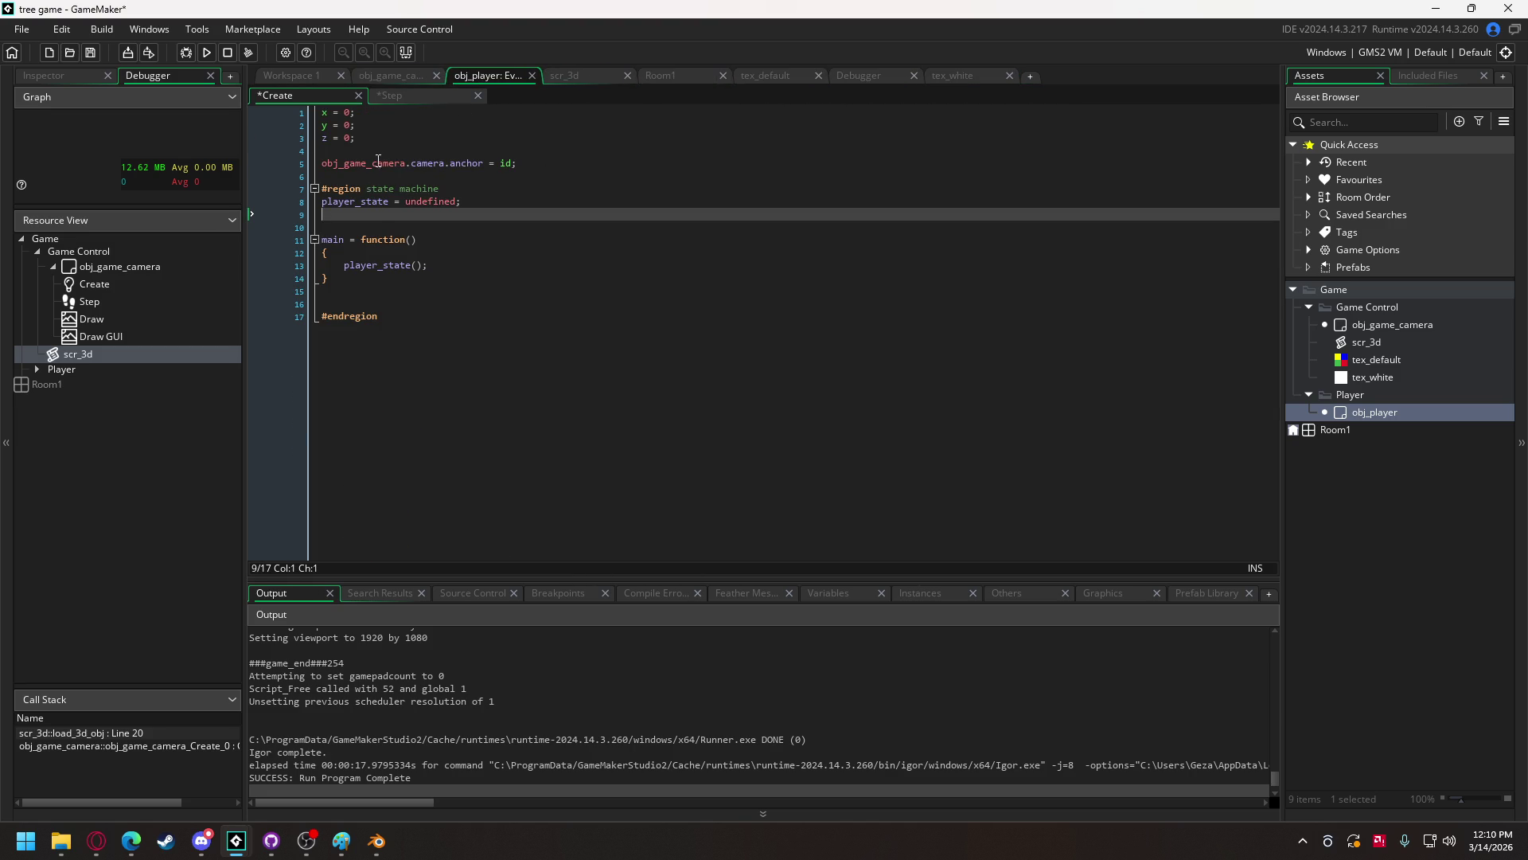
pyautogui.hotkey('ctrl', 'v')
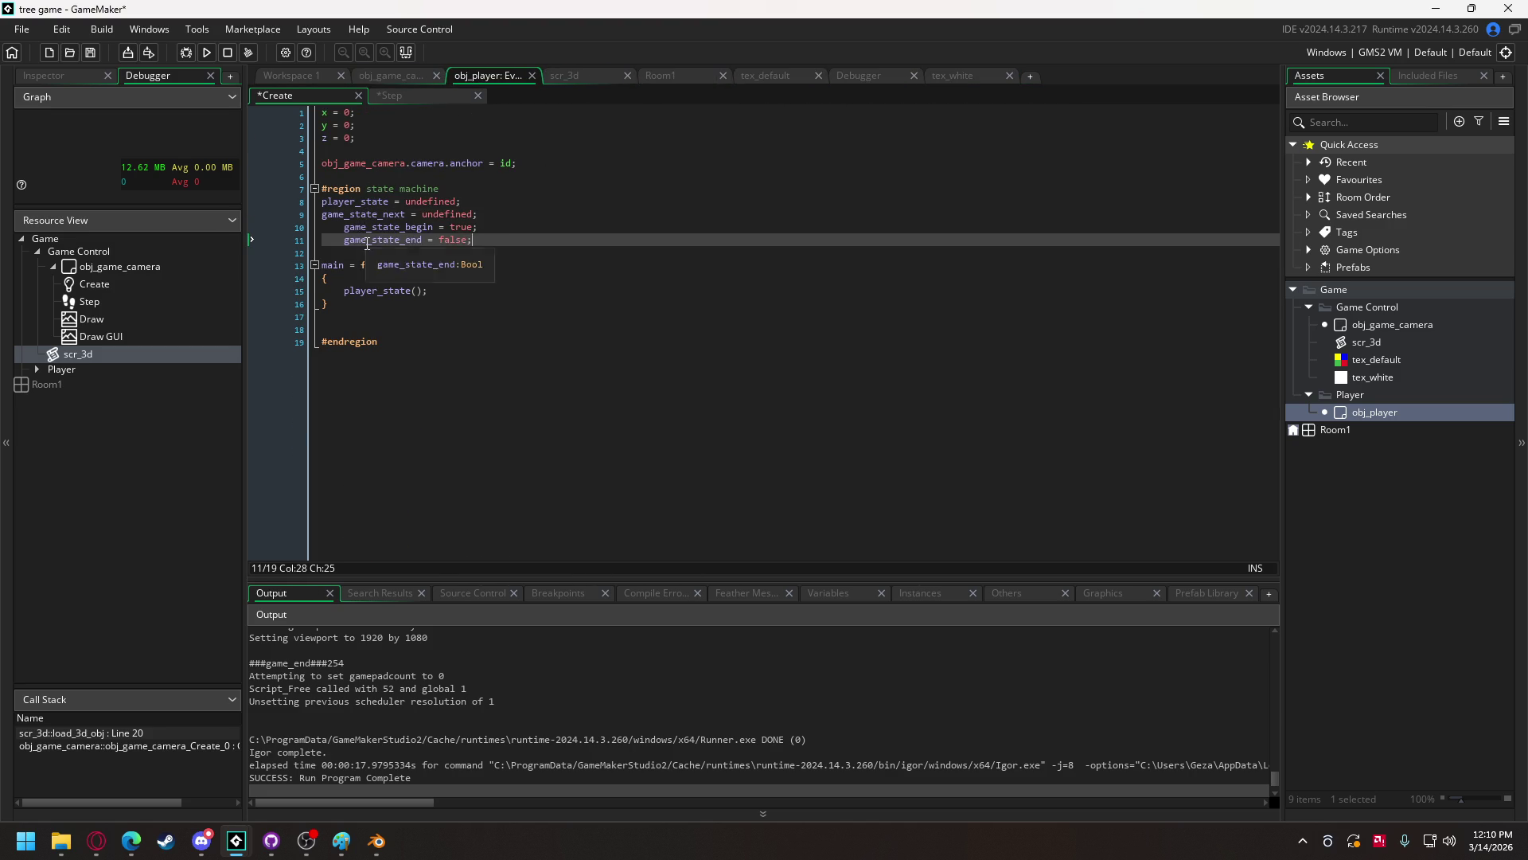
# - Indent the state machine code and rename the pasted game_ variables to player_
pyautogui.keyDown('shift'); pyautogui.click(358, 229); pyautogui.keyUp('shift')
pyautogui.moveTo(327, 201); pyautogui.dragTo(351, 307)
pyautogui.press('Tab')
pyautogui.click(345, 215)
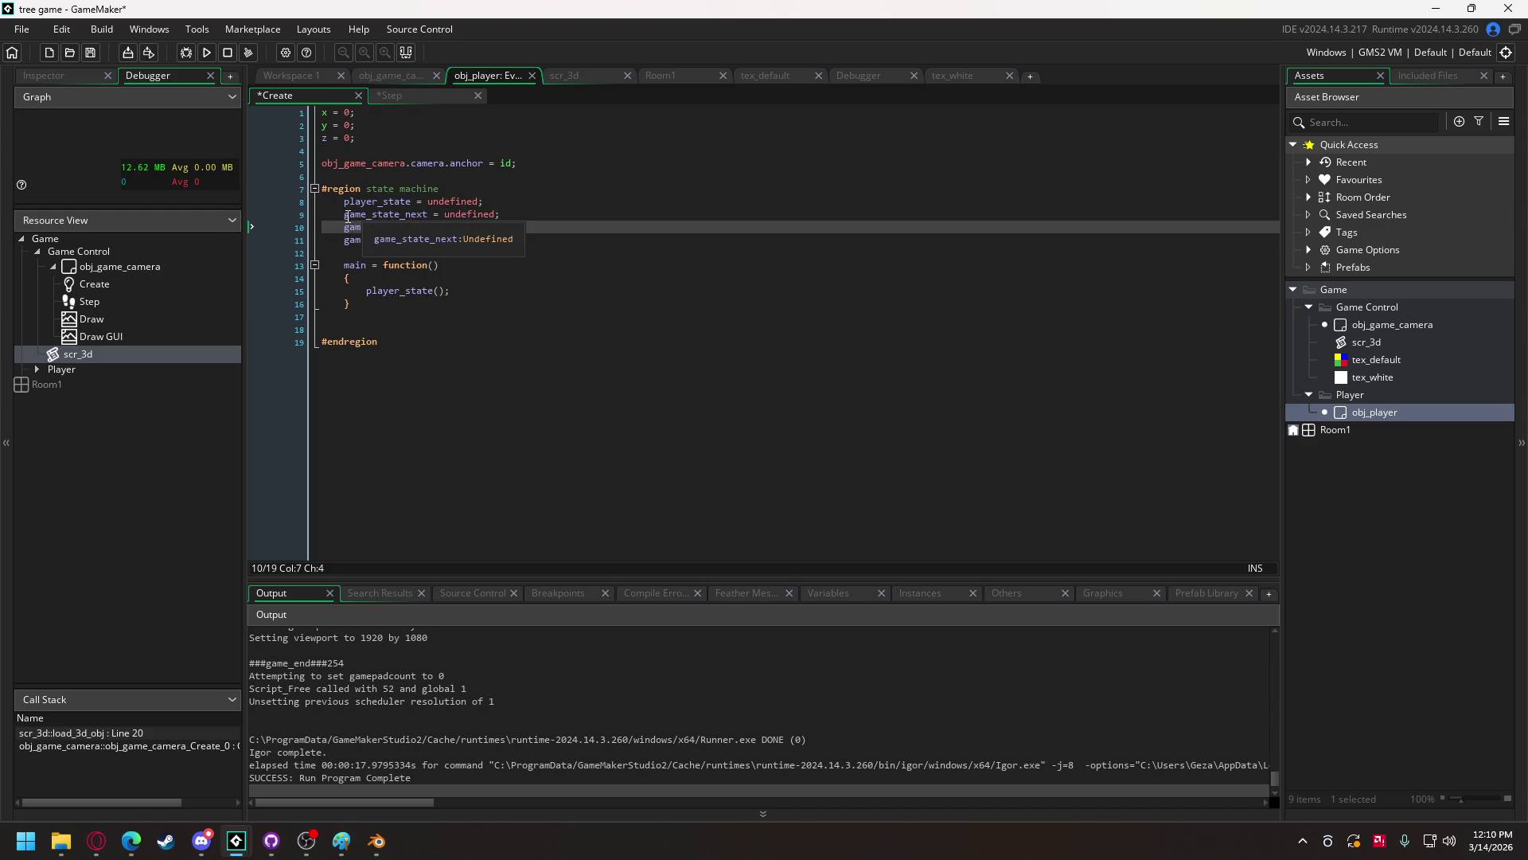
pyautogui.moveTo(344, 216); pyautogui.dragTo(362, 240)
pyautogui.write('player_state_end = false;')
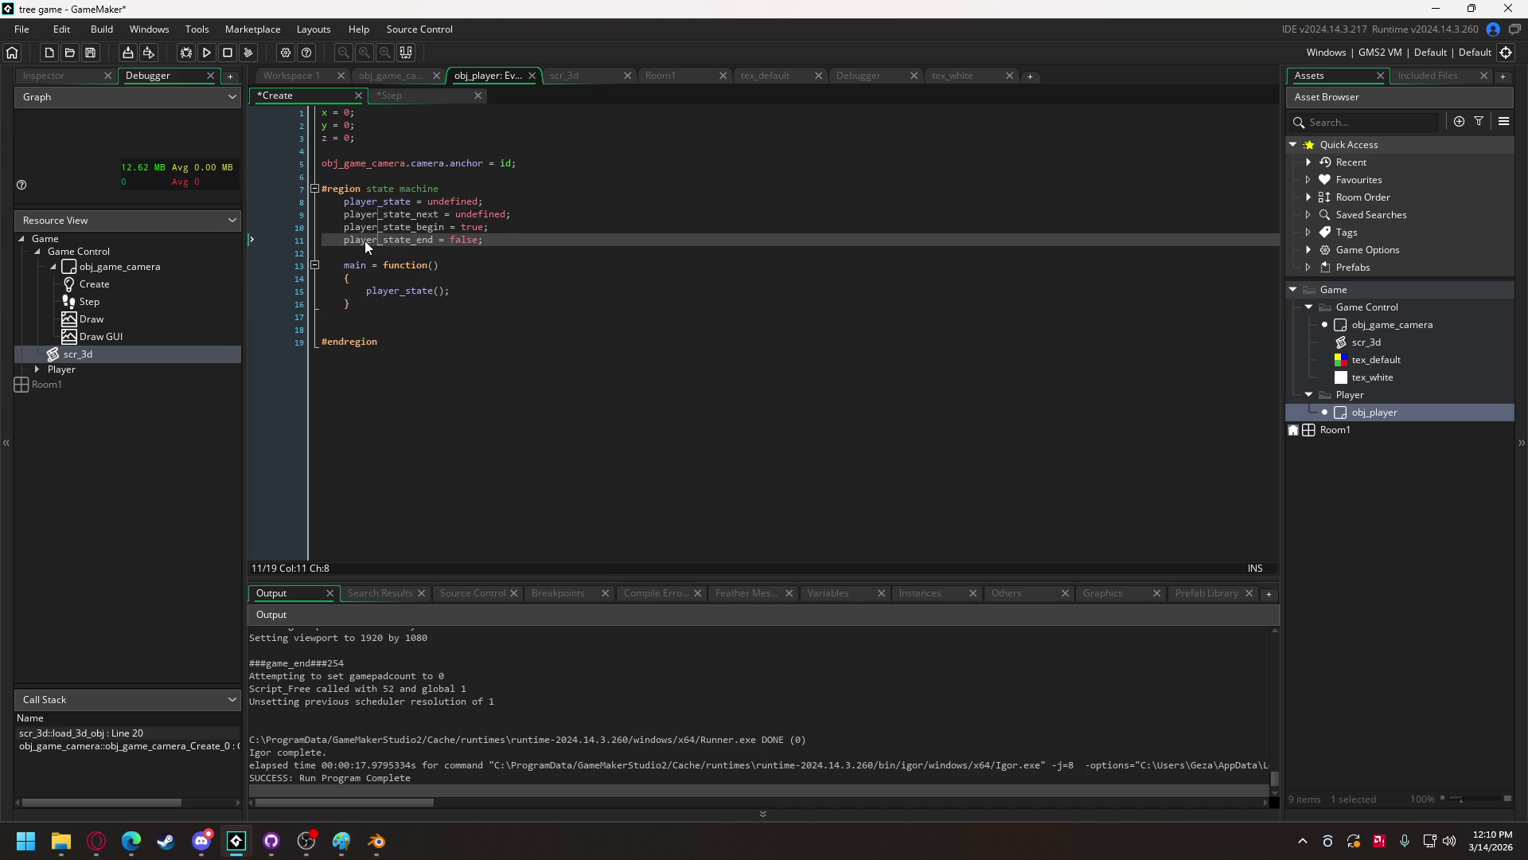
pyautogui.click(433, 239)
# - Add an empty player_state_idle function below main
pyautogui.click(388, 309)
pyautogui.click(373, 320)
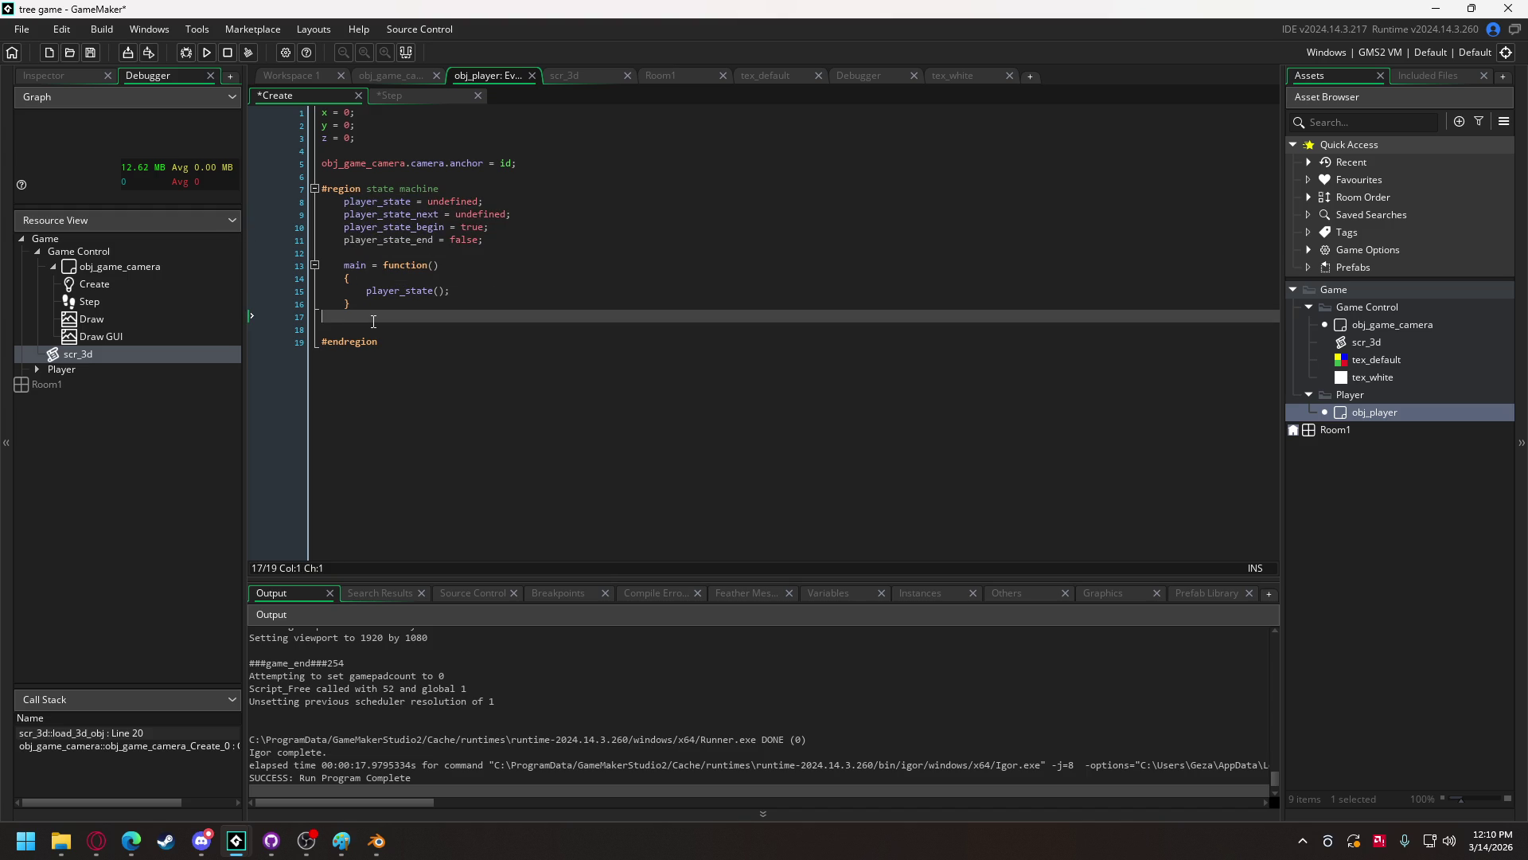
pyautogui.press('Return')
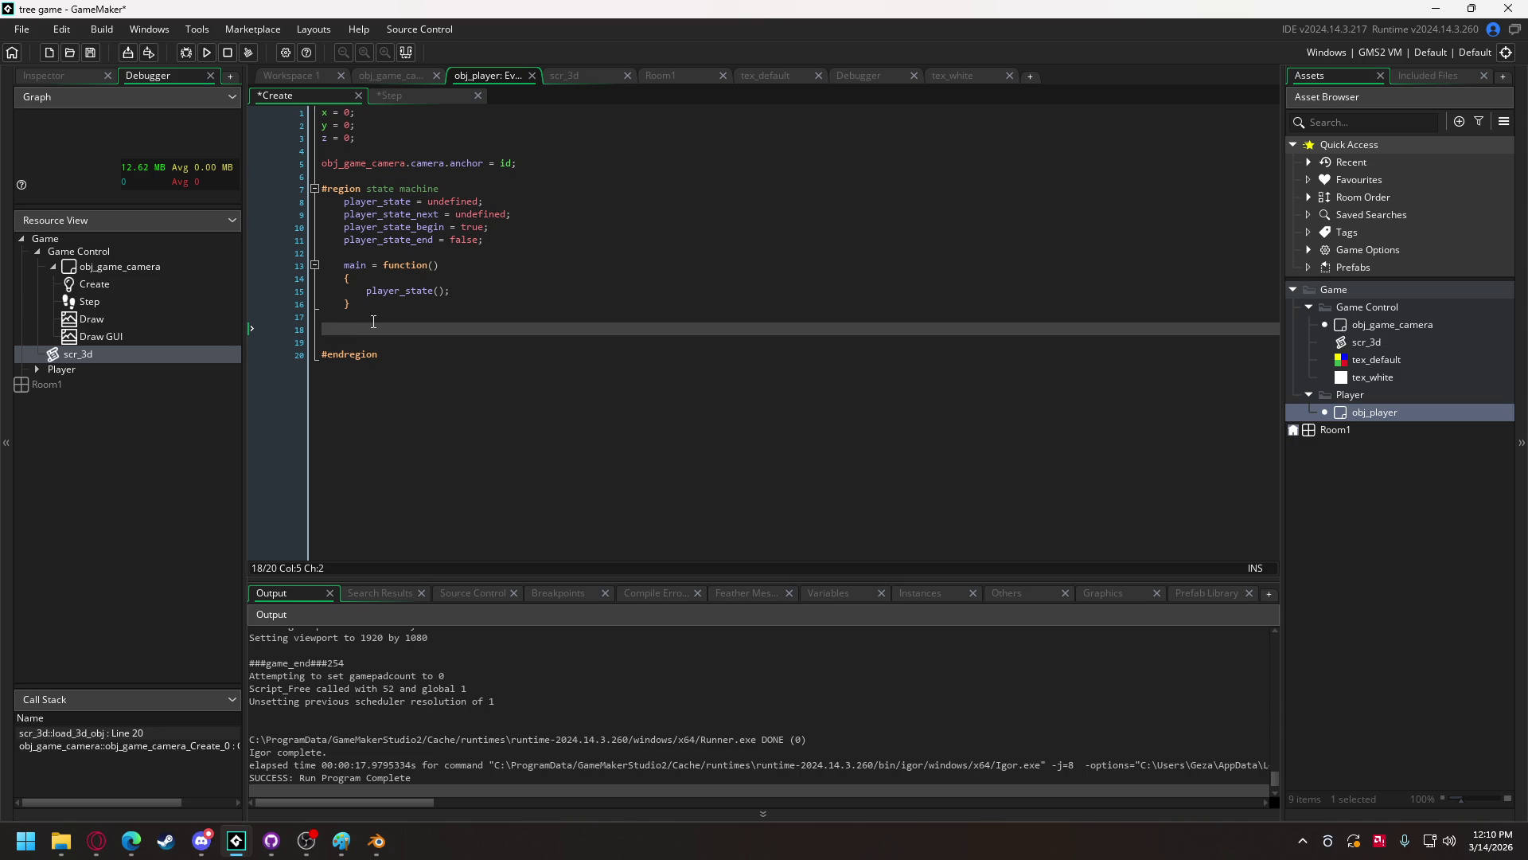
pyautogui.write('player_state')
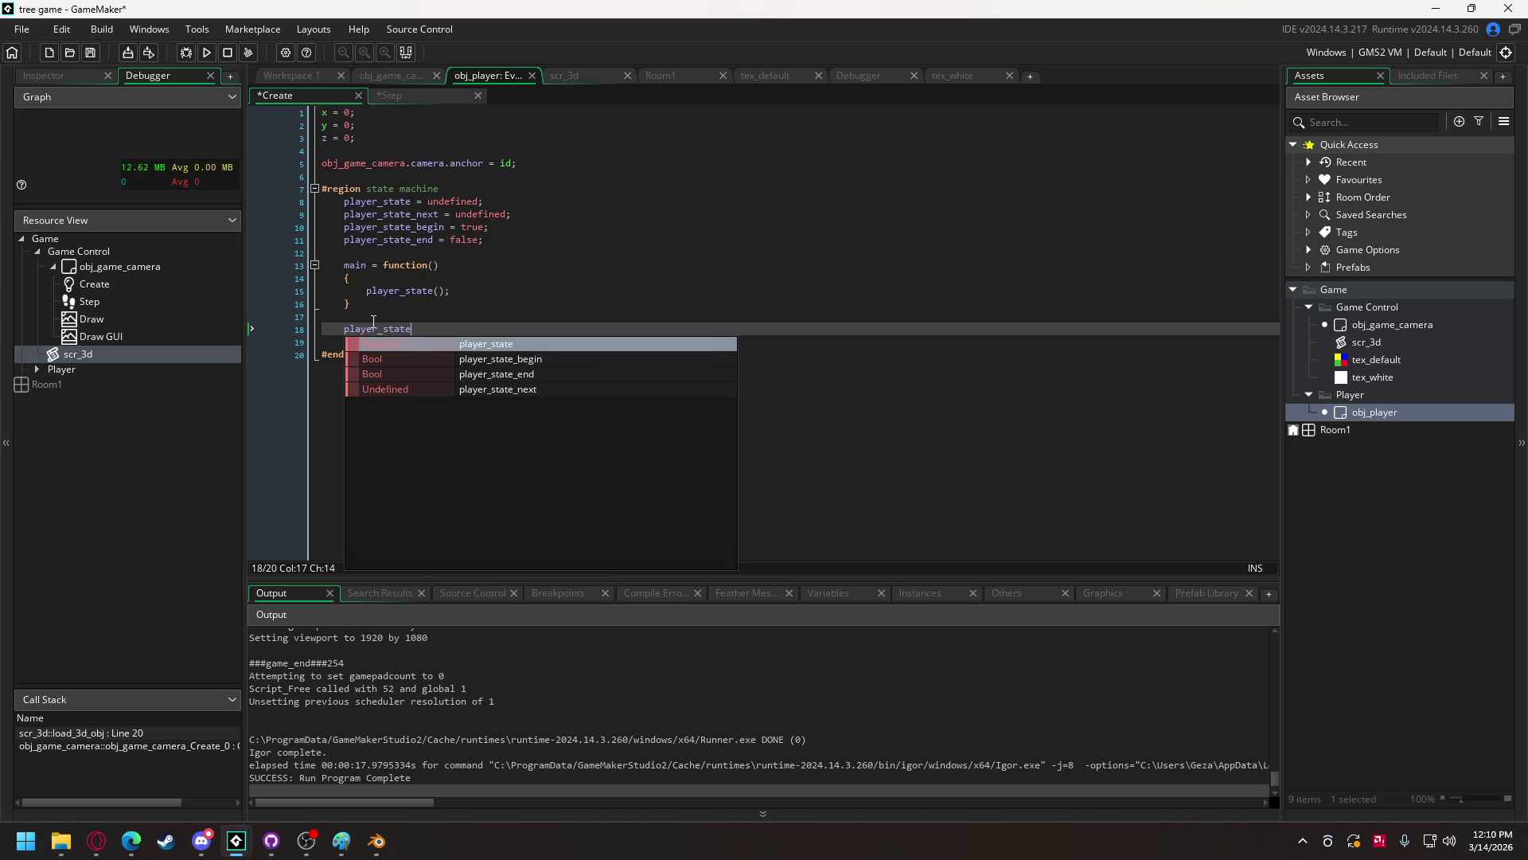
pyautogui.write('_idel')
pyautogui.press('BackSpace')
pyautogui.write('le = funct')
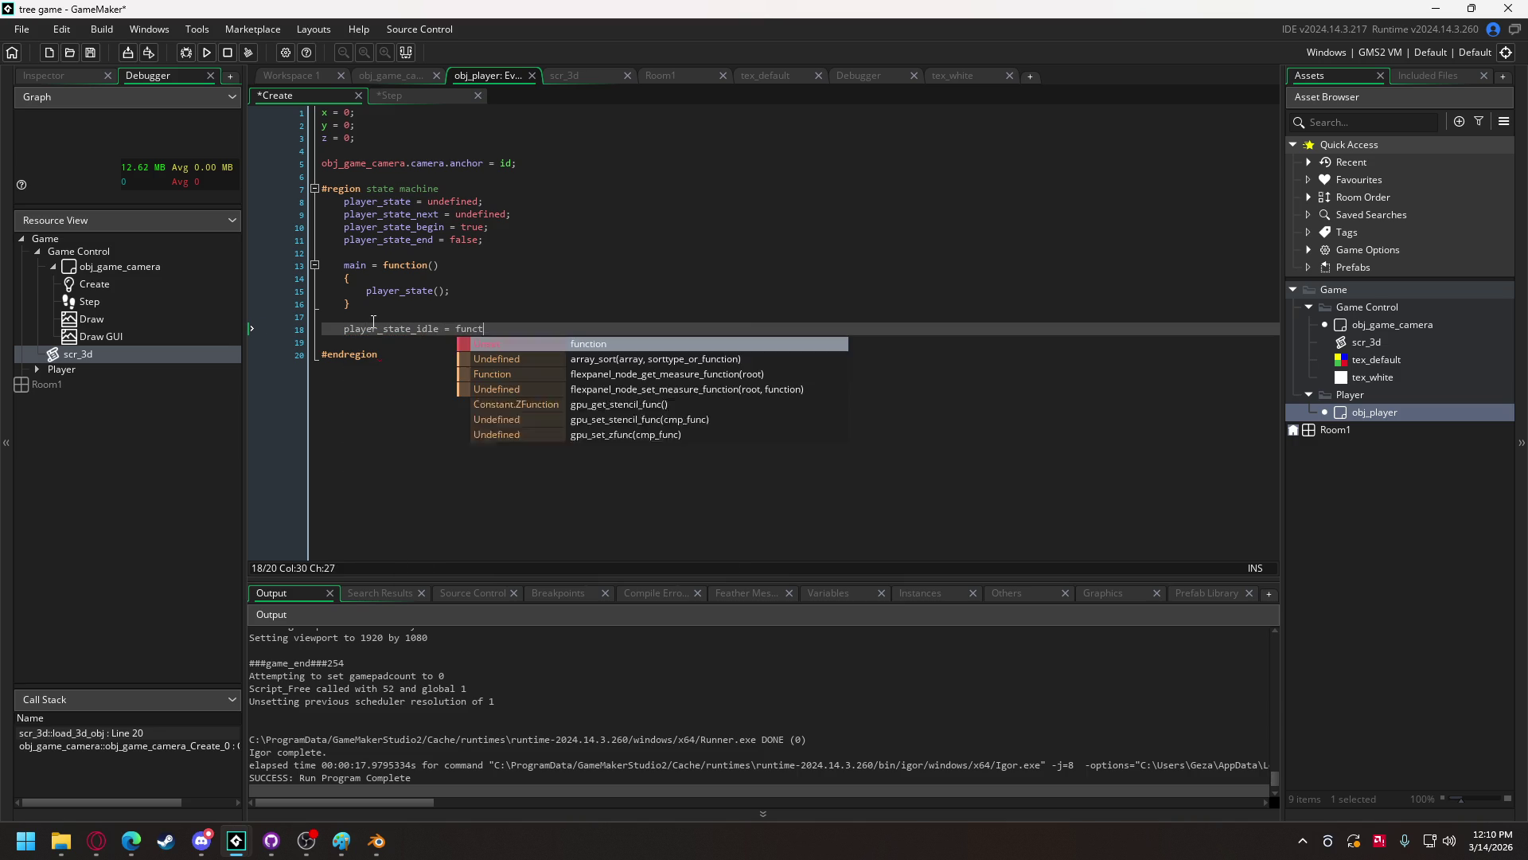
pyautogui.press('Return')
pyautogui.press('Return')
pyautogui.write('{')
pyautogui.press('Return')
pyautogui.press('Return')
pyautogui.write('}')
pyautogui.press('Return')
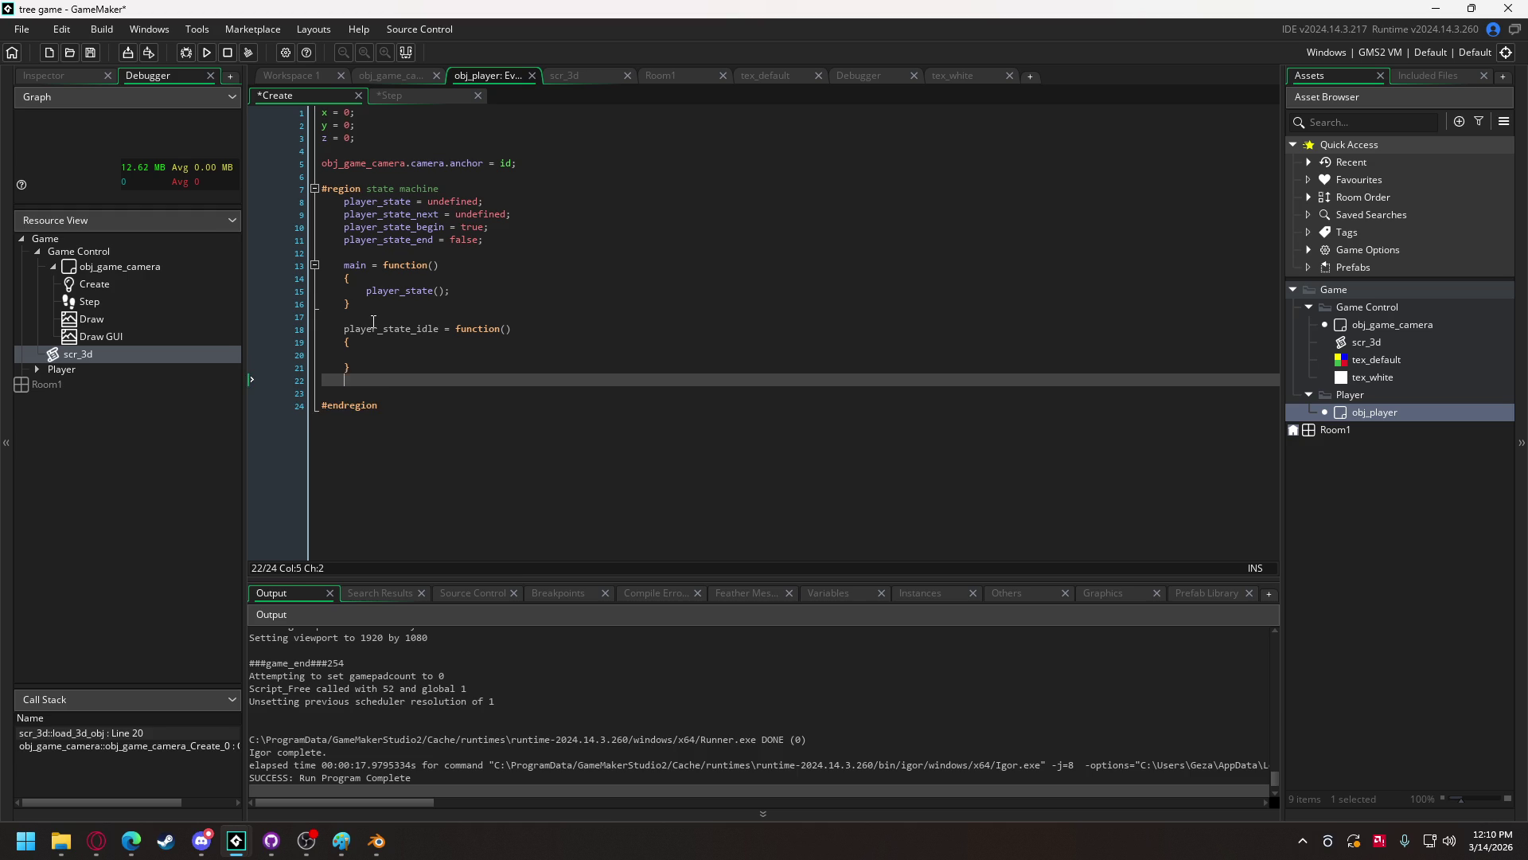
pyautogui.press('Return')
# - Add an empty player_state_moving function
pyautogui.write('player_s')
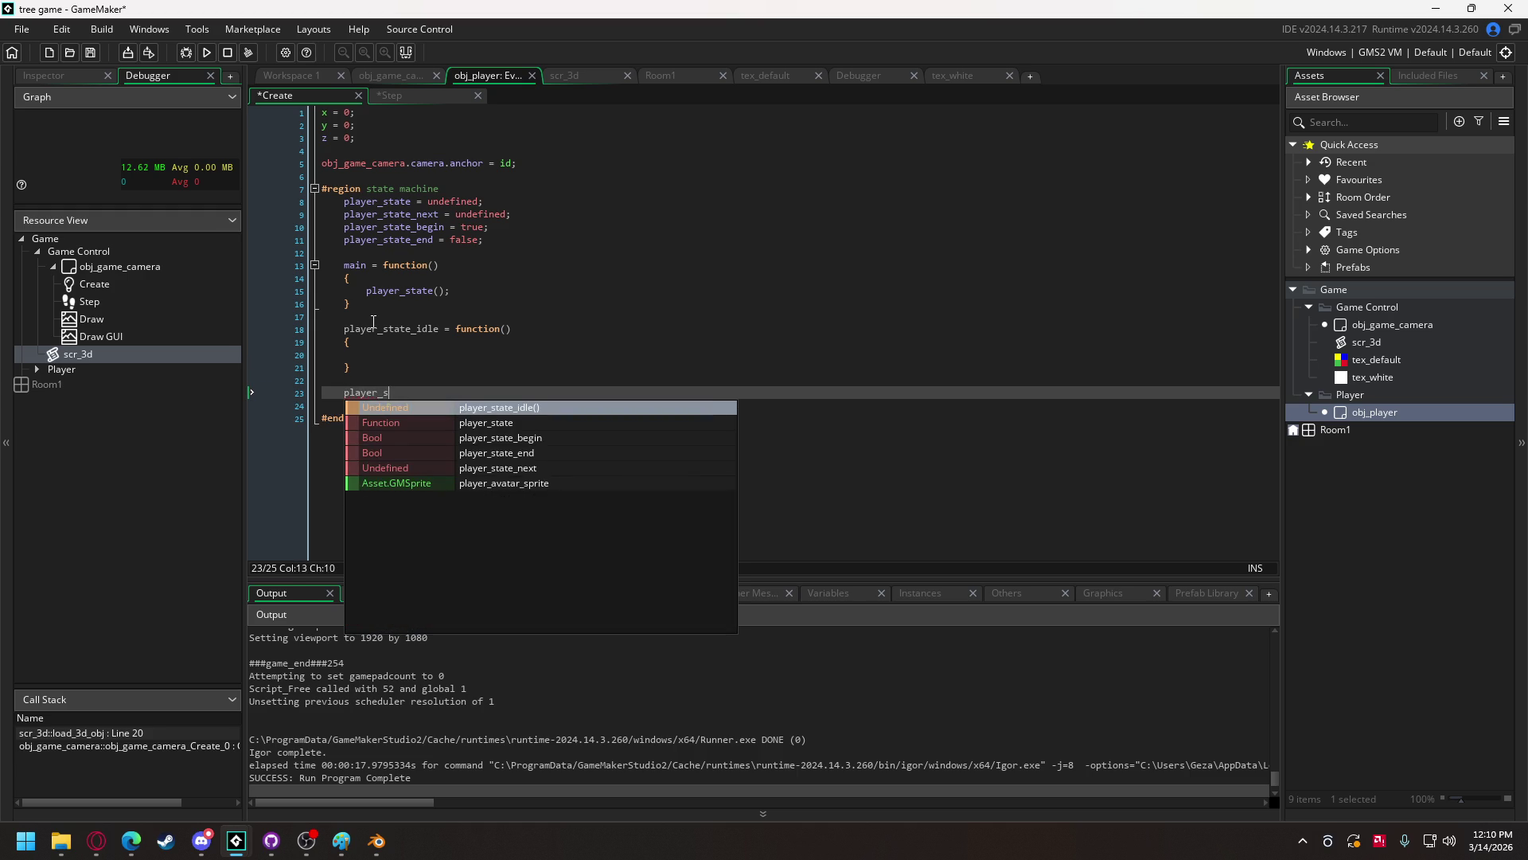
pyautogui.write('tate_moving = function')
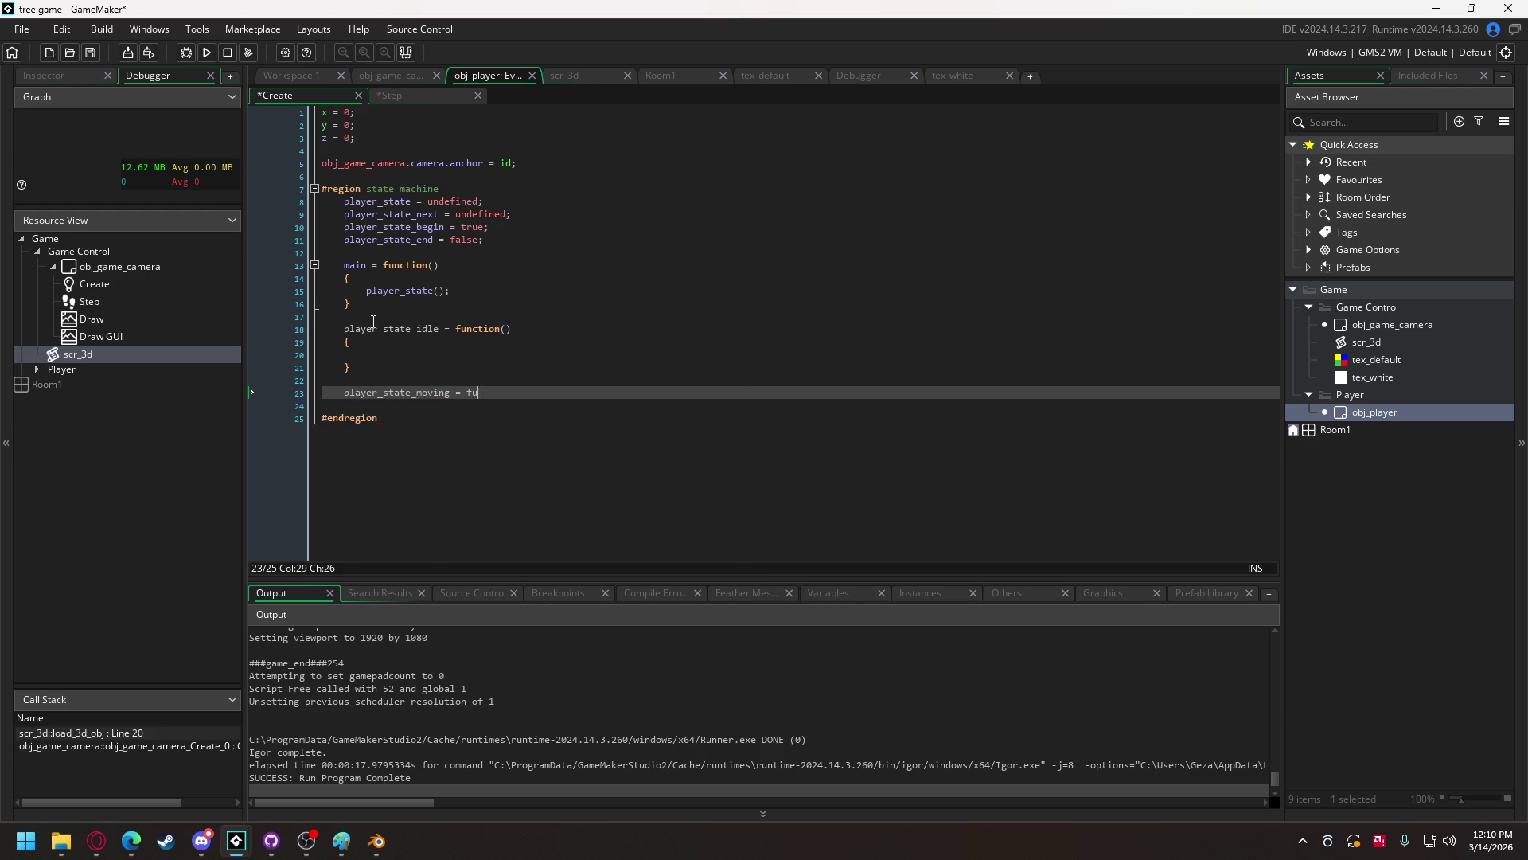
pyautogui.write('()')
pyautogui.press('Return')
pyautogui.write('{')
pyautogui.press('Return')
pyautogui.press('Return')
pyautogui.write('}')
pyautogui.press('Return')
pyautogui.press('Return')
# - Add an empty player_state_jump function and rename the moving function to player_state_move
pyautogui.write('player_a')
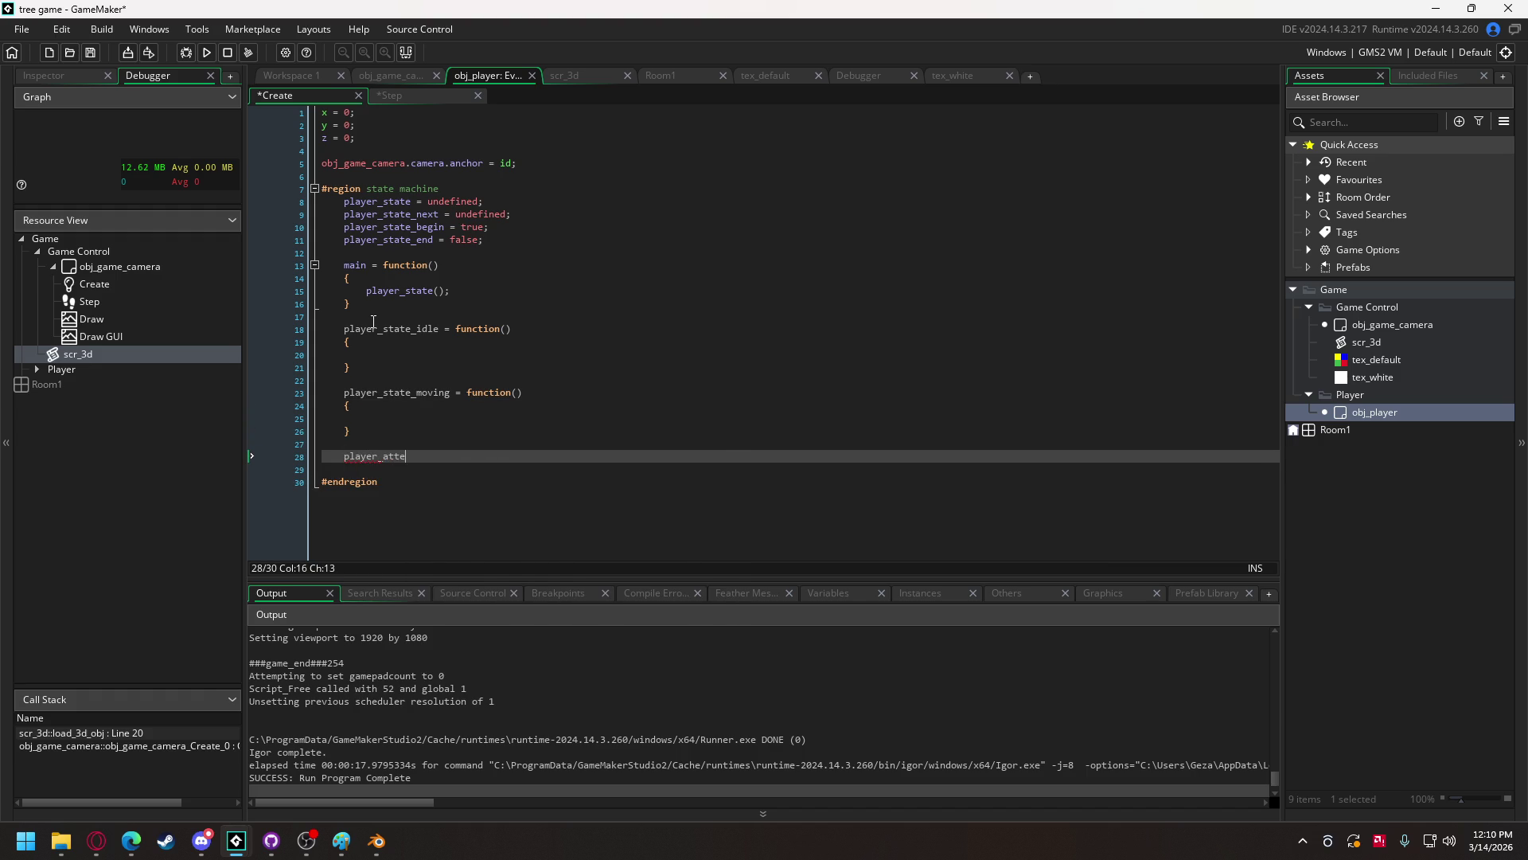
pyautogui.press('BackSpace')
pyautogui.write('state')
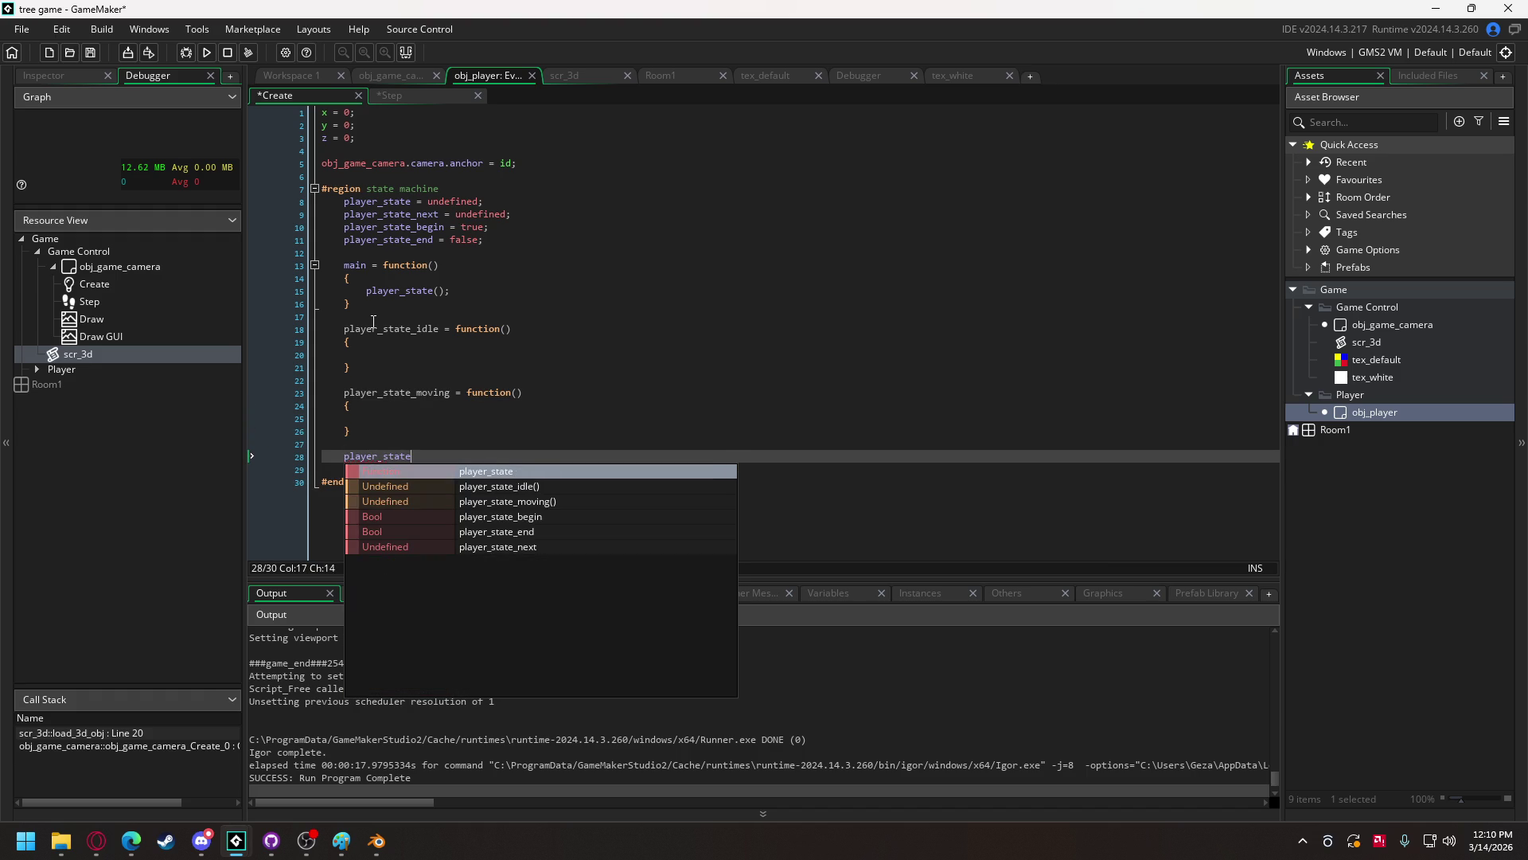
pyautogui.write('_jump')
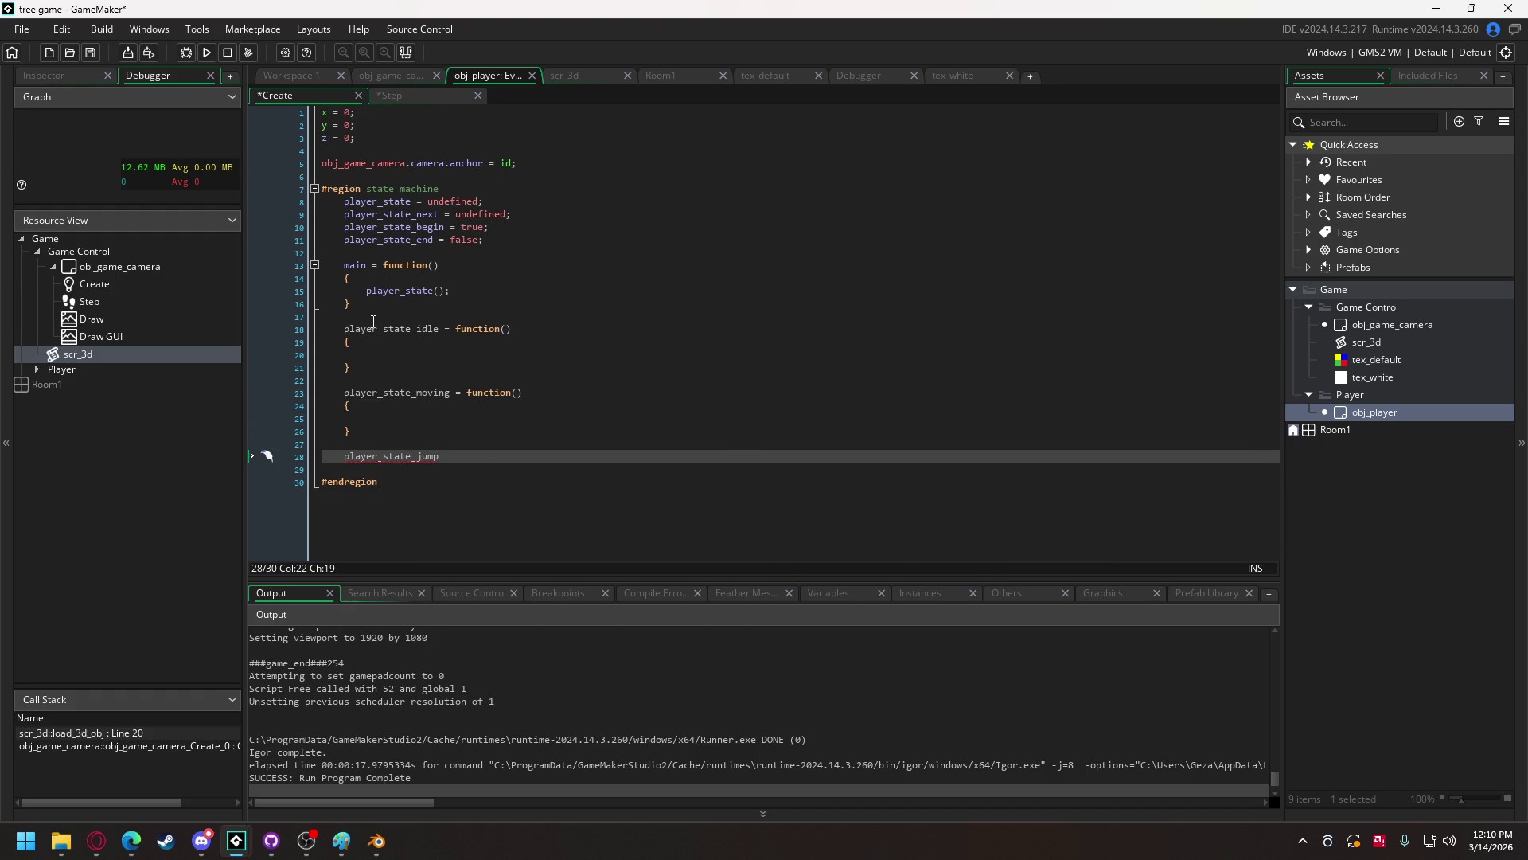
pyautogui.click(448, 395)
pyautogui.write('e')
pyautogui.press('Delete')
pyautogui.press('Delete')
pyautogui.press('Delete')
pyautogui.click(462, 461)
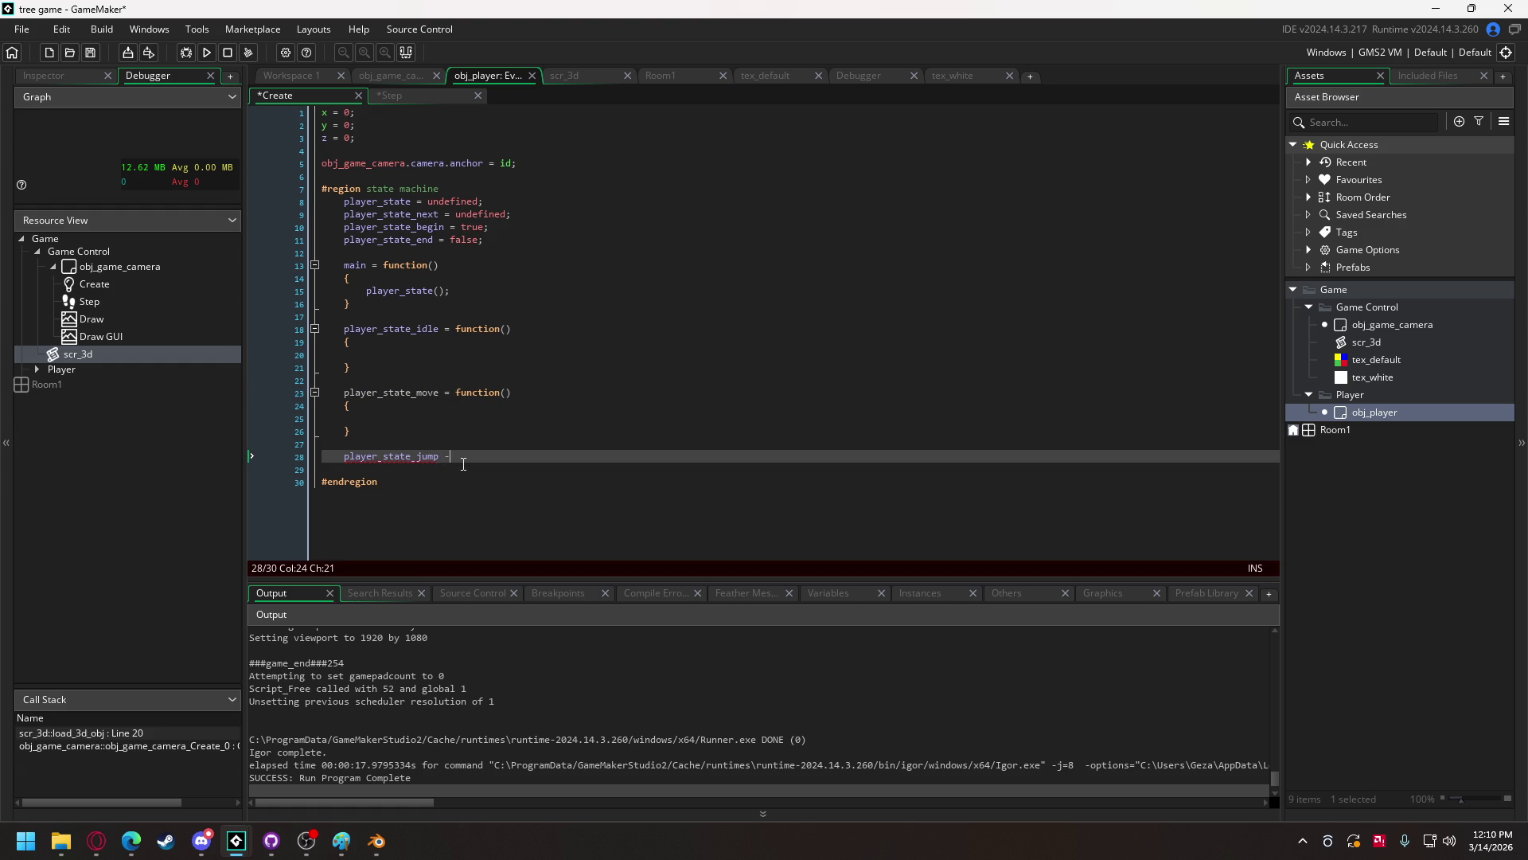
pyautogui.write('function()')
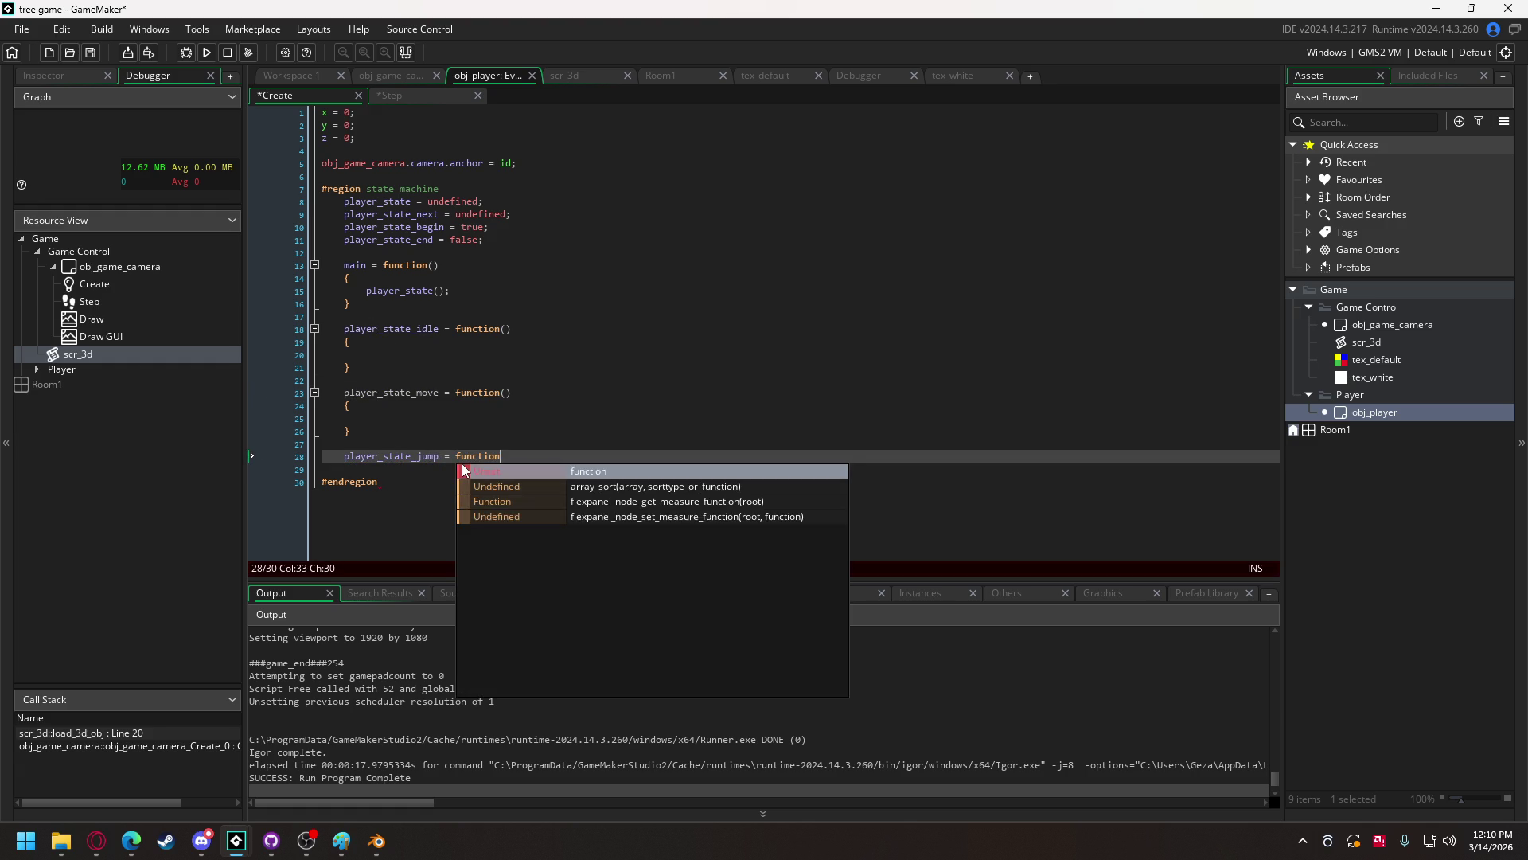
pyautogui.press('Return')
pyautogui.write('{')
pyautogui.press('Return')
pyautogui.press('Return')
pyautogui.write('}')
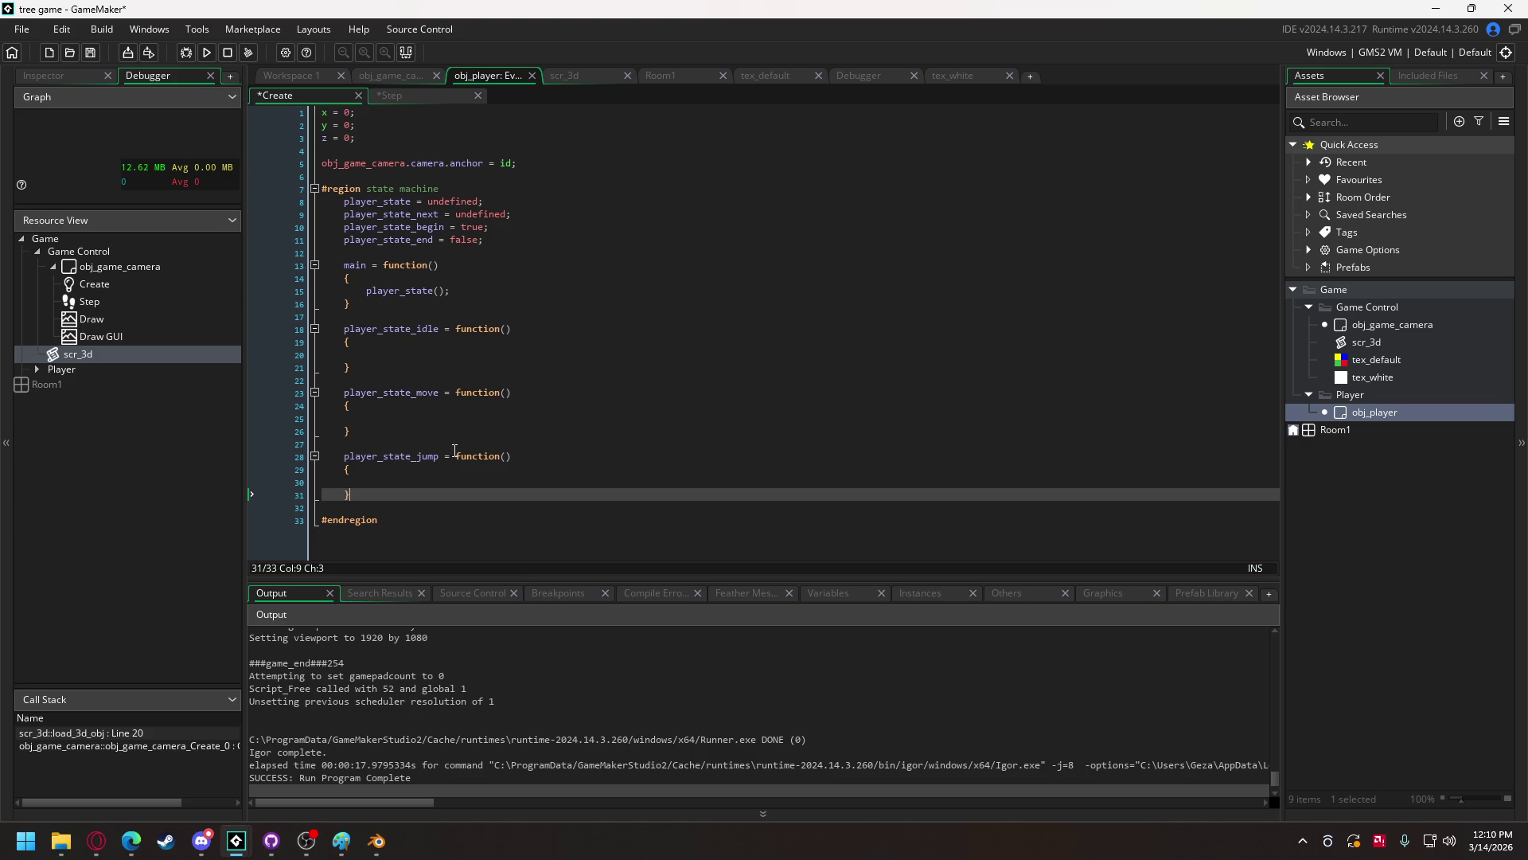
pyautogui.press('Return')
pyautogui.press('Return')
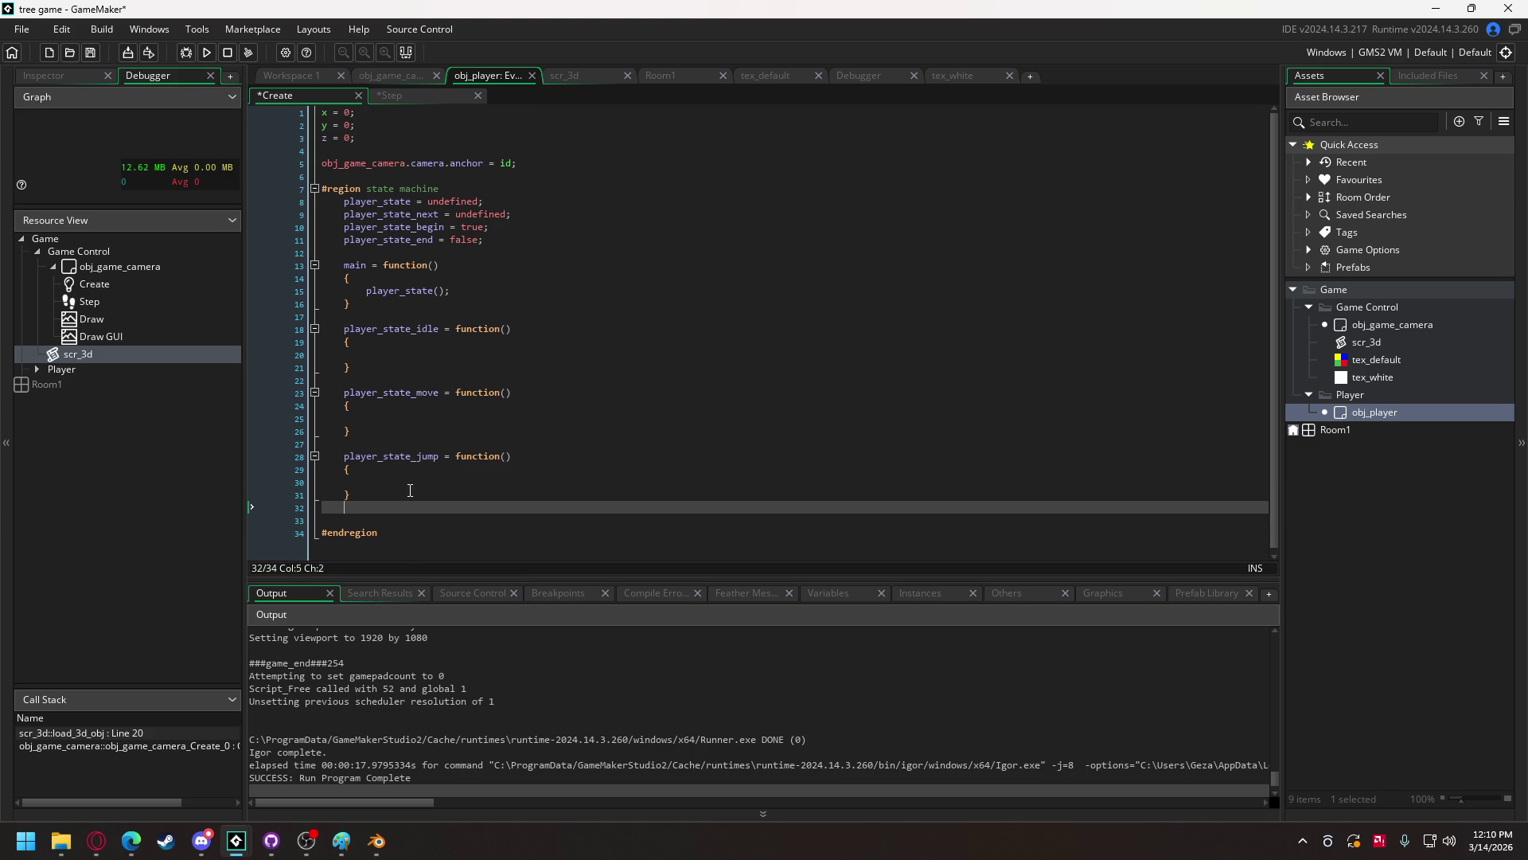
# - Assign the idle state function to player_state as the starting state
pyautogui.write('pla')
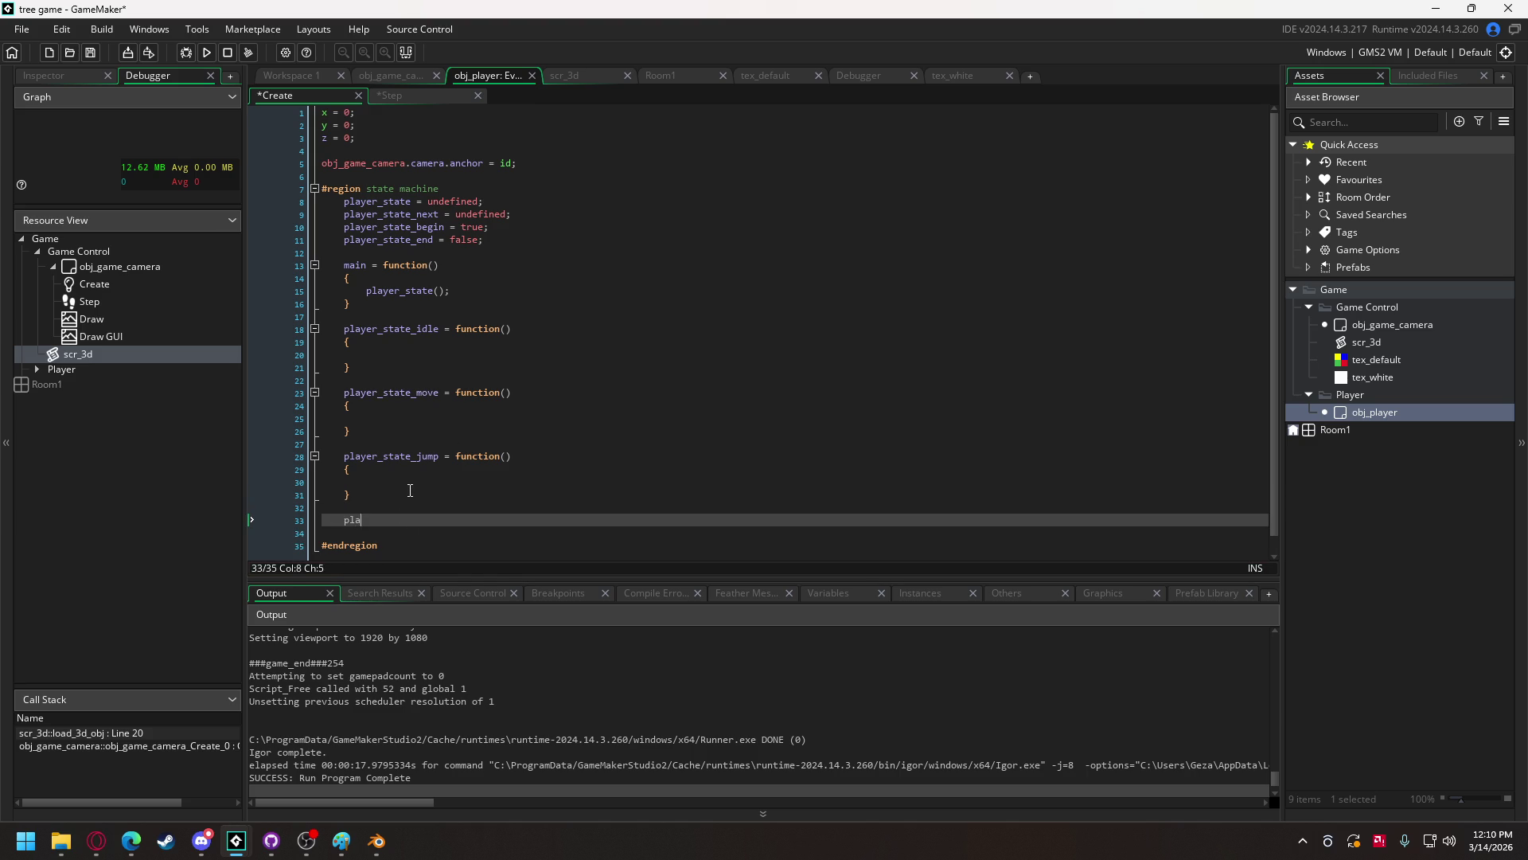
pyautogui.write('yer_state = plauy')
pyautogui.press('BackSpace')
pyautogui.press('BackSpace')
pyautogui.write('yer_state = player')
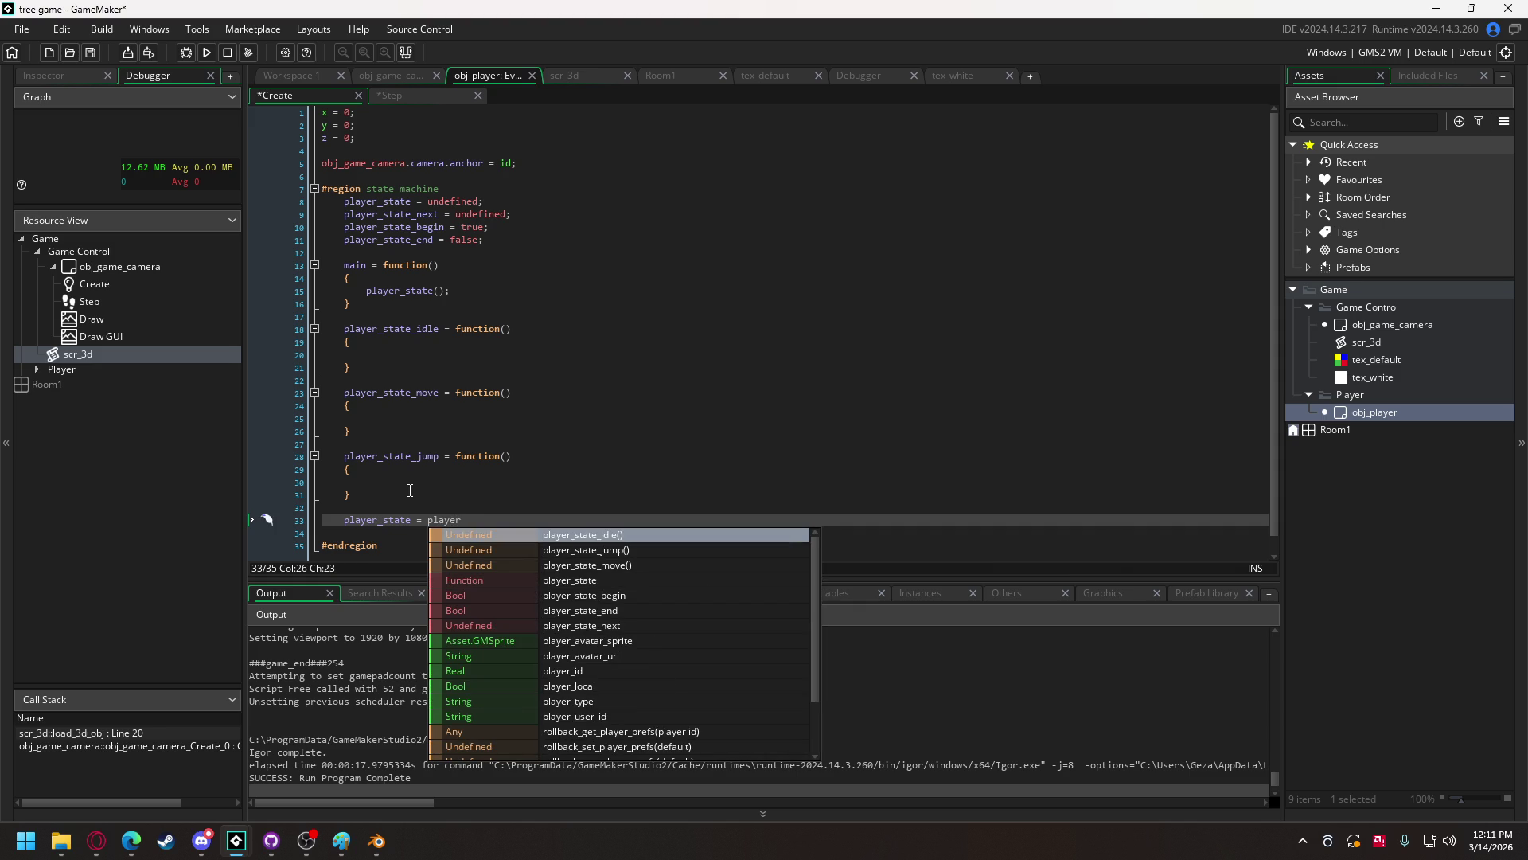
pyautogui.write('_staet_idle;')
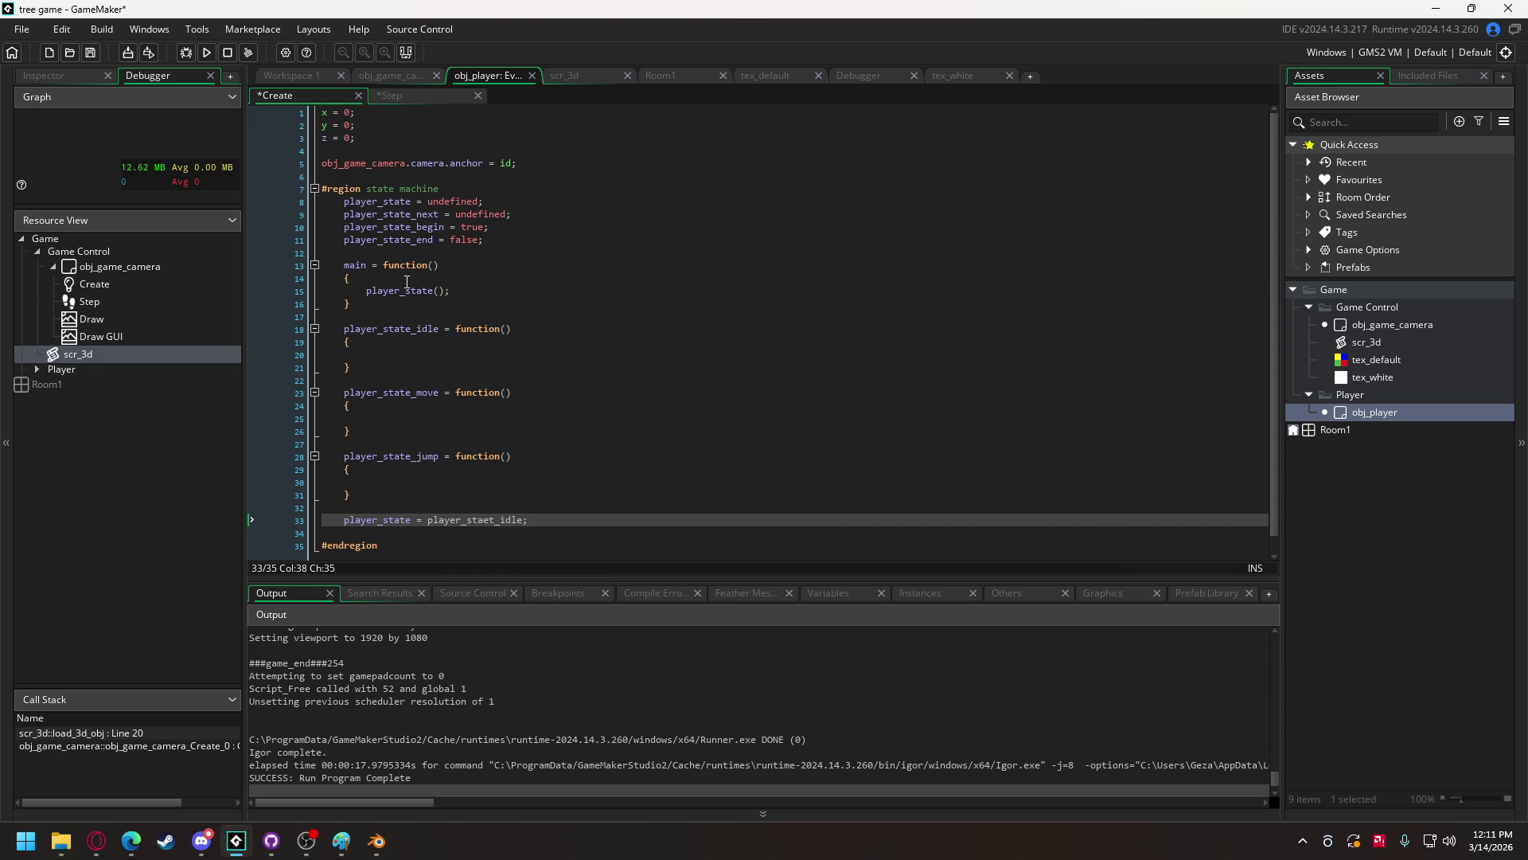
# - Add an if condition in main checking obj_game_camera.game_state == obj_game_camera.game_state_playing
pyautogui.click(406, 283)
pyautogui.press('Return')
pyautogui.write('if ')
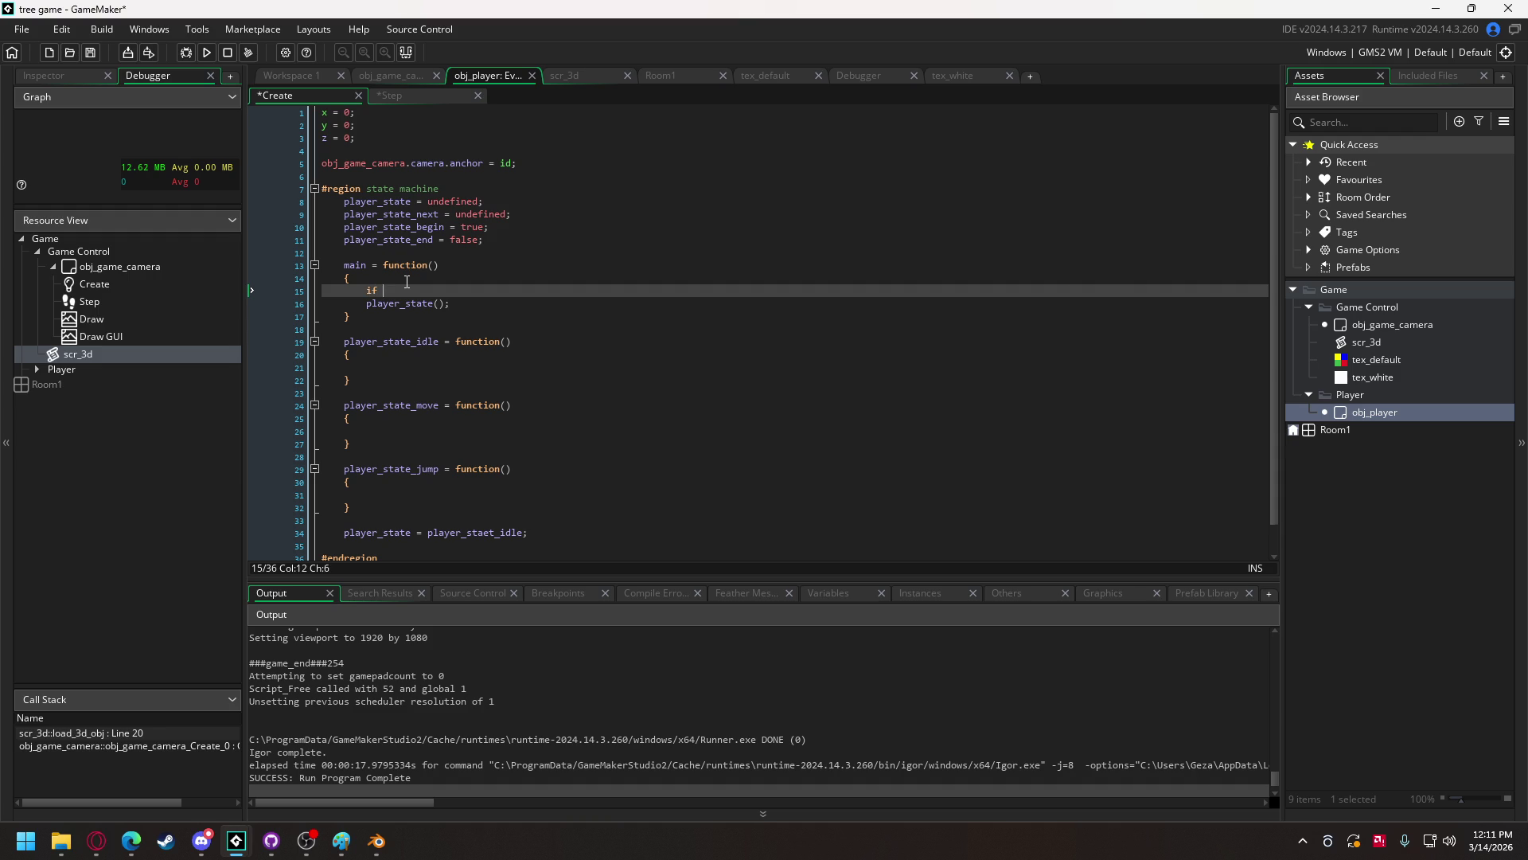
pyautogui.write('(obj_game')
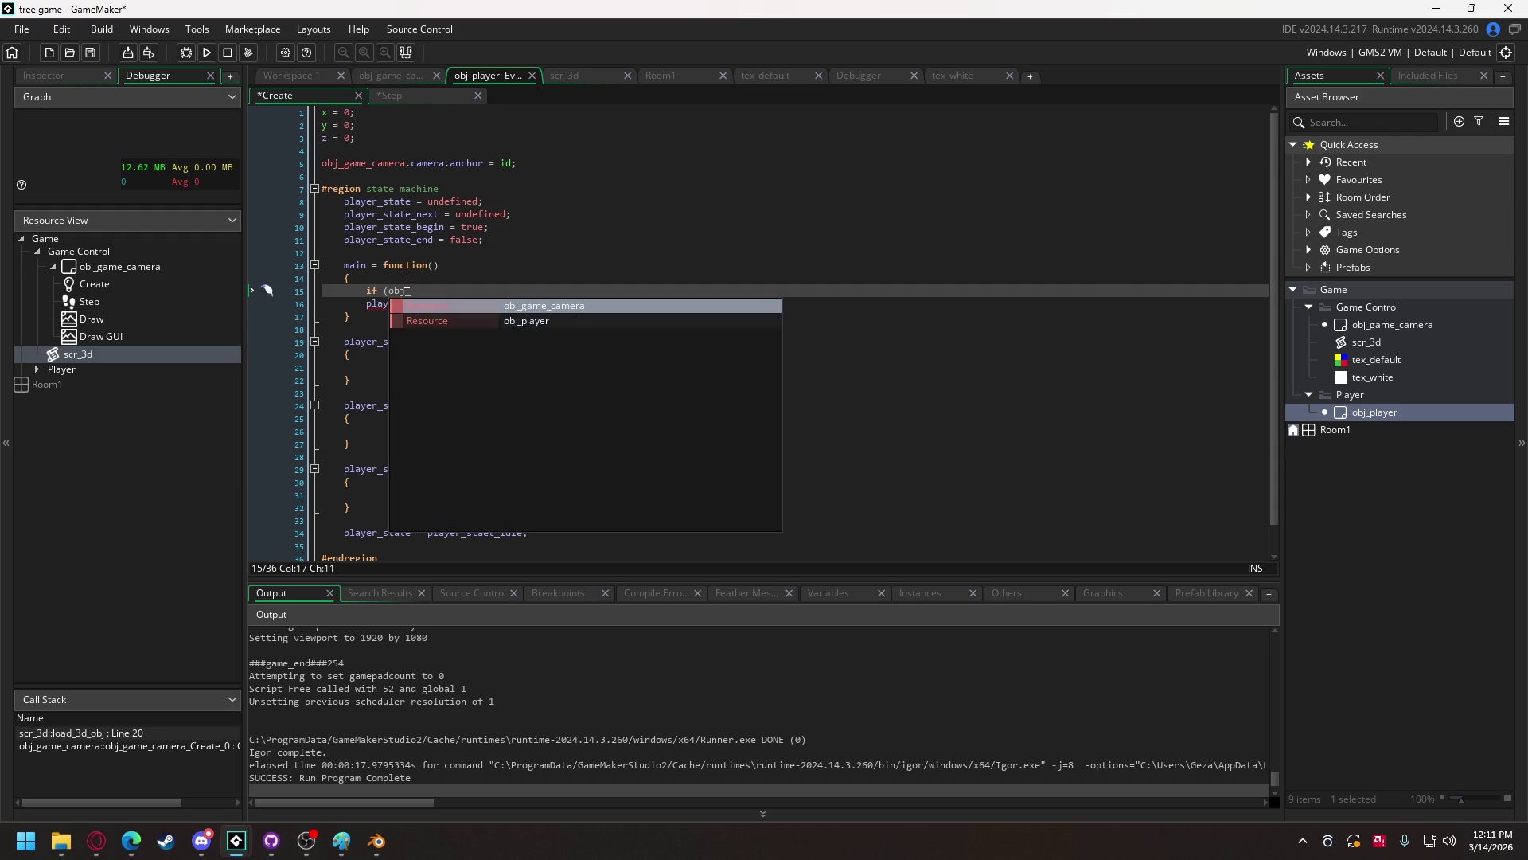
pyautogui.press('Return')
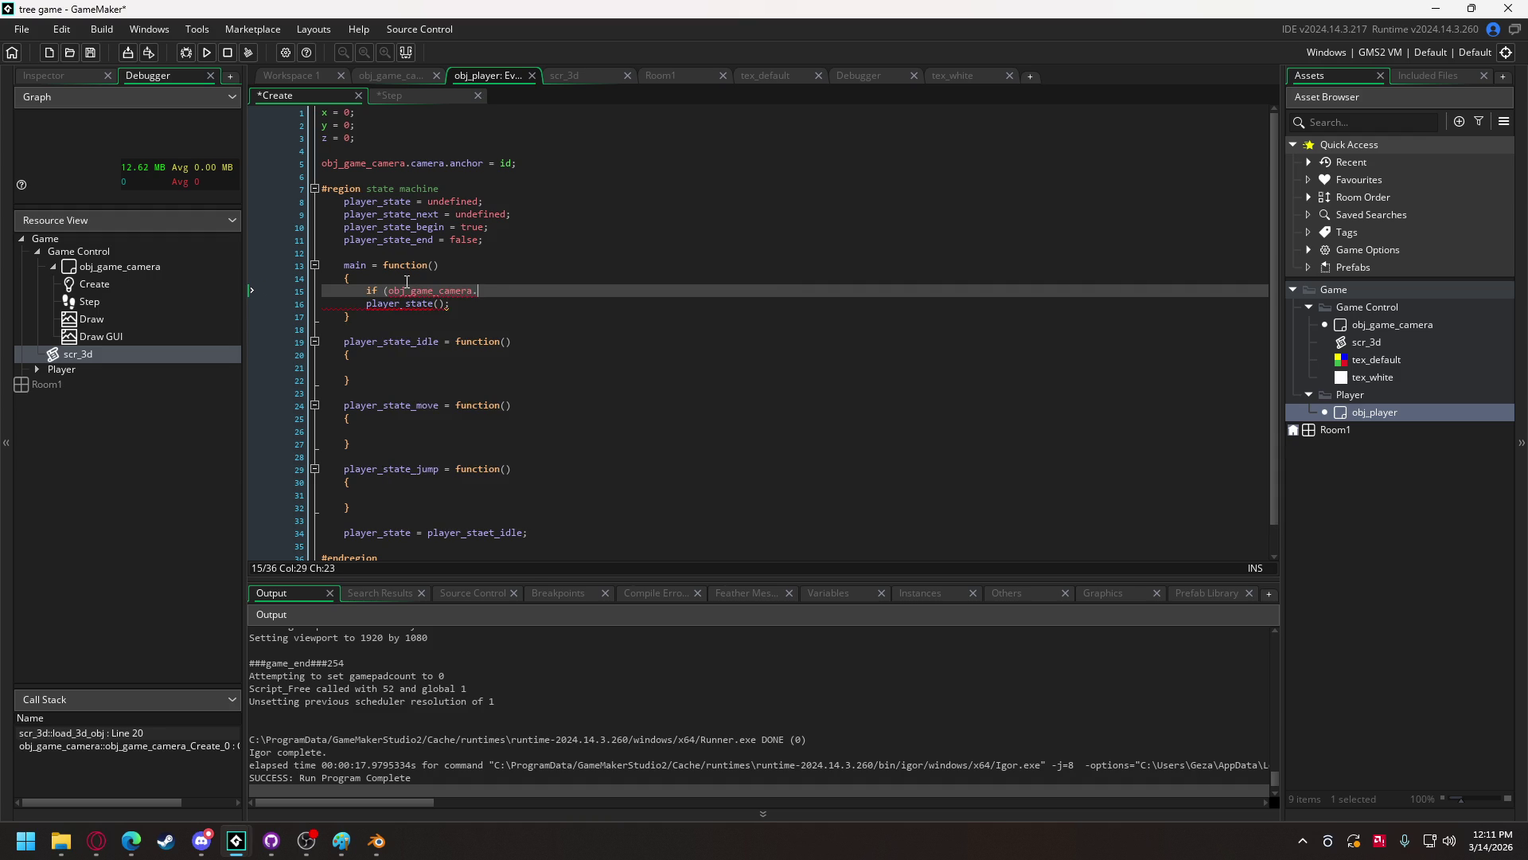
pyautogui.write('gam')
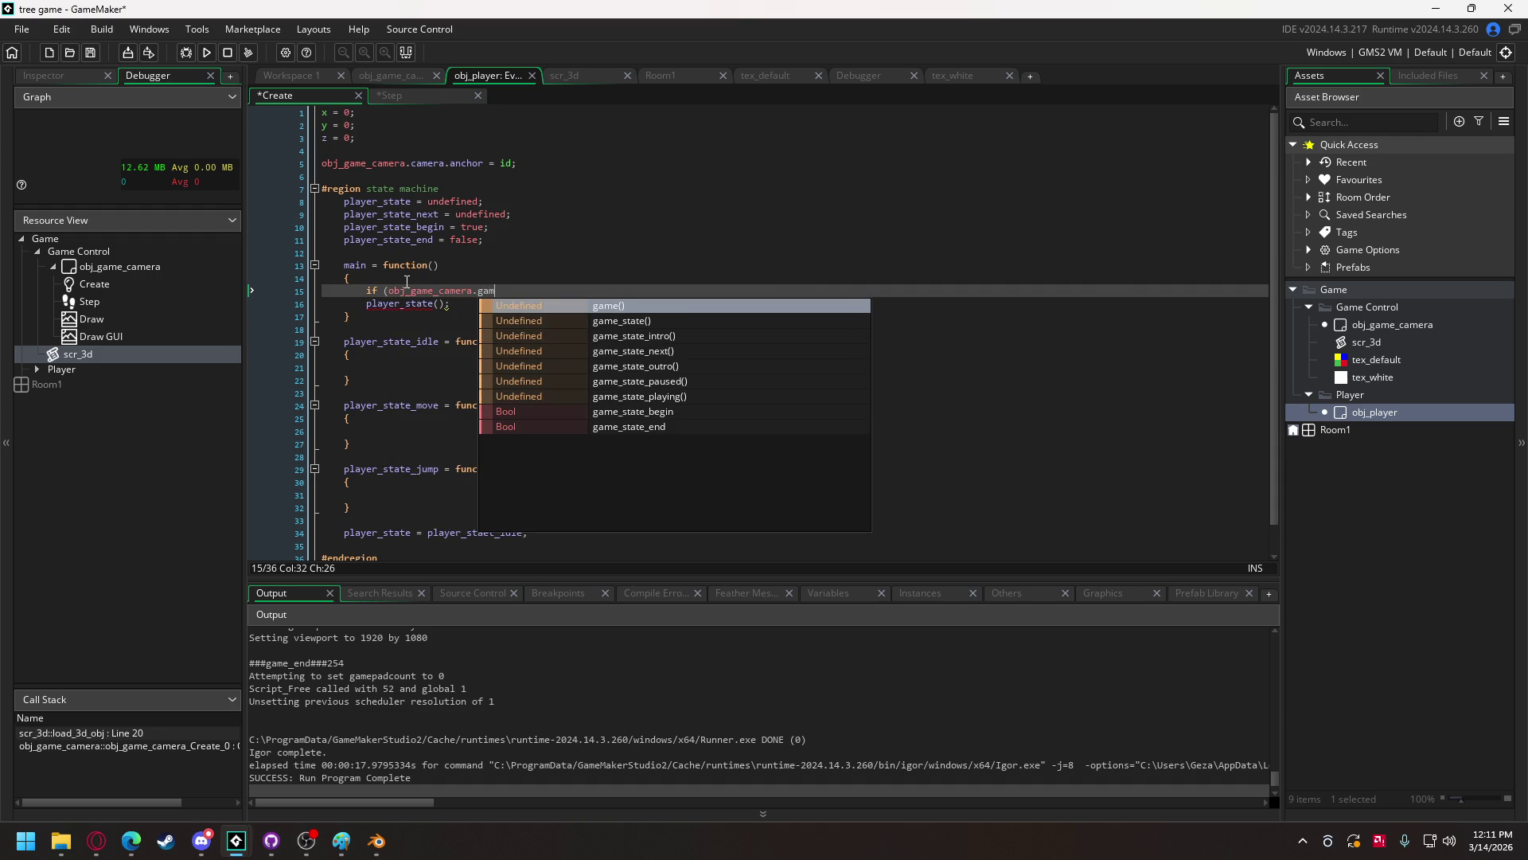
pyautogui.write('e_st')
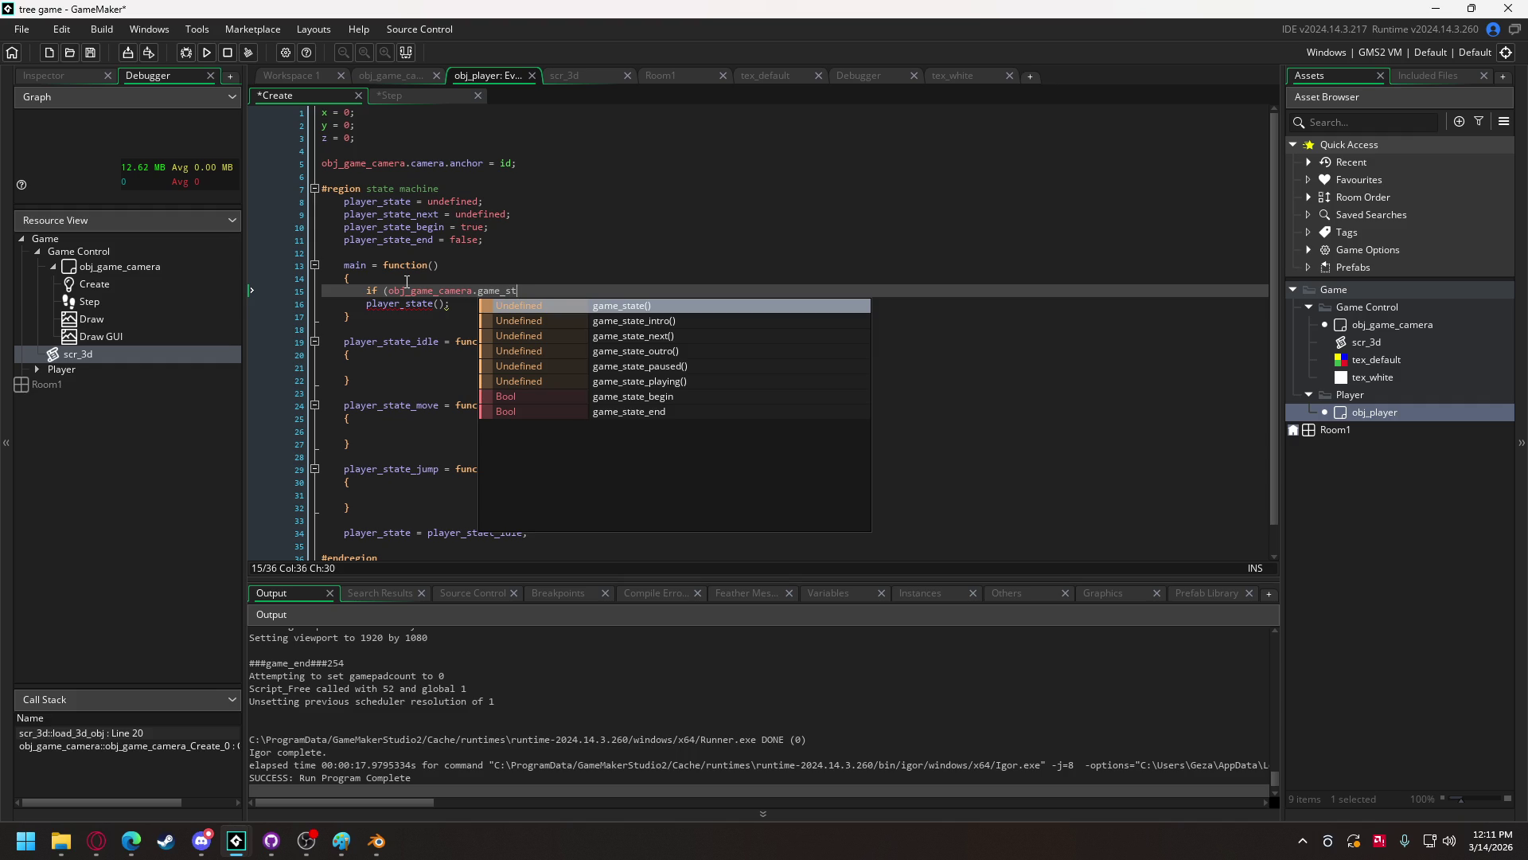
pyautogui.write('ate == ')
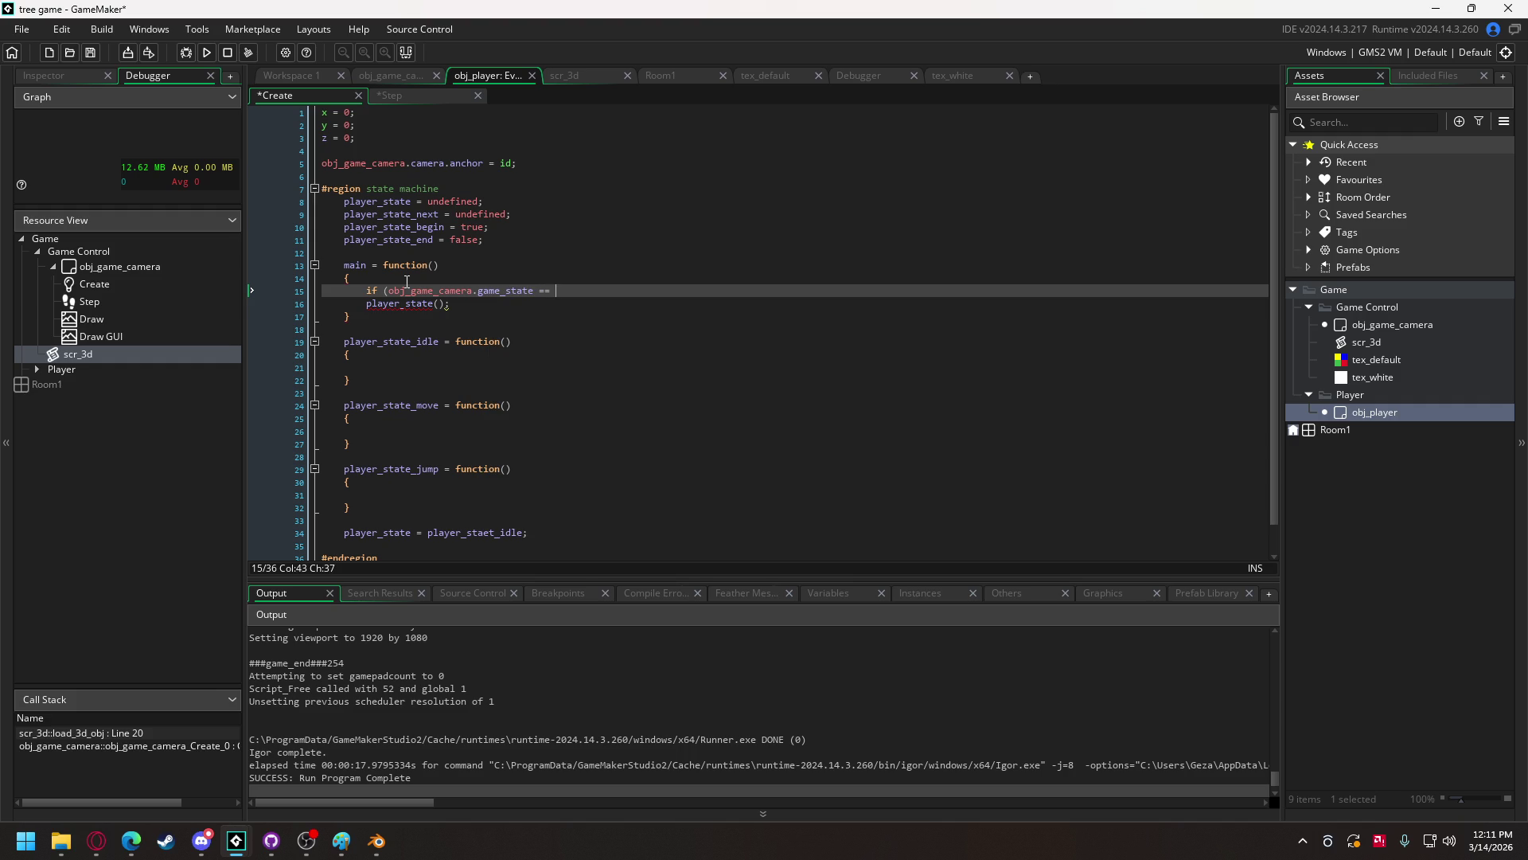
pyautogui.write('obj_game_camera')
pyautogui.write('.game_state')
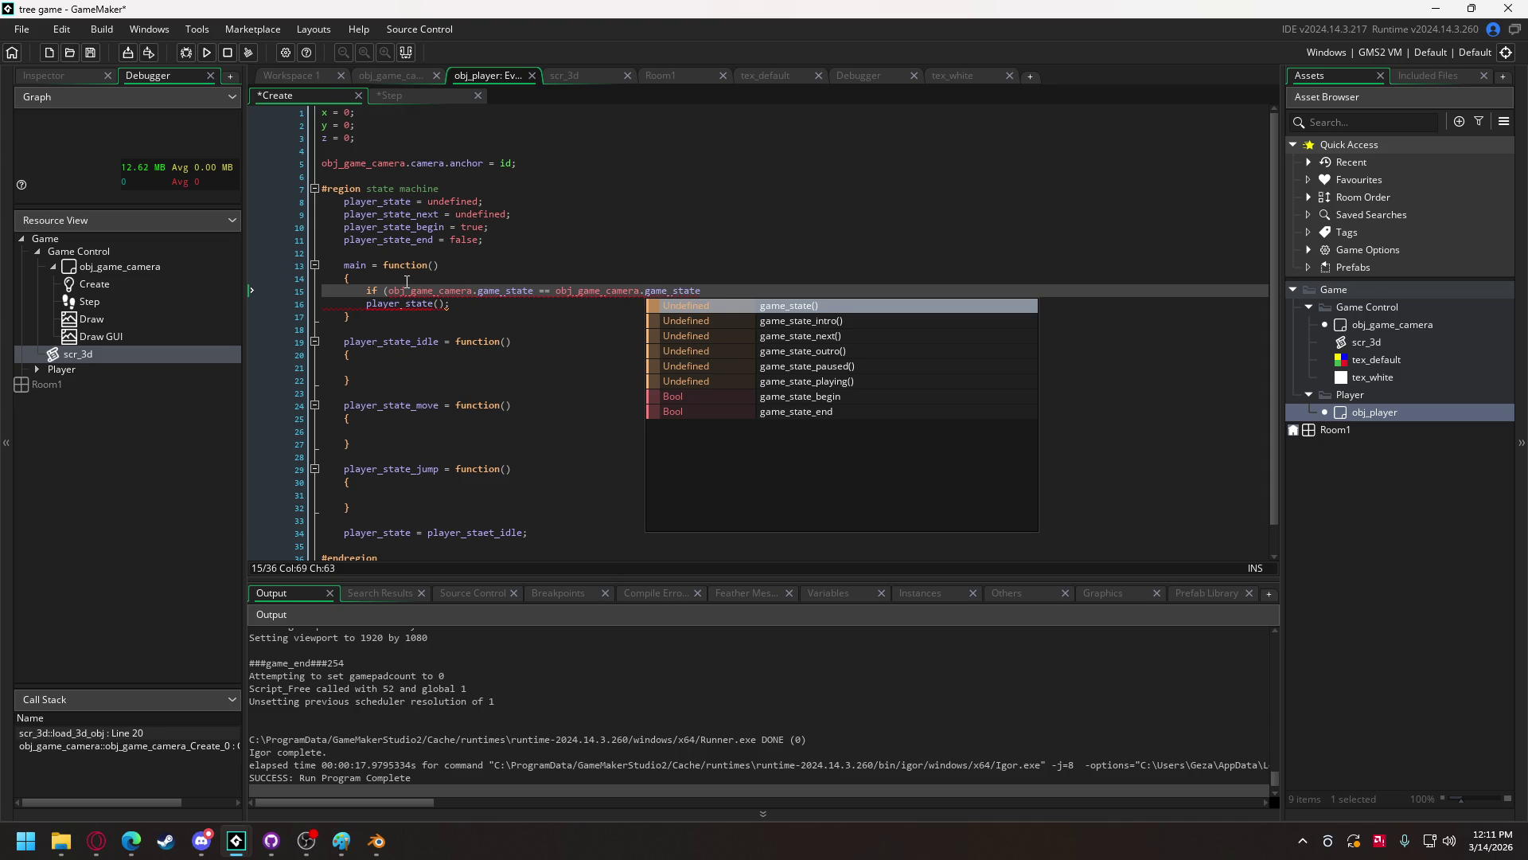
pyautogui.write('.pl')
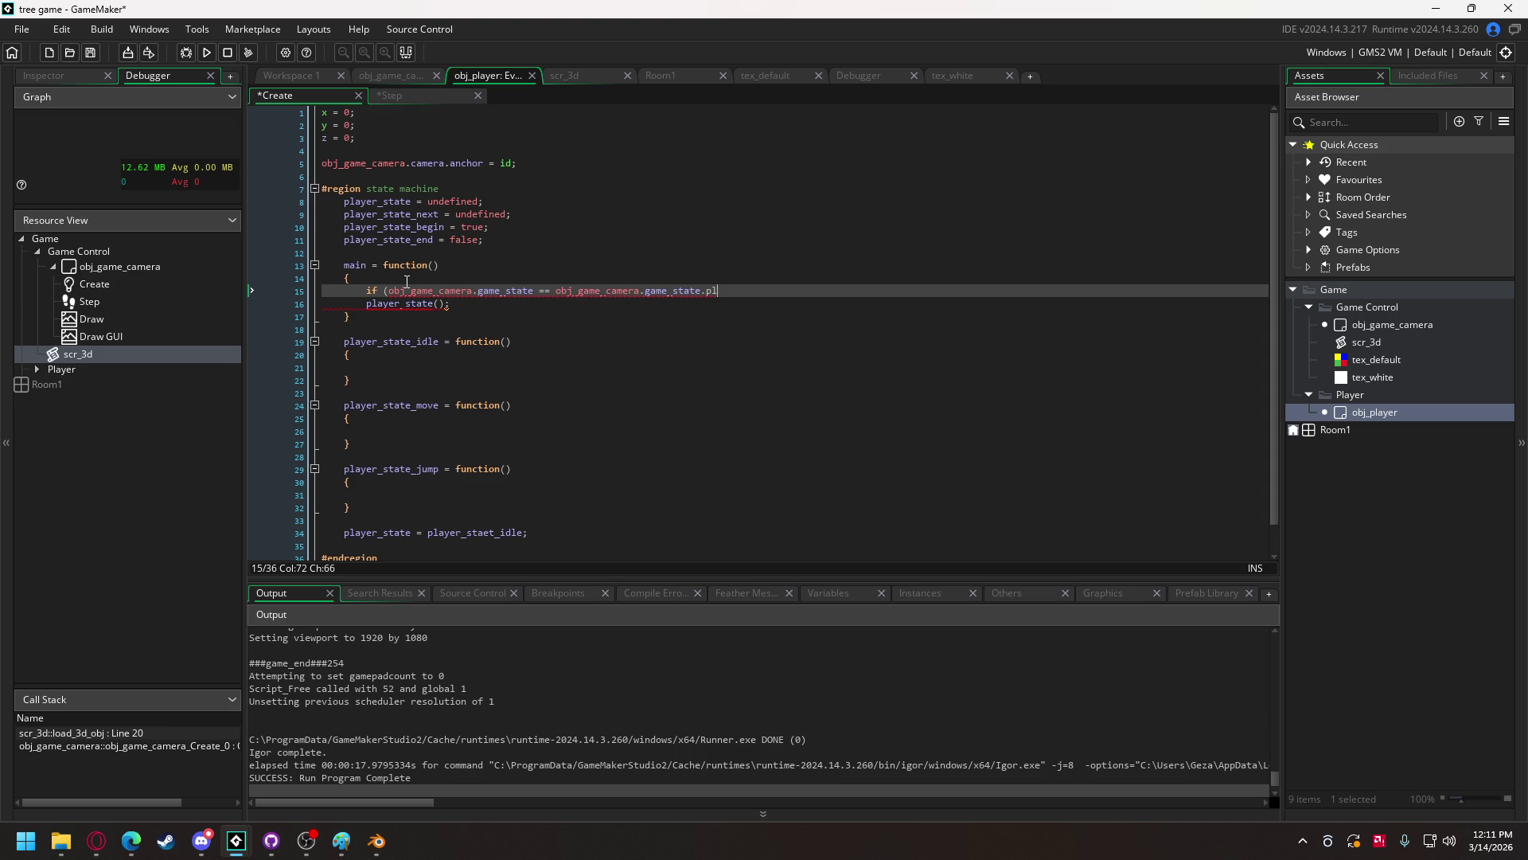
pyautogui.press('BackSpace')
pyautogui.press('BackSpace')
pyautogui.press('BackSpace')
pyautogui.write('_')
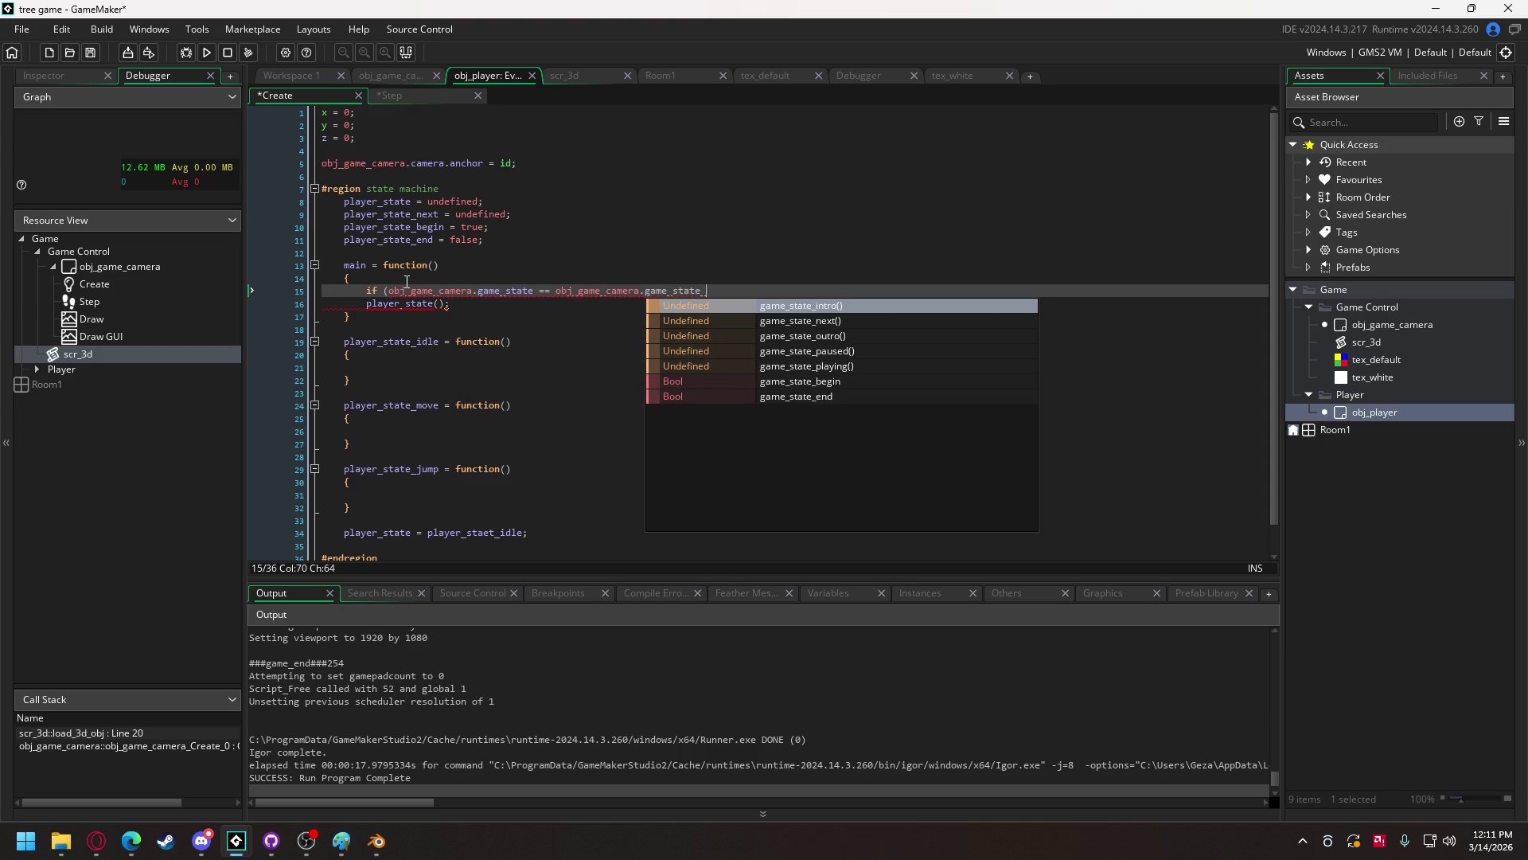
pyautogui.write('pl')
pyautogui.press('Return')
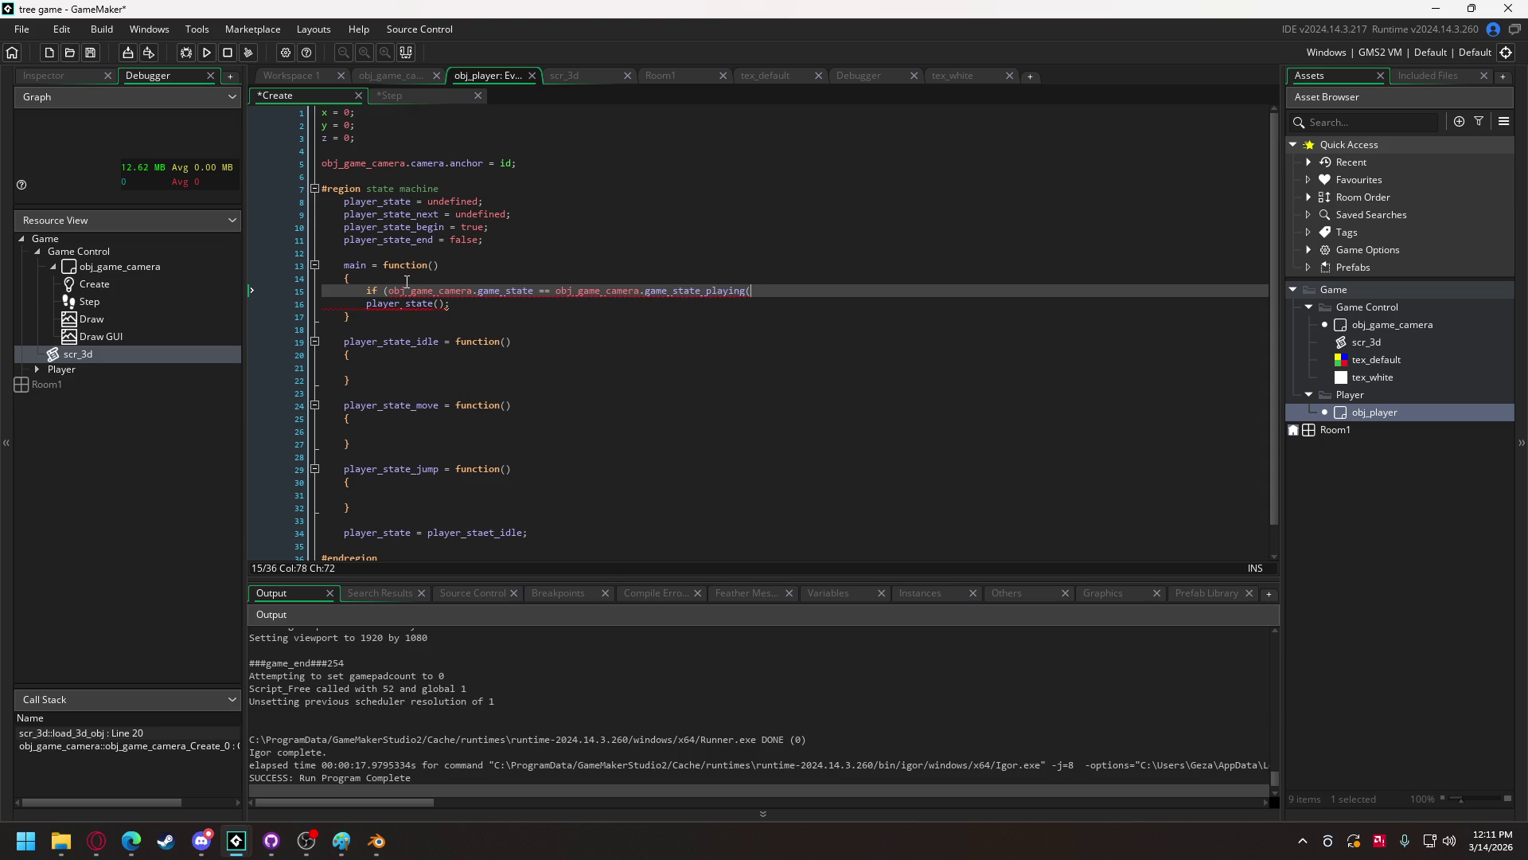
pyautogui.write(')')
pyautogui.press('Return')
pyautogui.write('{')
# - Close the if block around player_state(); and indent the call inside it
pyautogui.click(462, 313)
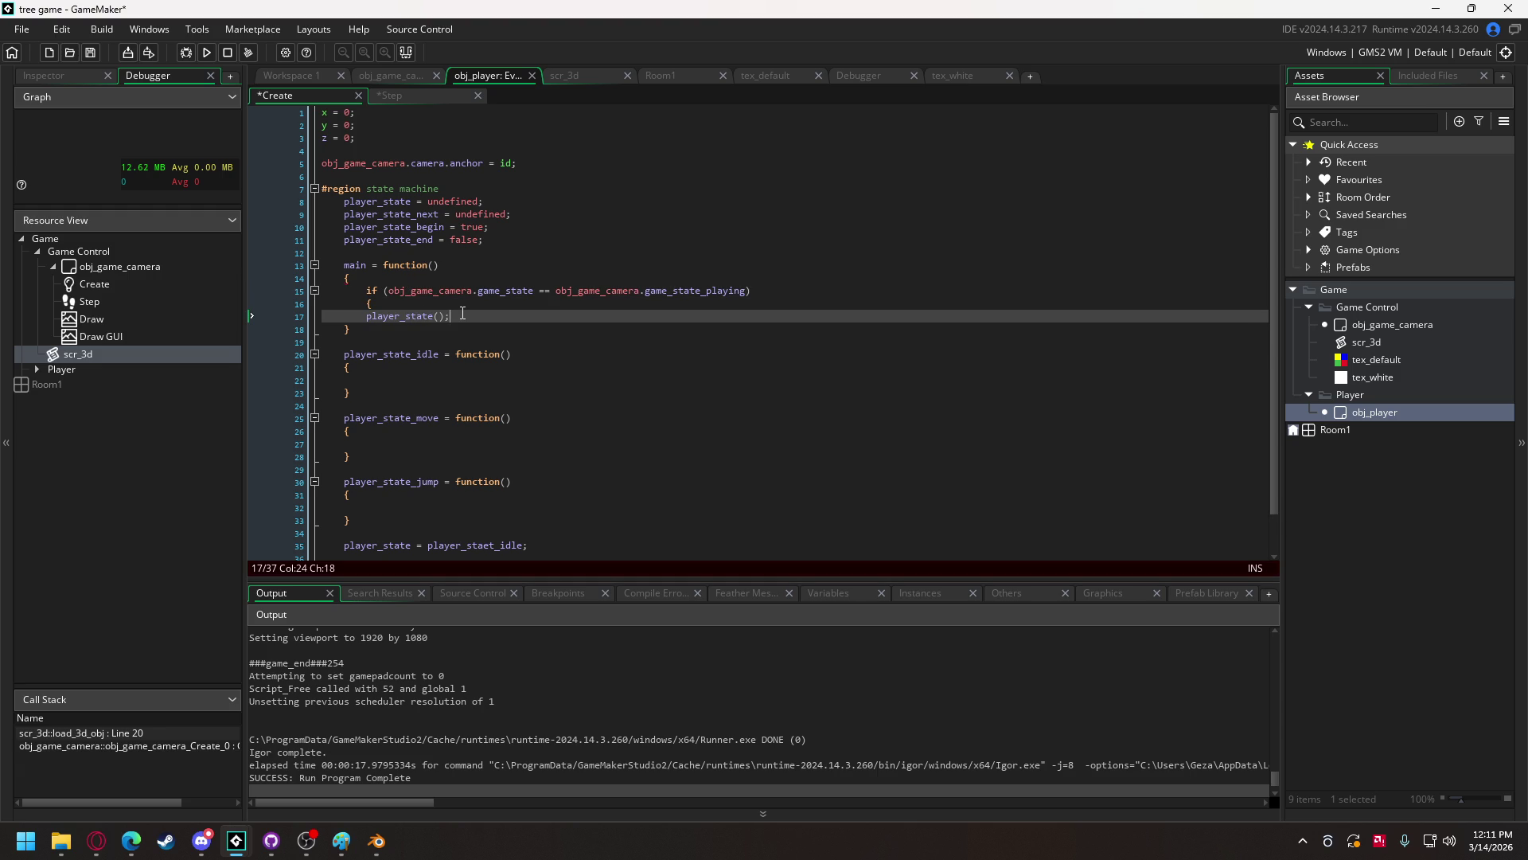
pyautogui.press('Return')
pyautogui.write('}')
pyautogui.click(374, 319)
pyautogui.press('Home')
pyautogui.press('Tab')
pyautogui.click(409, 332)
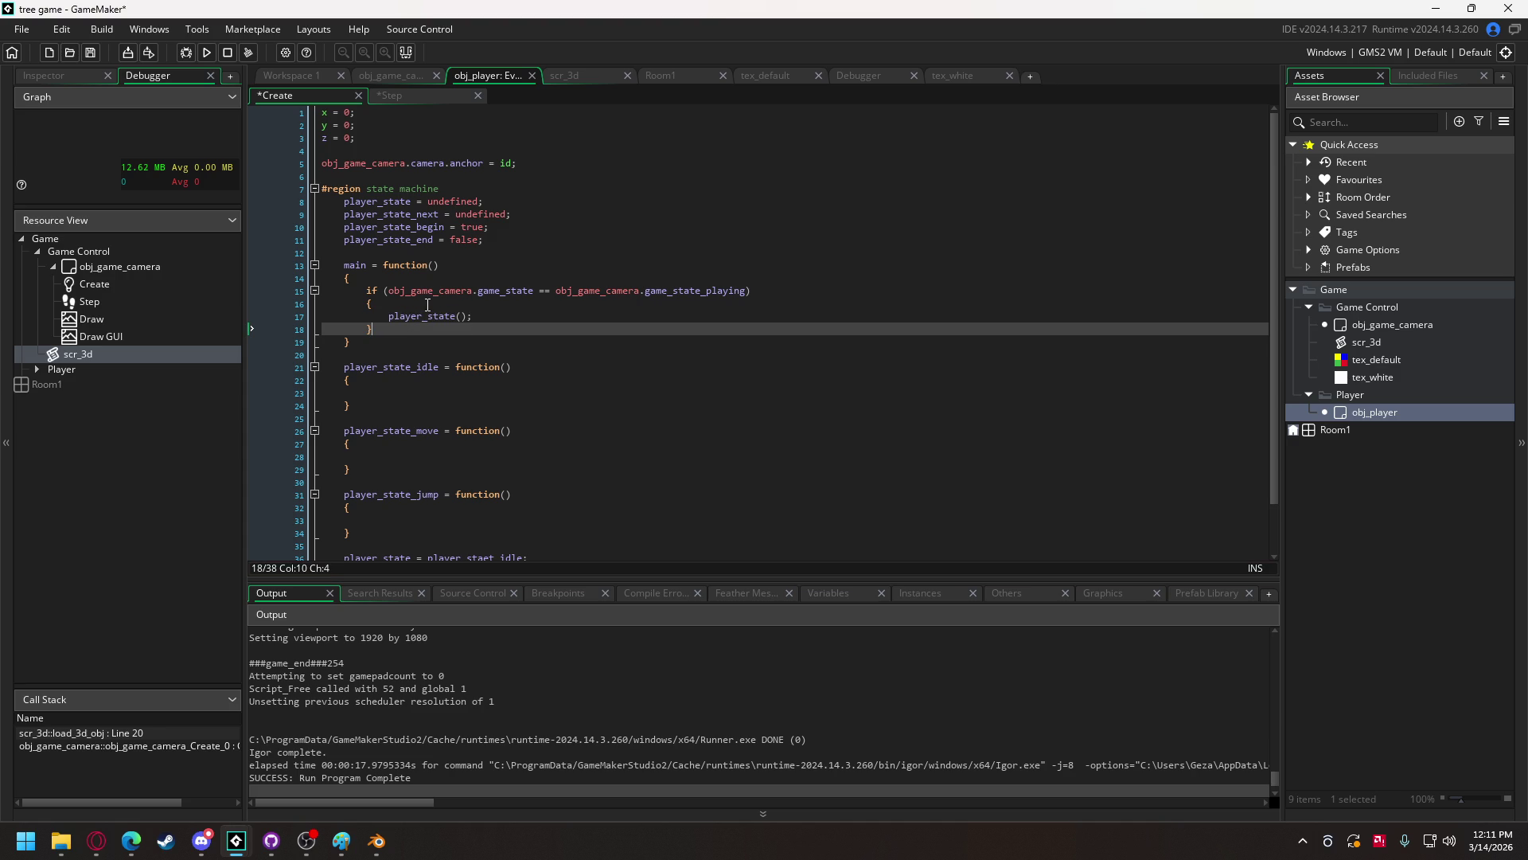
pyautogui.scroll(-2, 427, 305)
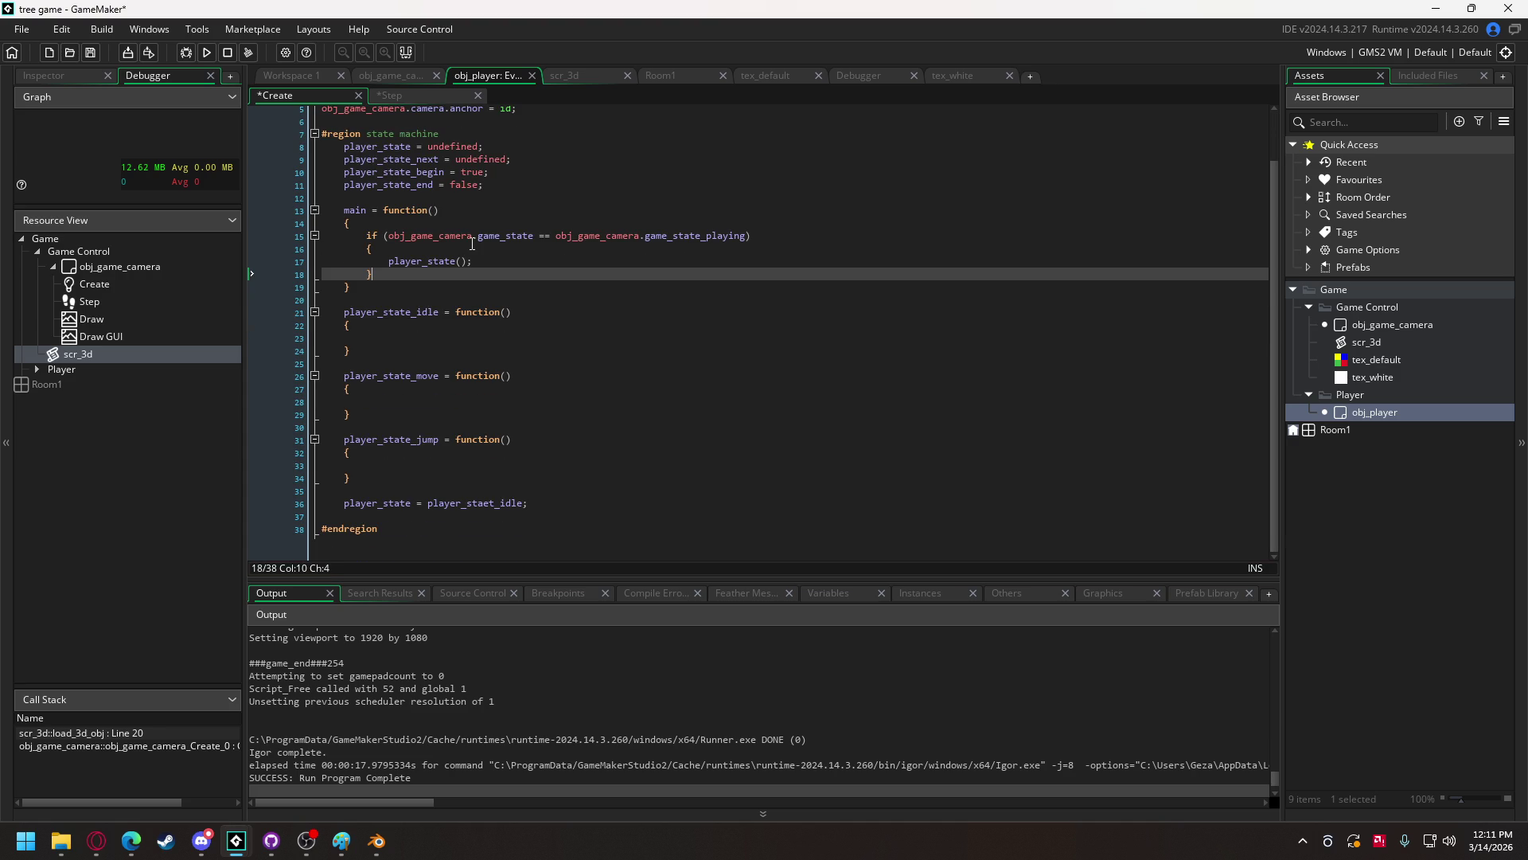
pyautogui.click(453, 332)
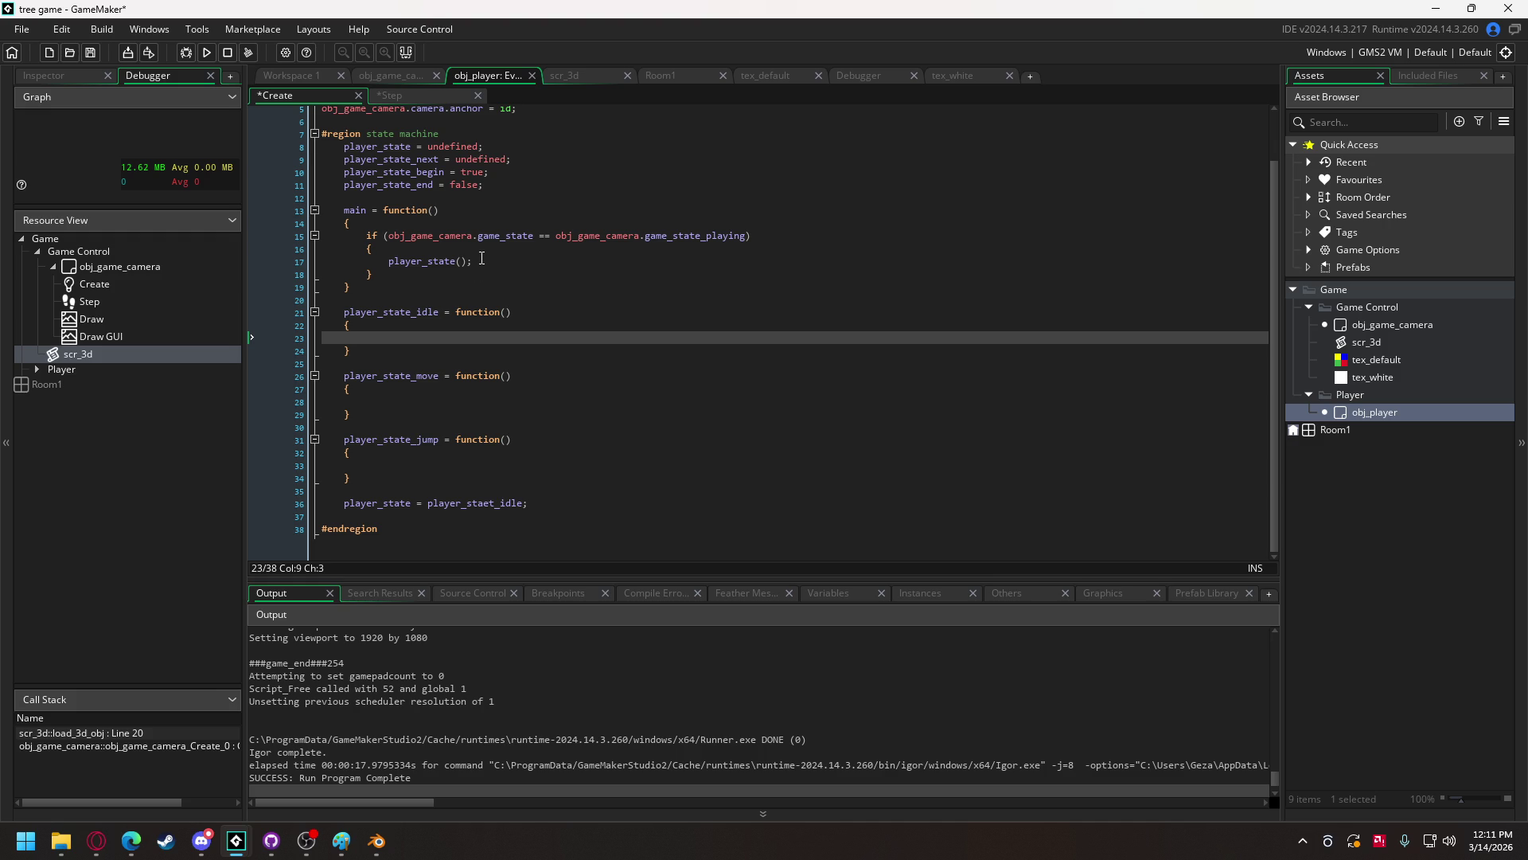
# - Paste obj_game_camera's state-handling code into obj_player's player_state_idle function
pyautogui.click(383, 78)
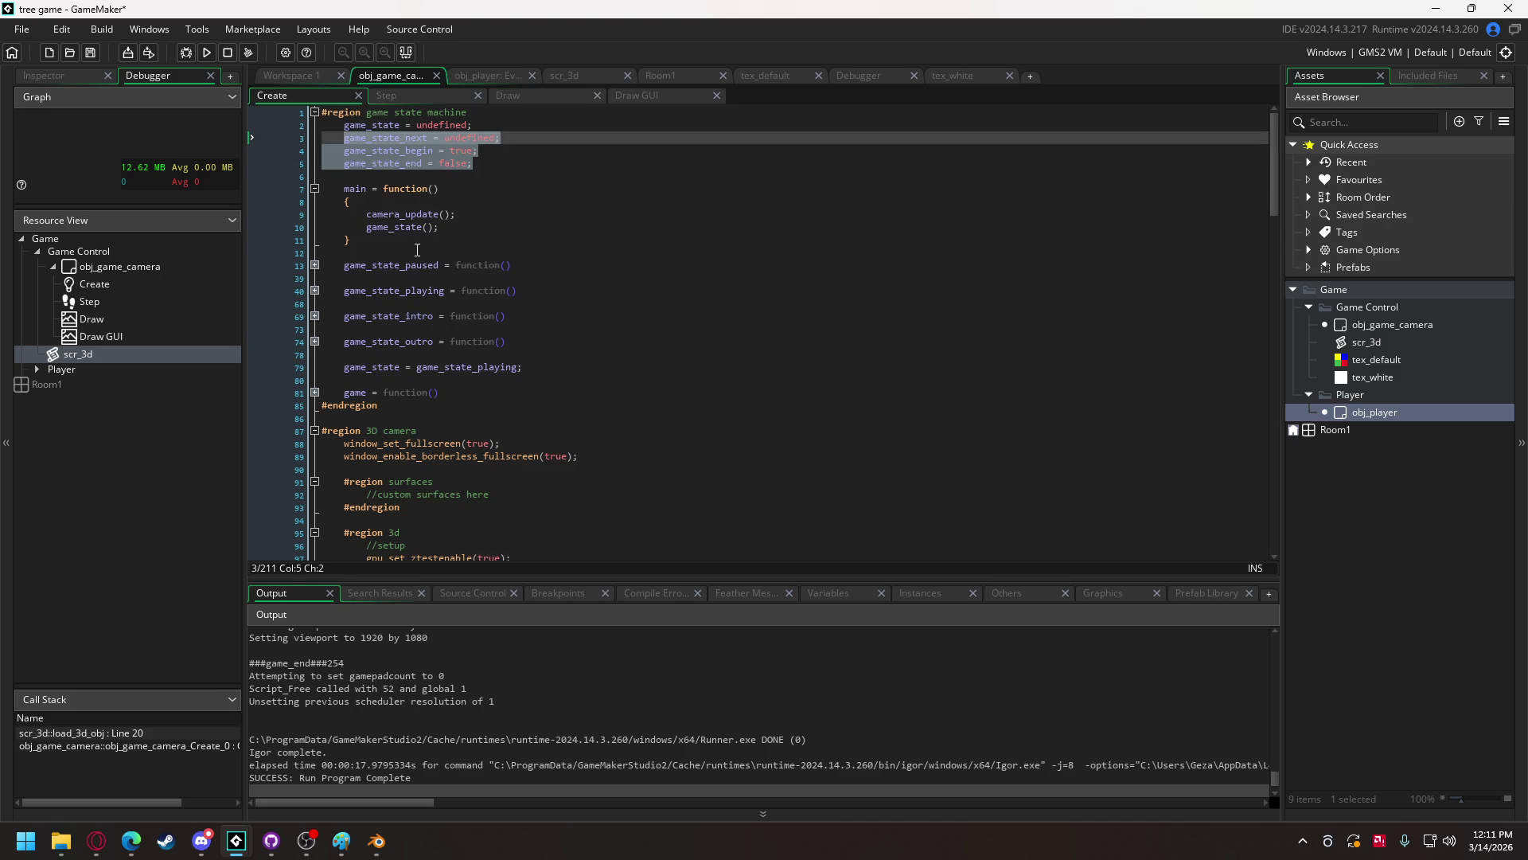
pyautogui.click(315, 265)
pyautogui.scroll(-3, 371, 356)
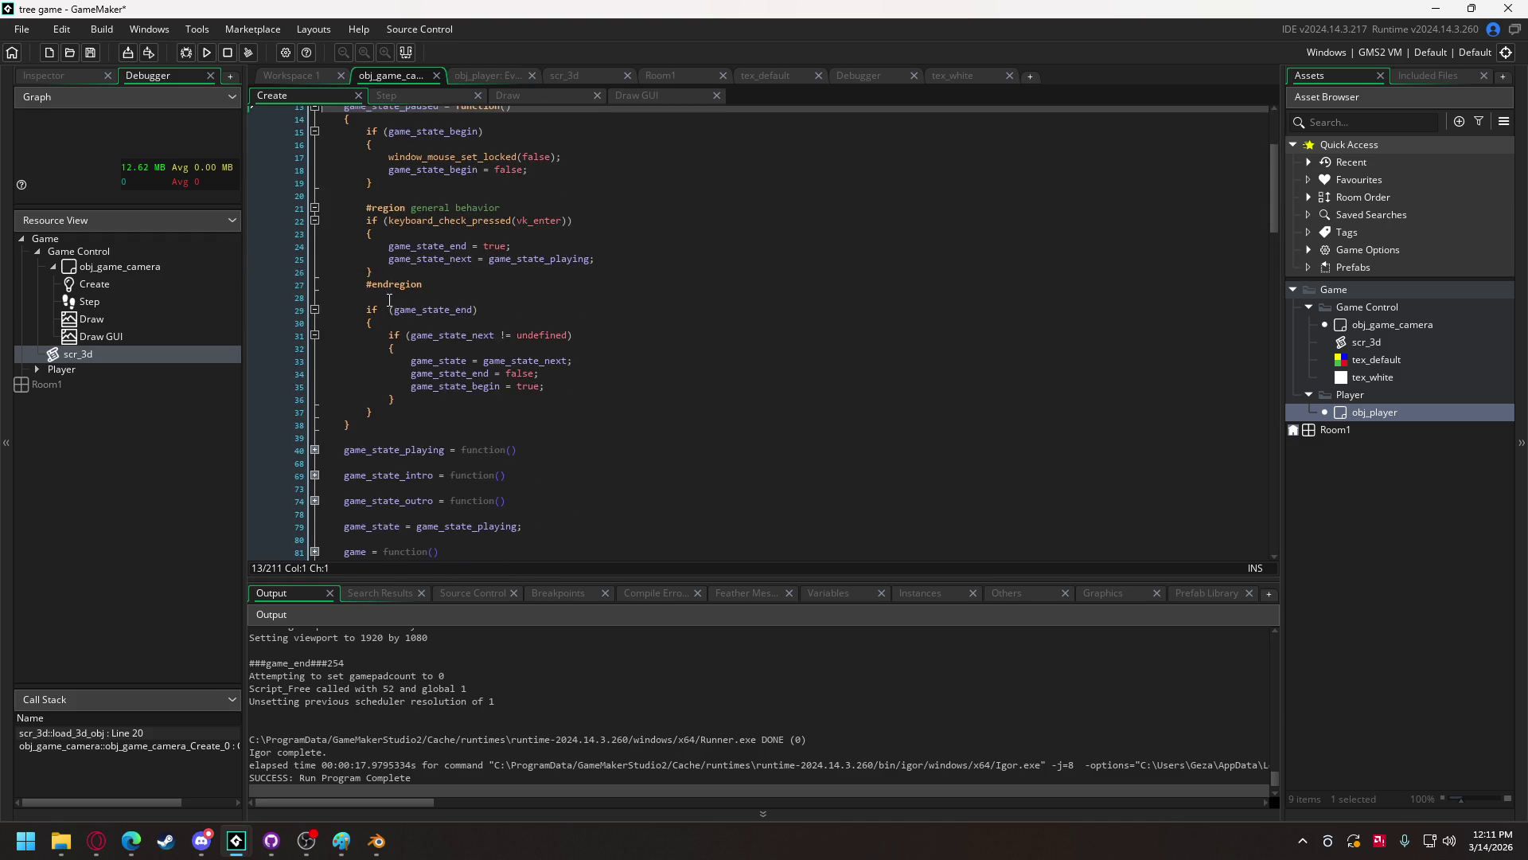
pyautogui.scroll(1, 370, 356)
pyautogui.scroll(1, 370, 355)
pyautogui.moveTo(372, 475); pyautogui.dragTo(366, 196)
pyautogui.hotkey('ctrl', 'c')
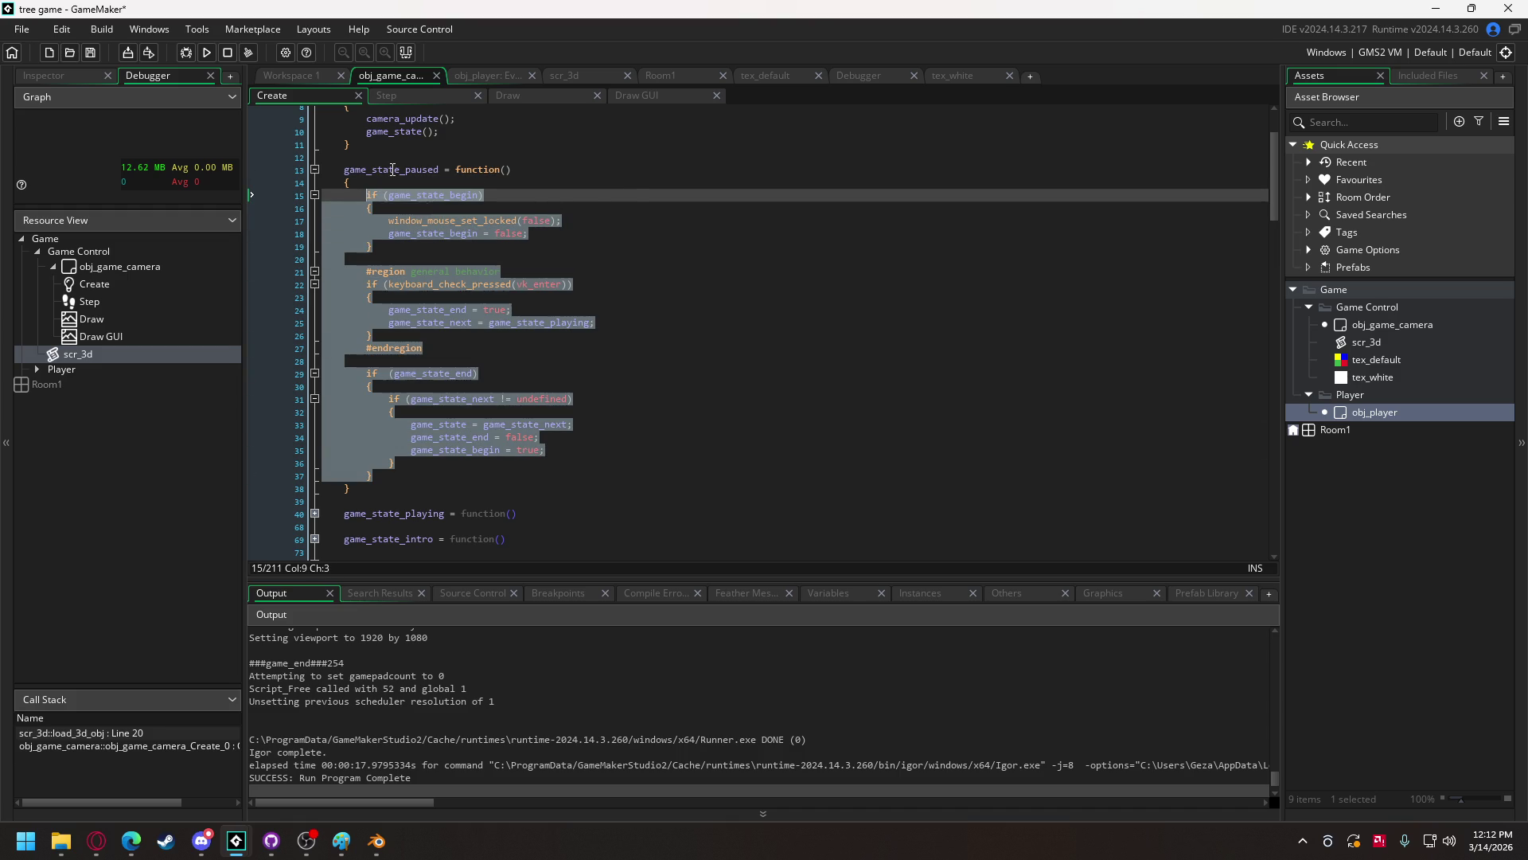
pyautogui.click(512, 75)
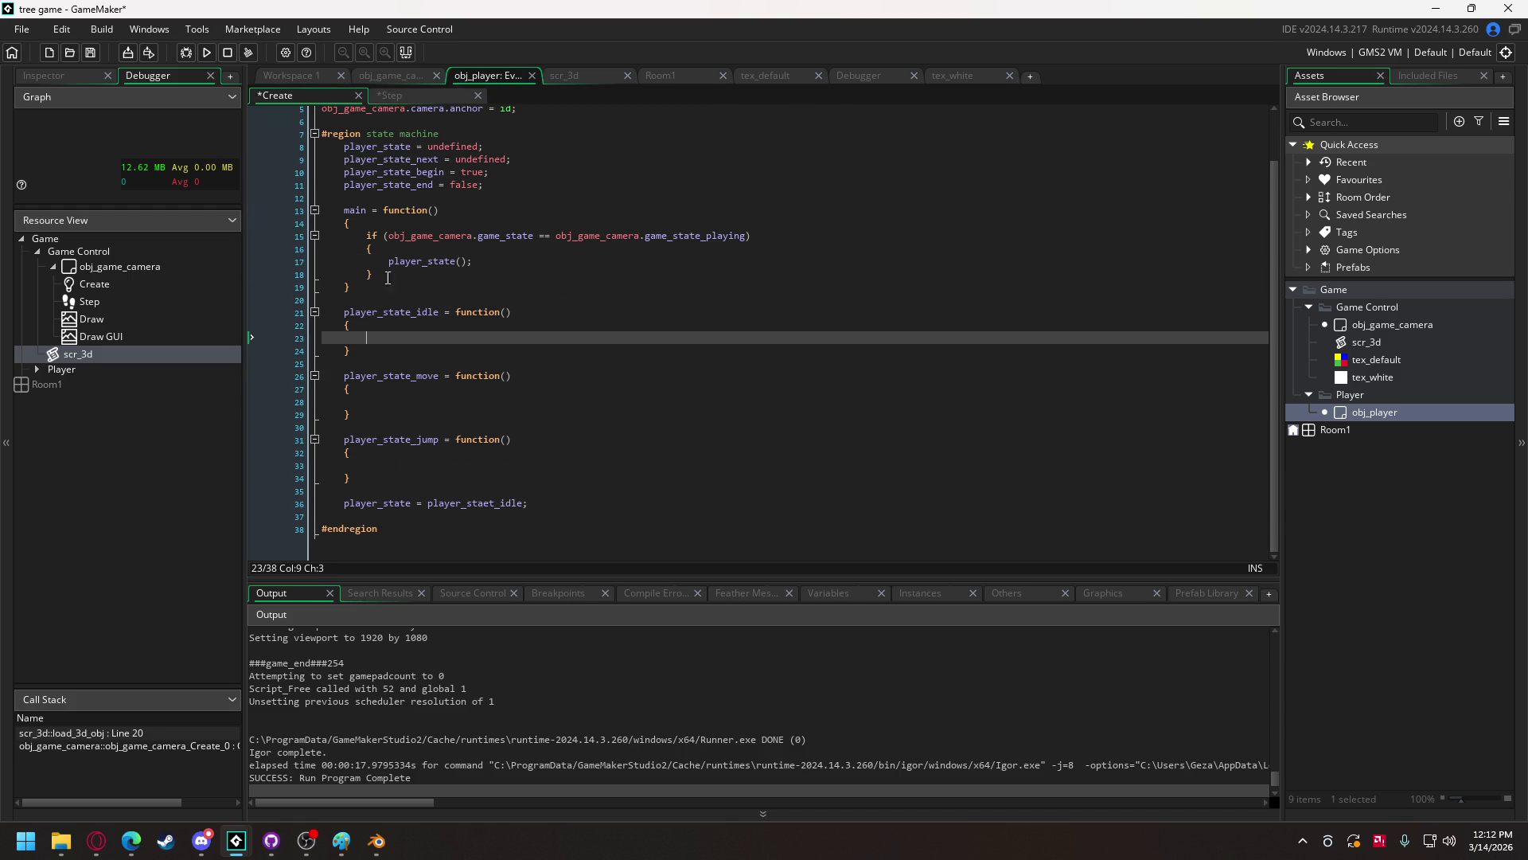
pyautogui.hotkey('ctrl', 'v')
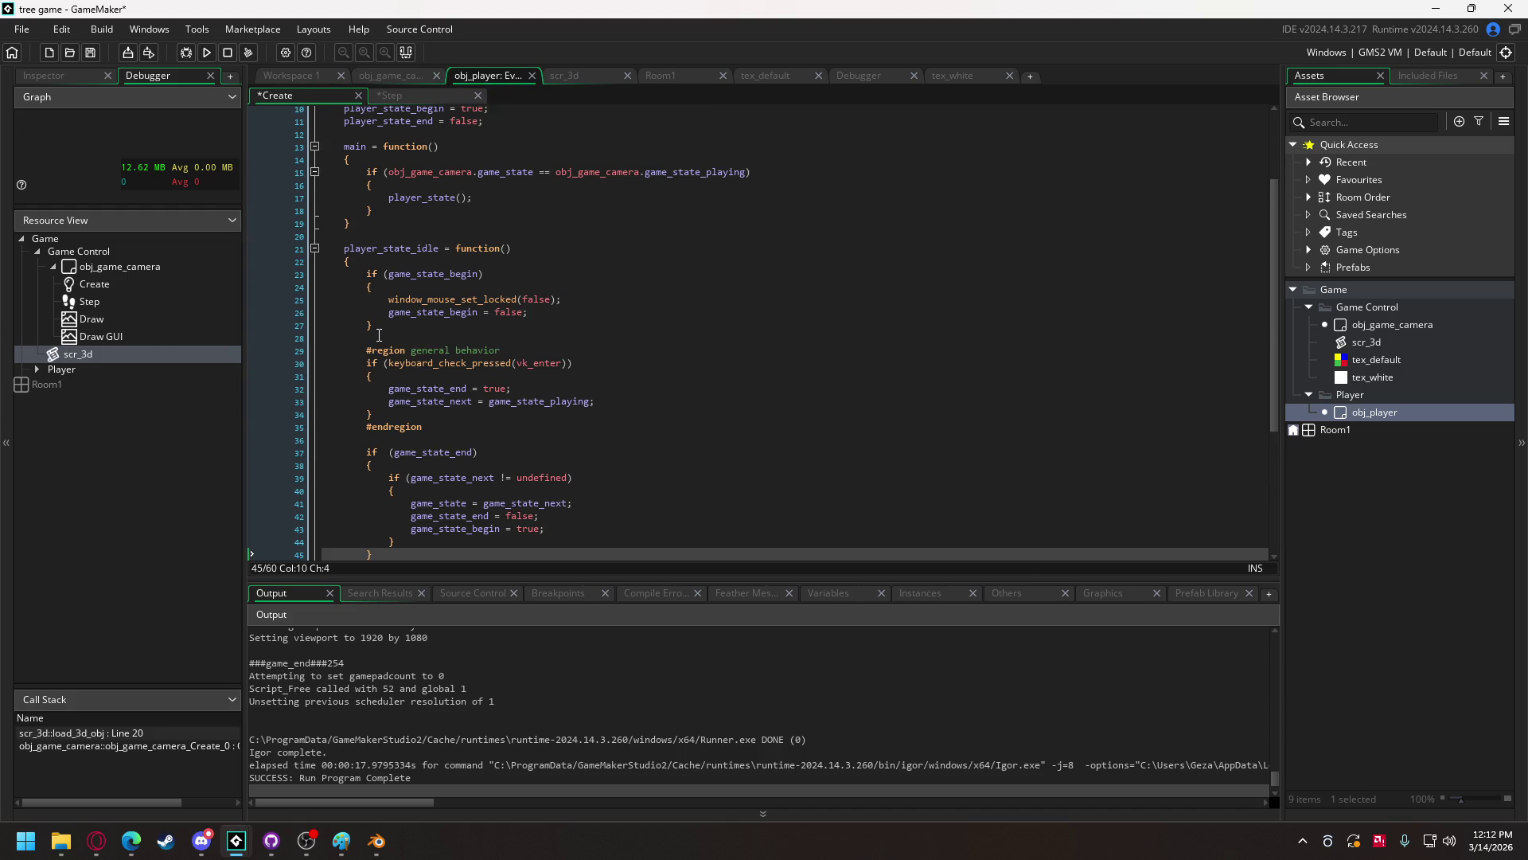
# - Rename the game_state begin, end and next variables to player_ and set player_state_move as next
pyautogui.scroll(-2, 385, 286)
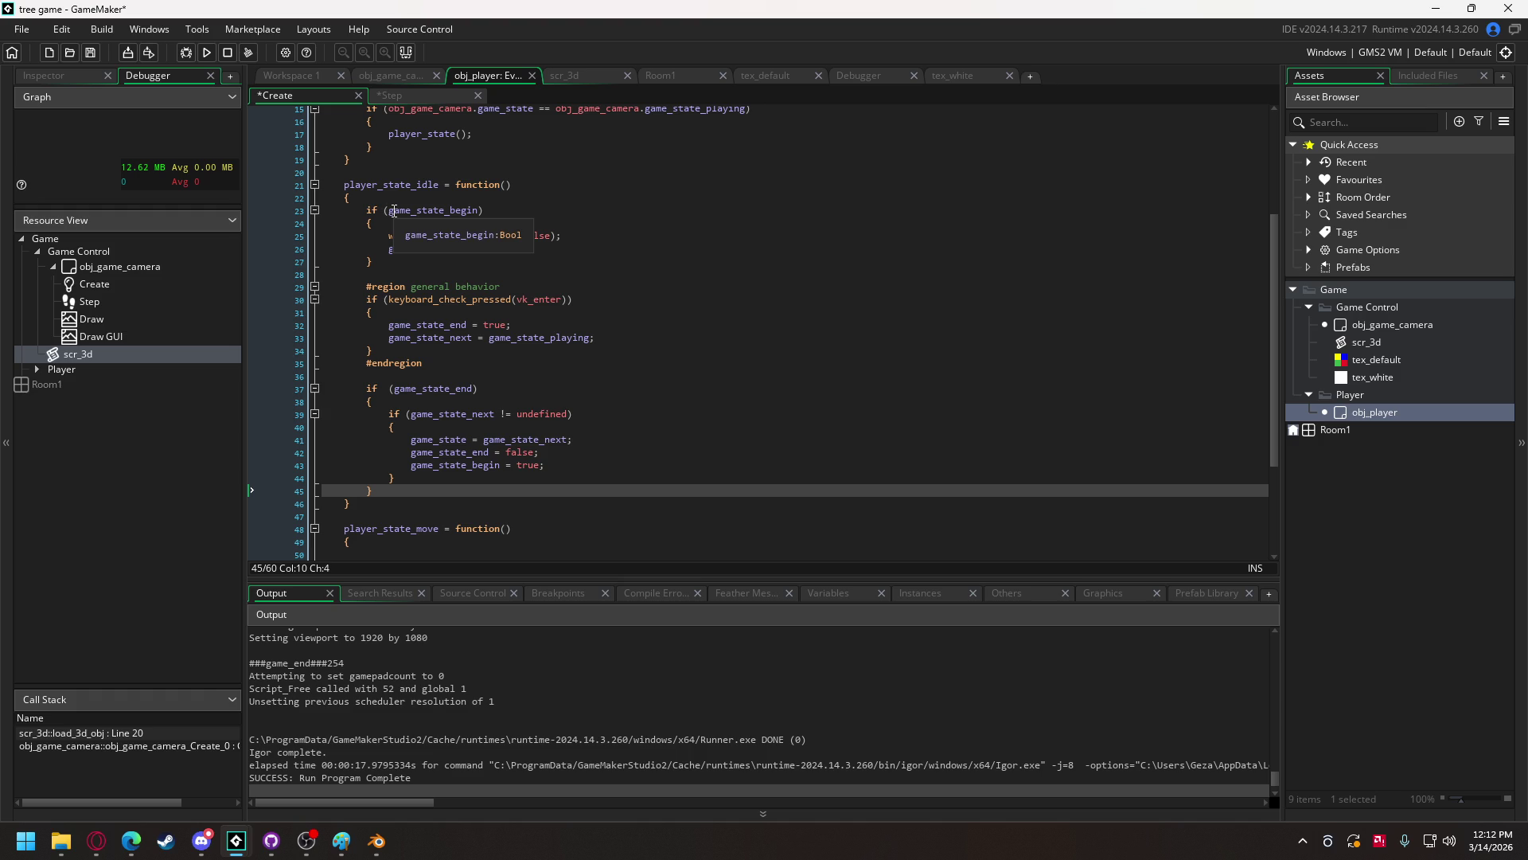
pyautogui.moveTo(379, 184); pyautogui.dragTo(343, 184)
pyautogui.hotkey('ctrl', 'c')
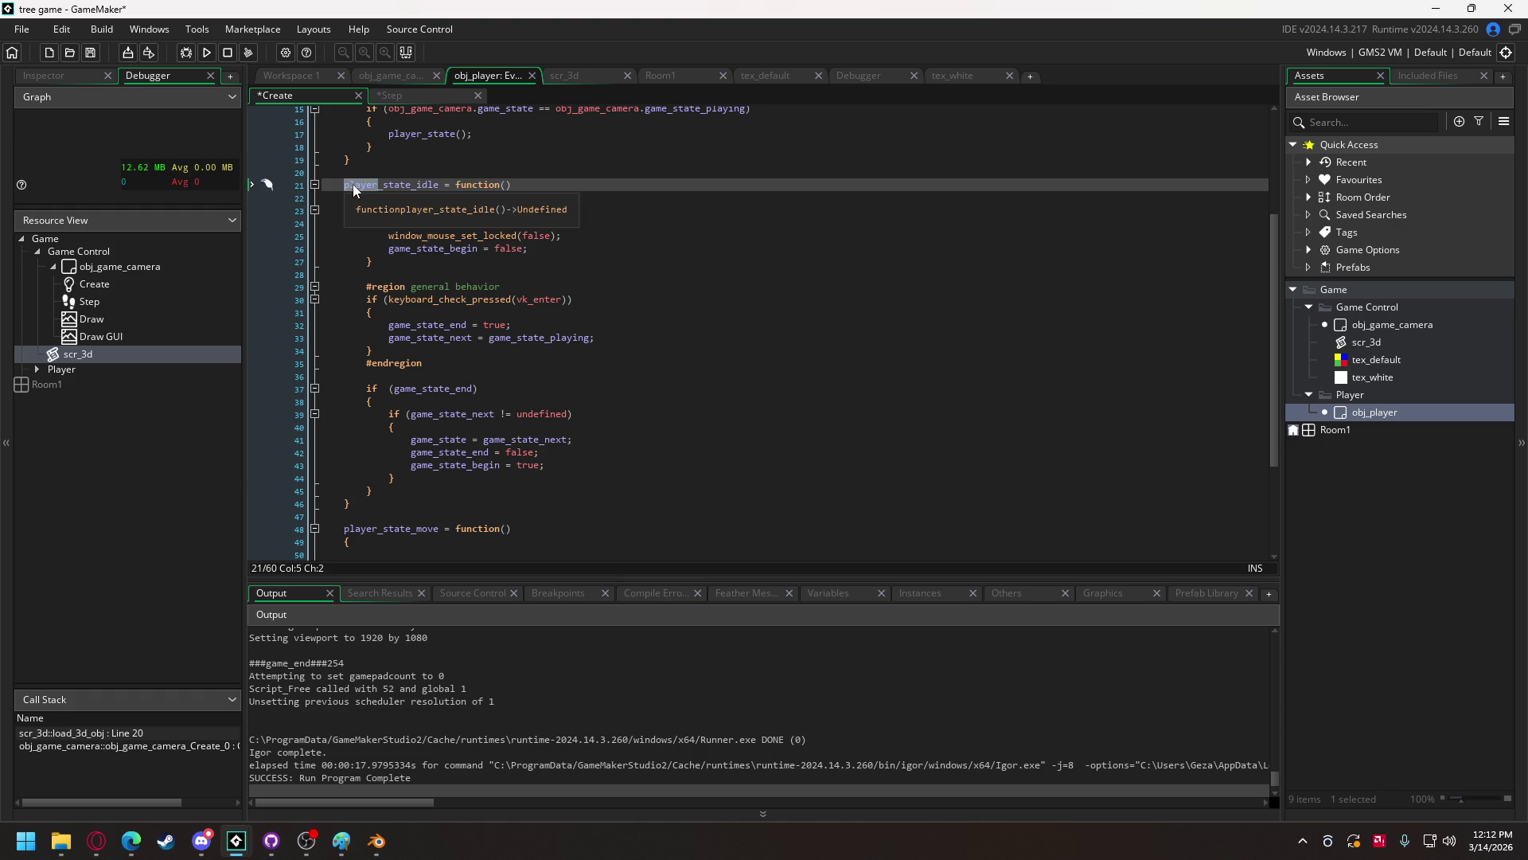
pyautogui.doubleClick(412, 212)
pyautogui.hotkey('ctrl', 'v')
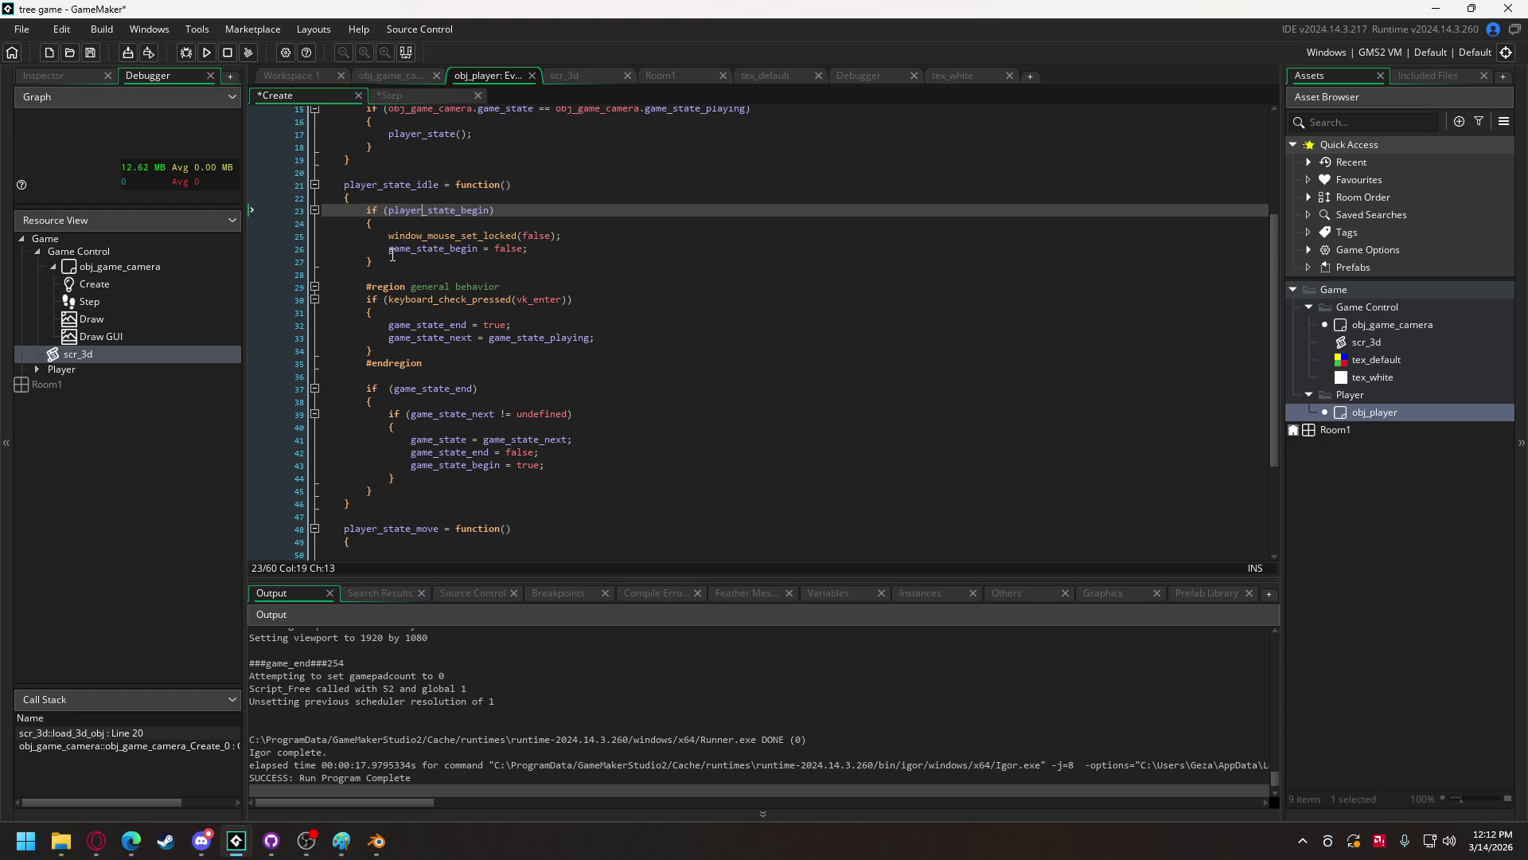
pyautogui.doubleClick(402, 248)
pyautogui.hotkey('ctrl', 'v')
pyautogui.doubleClick(398, 325)
pyautogui.hotkey('ctrl', 'v')
pyautogui.doubleClick(398, 338)
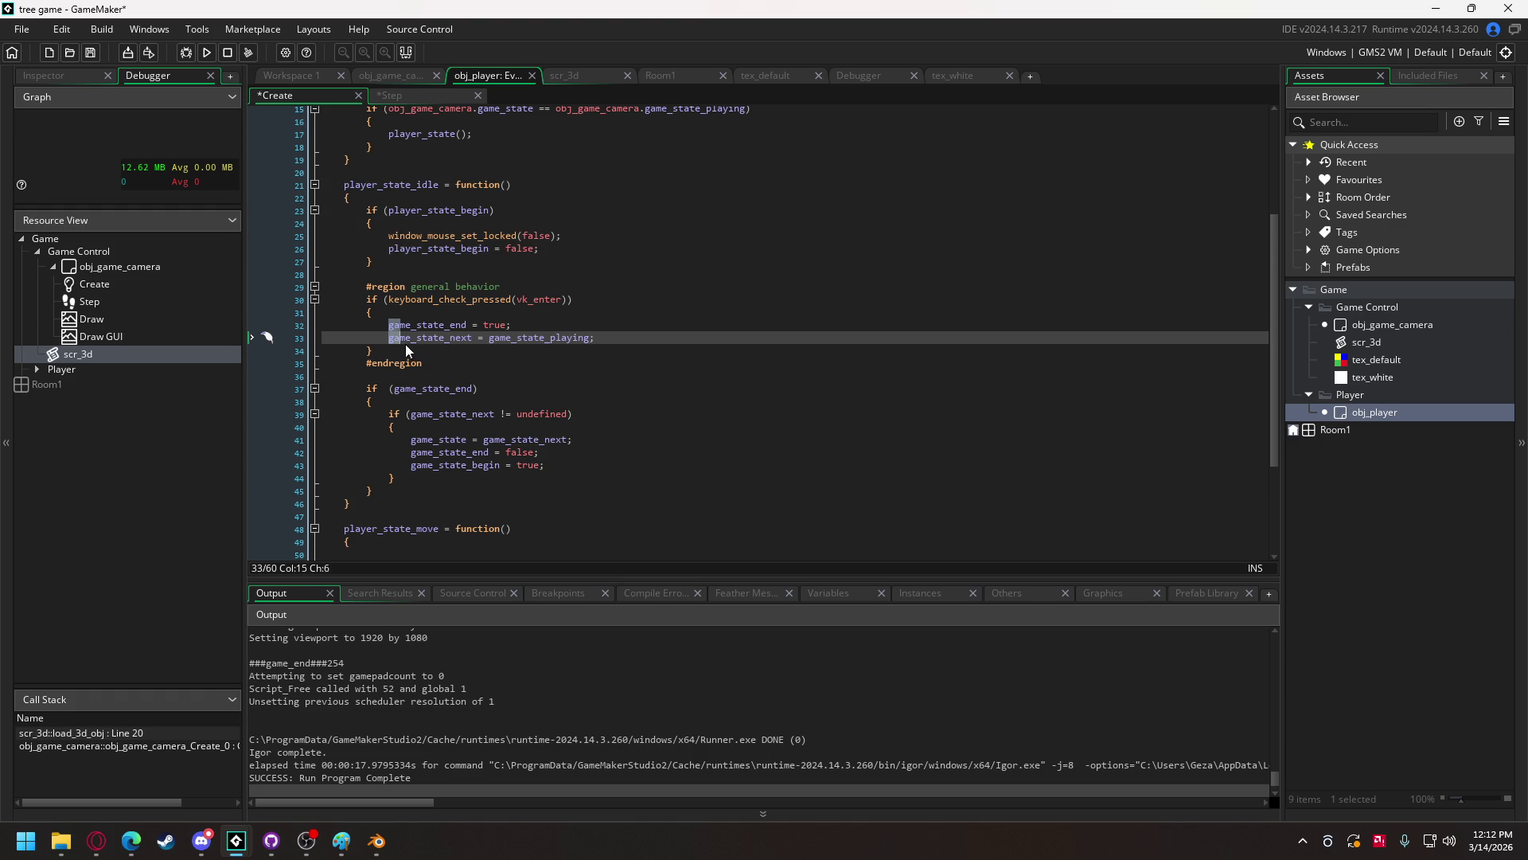
pyautogui.hotkey('ctrl', 'v')
pyautogui.moveTo(500, 338); pyautogui.dragTo(599, 337)
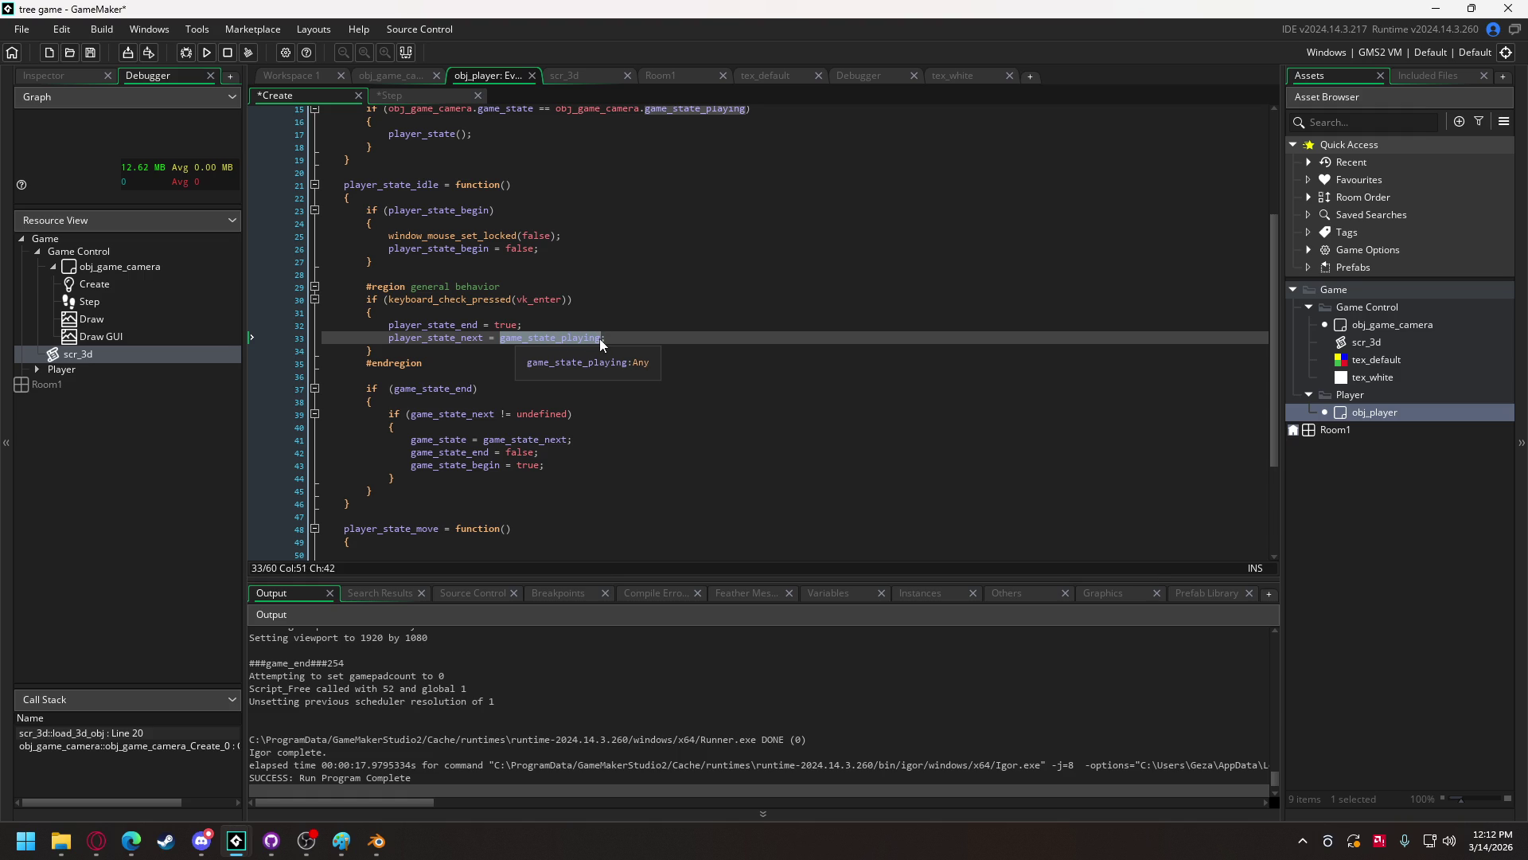
pyautogui.write('player')
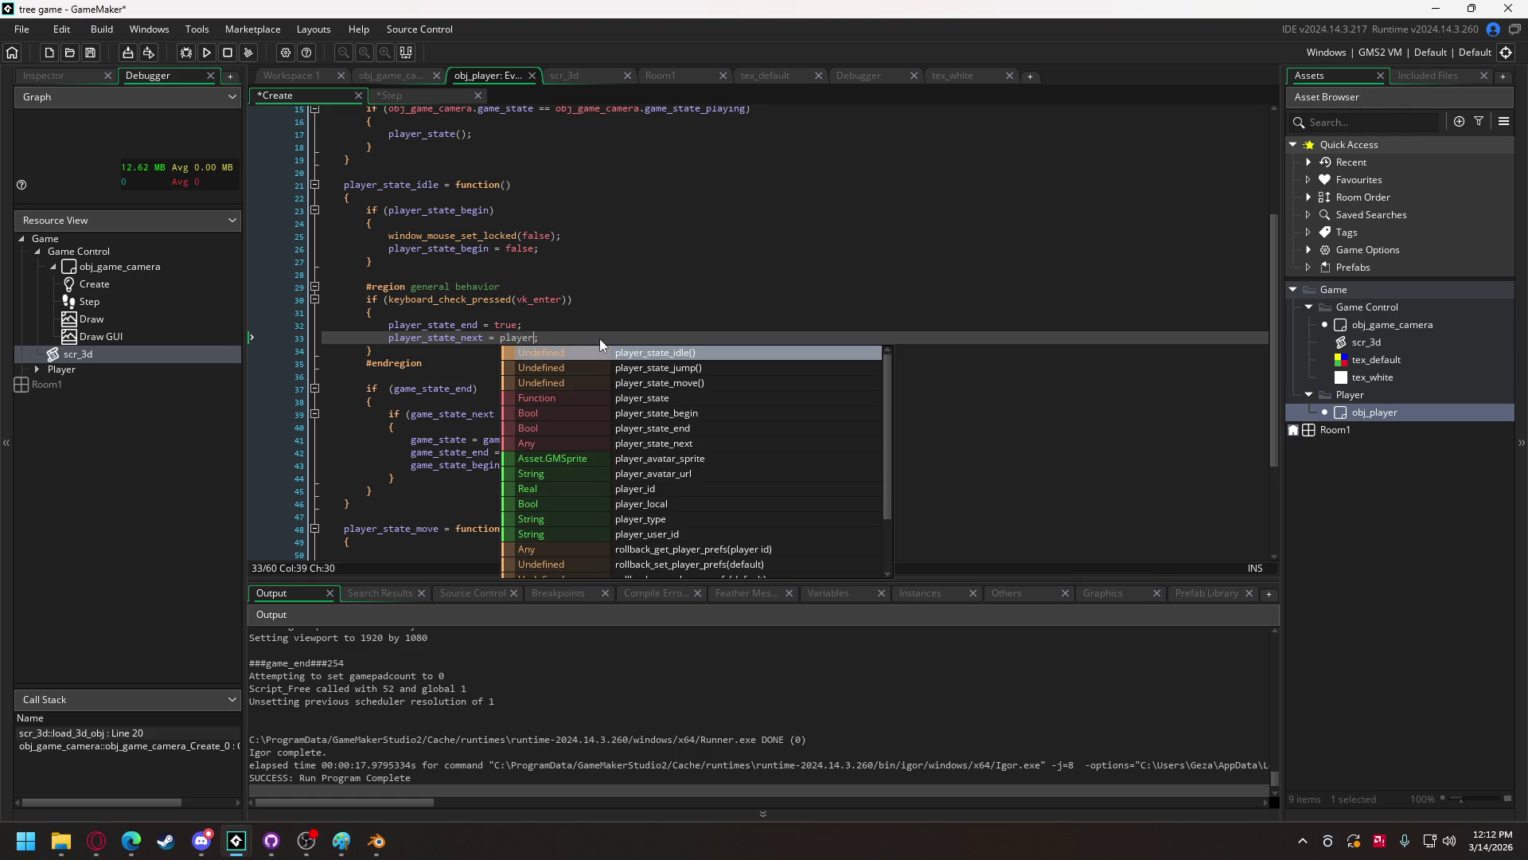
pyautogui.press('Down')
pyautogui.press('Down')
pyautogui.press('Return')
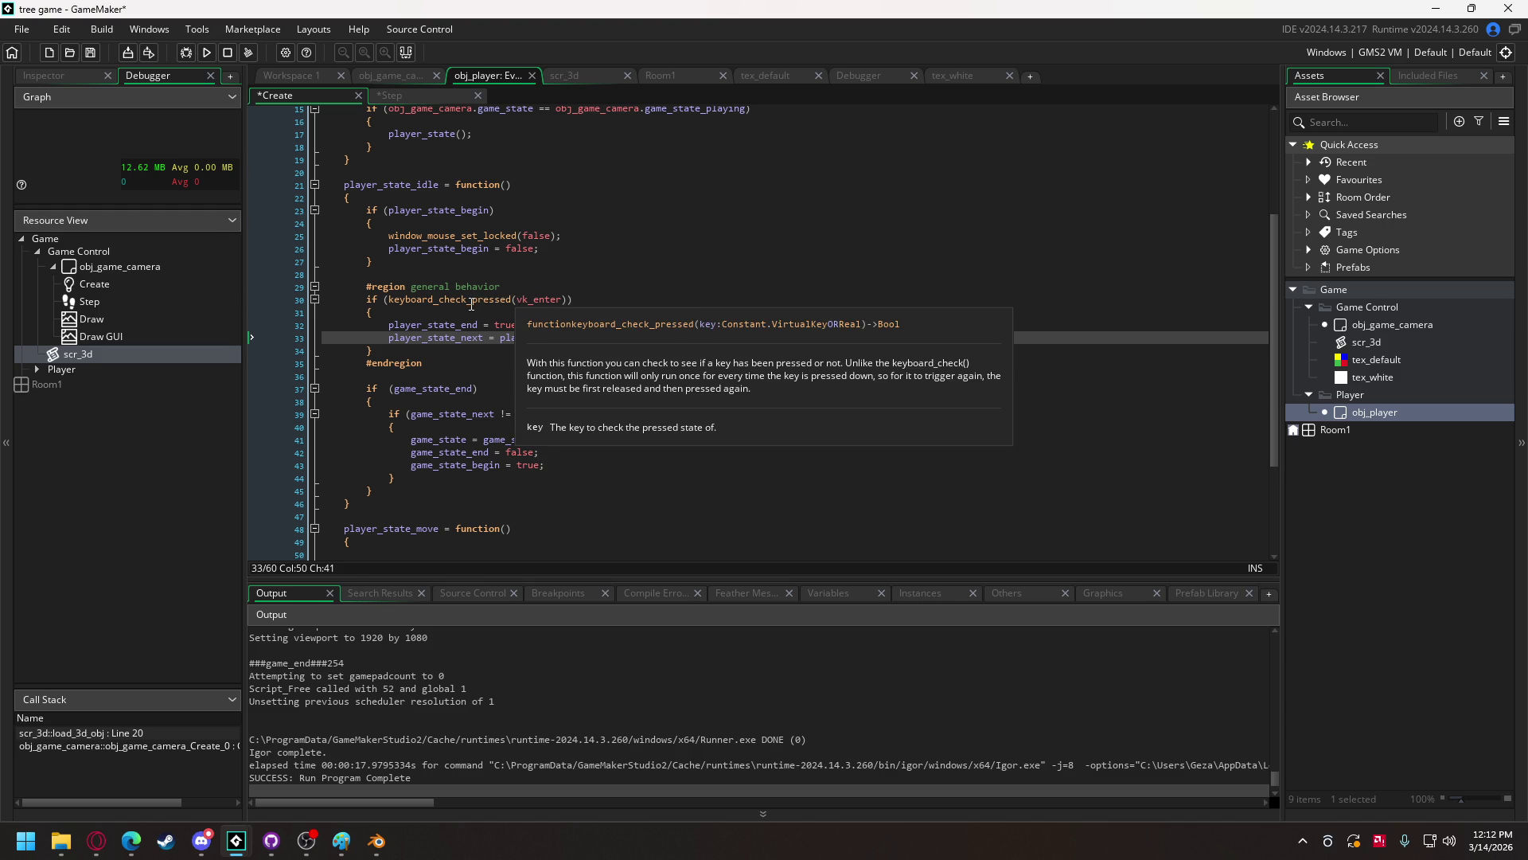
# - Change line 30's keyboard_check_pressed(vk_enter) to keyboard_check(ord("A"))
pyautogui.moveTo(469, 299); pyautogui.dragTo(509, 298)
pyautogui.press('BackSpace')
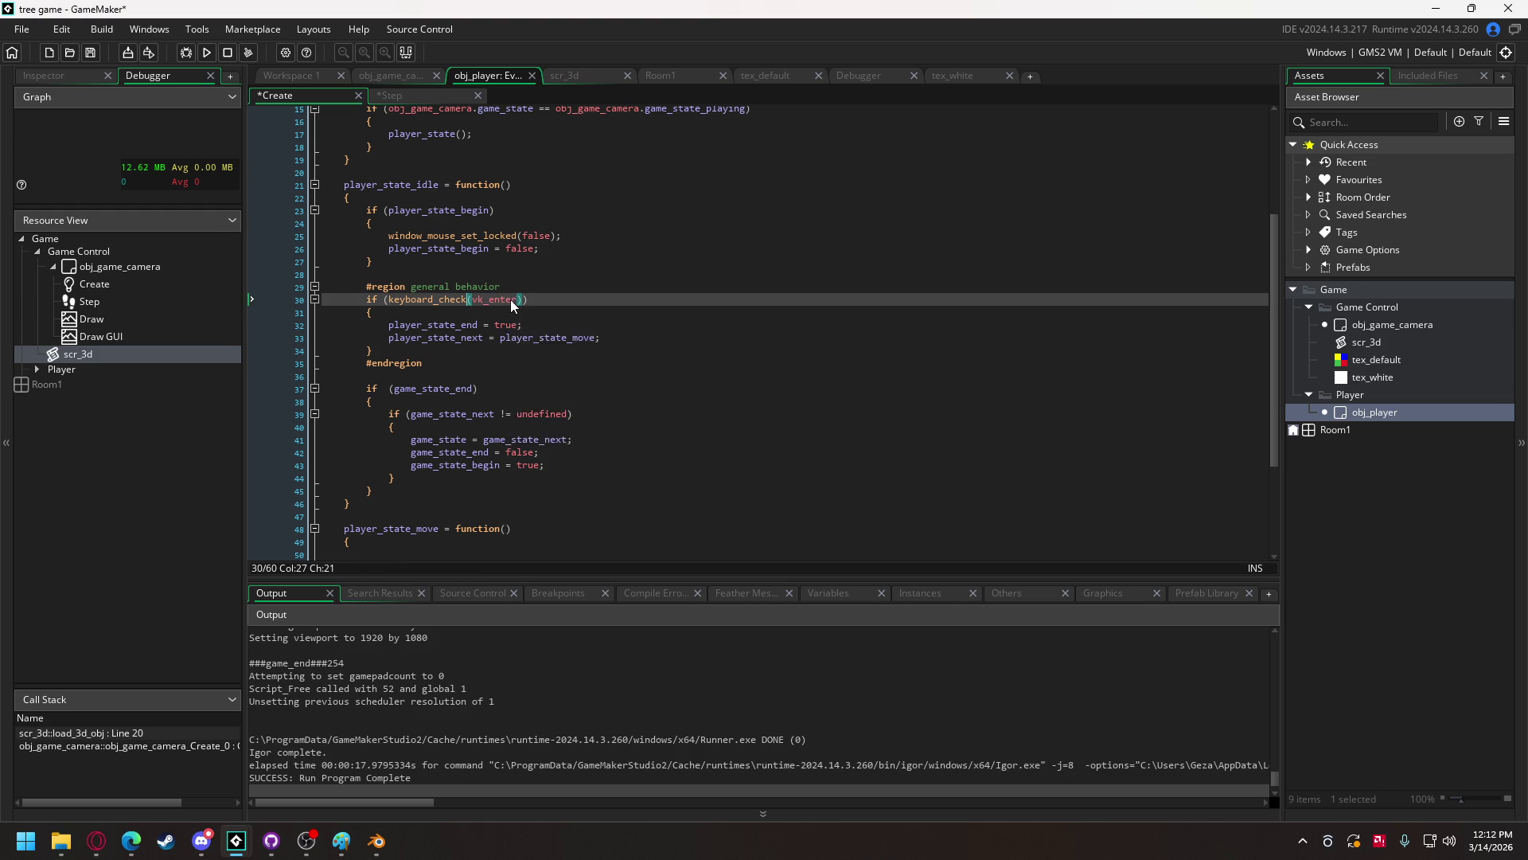
pyautogui.moveTo(476, 299); pyautogui.dragTo(507, 300)
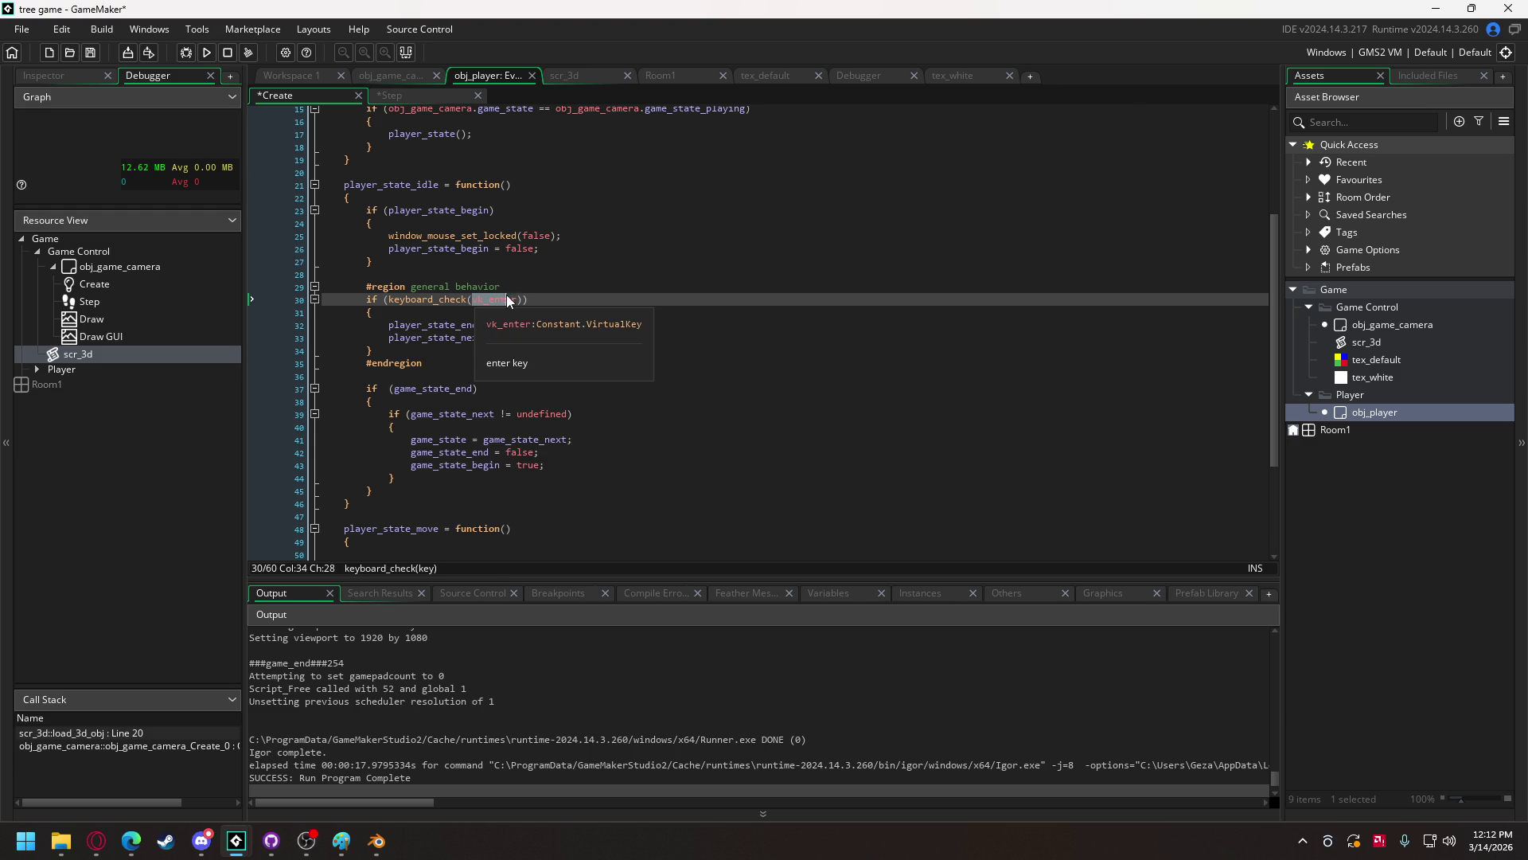
pyautogui.write('ord')
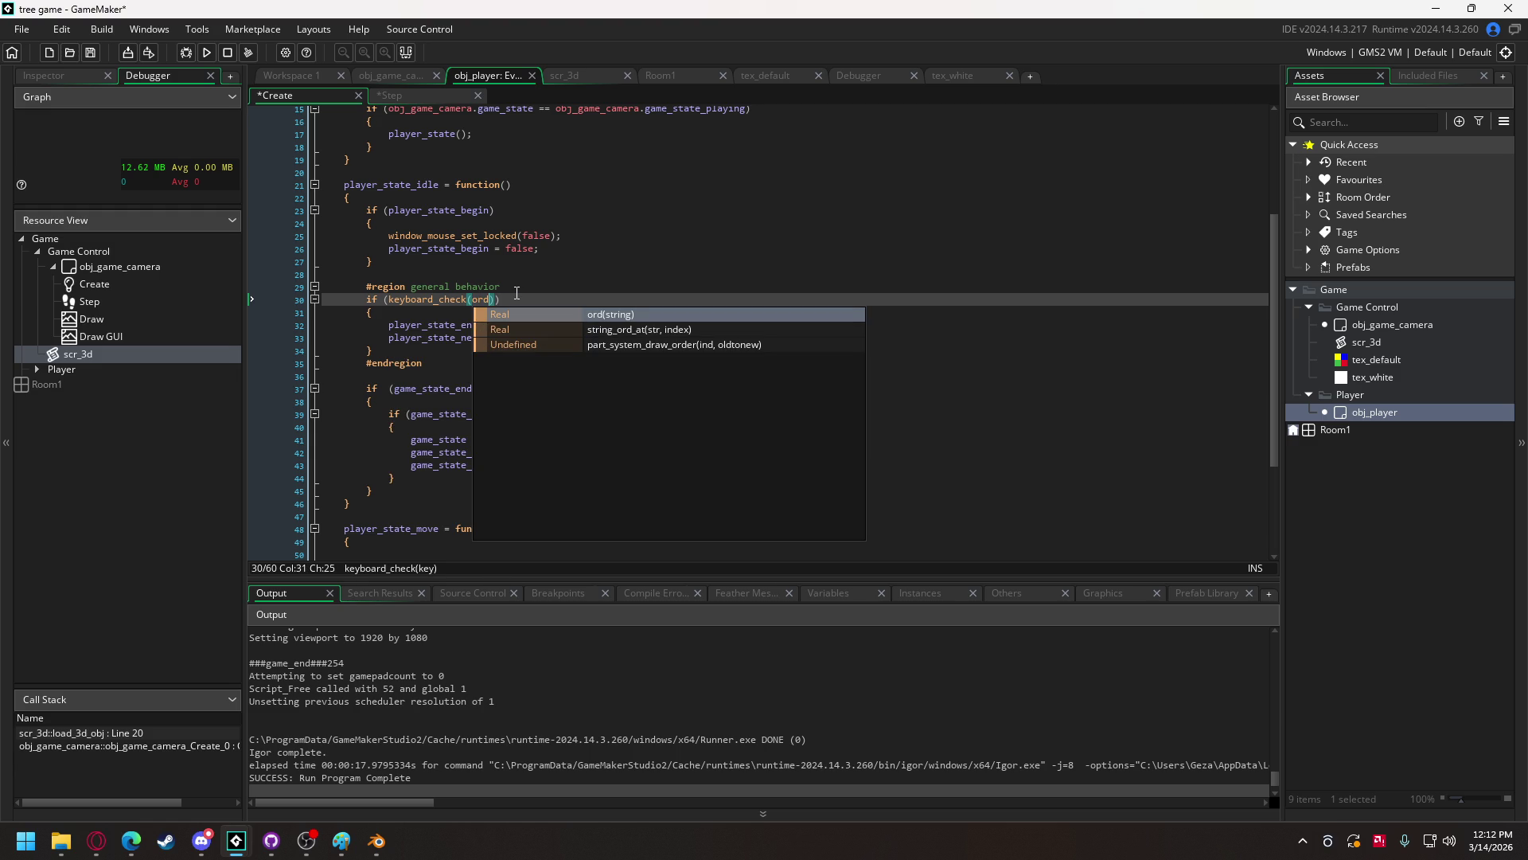
pyautogui.write('("A"')
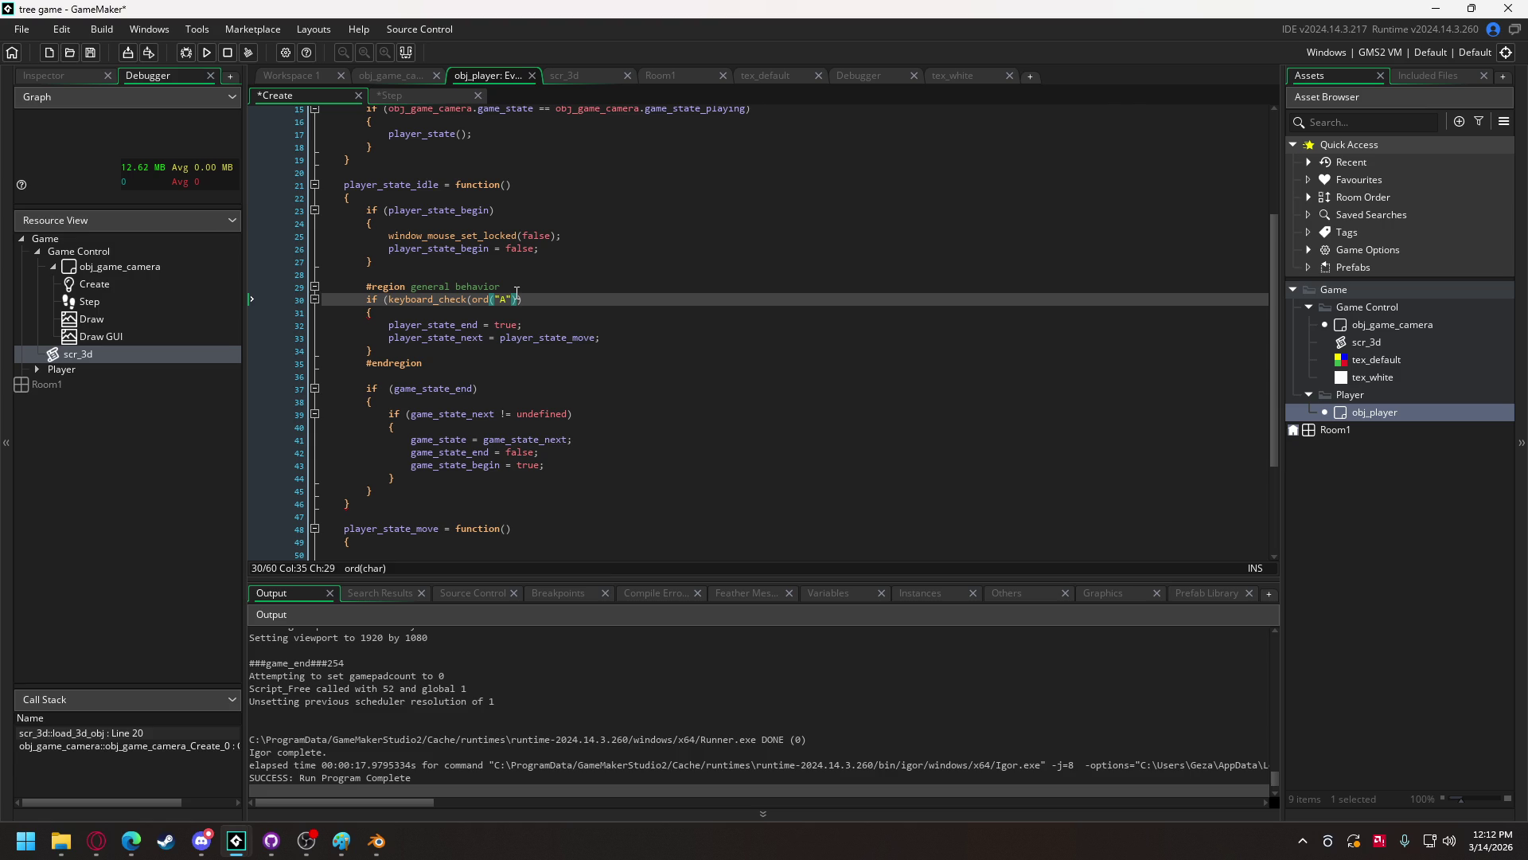
pyautogui.moveTo(390, 300)
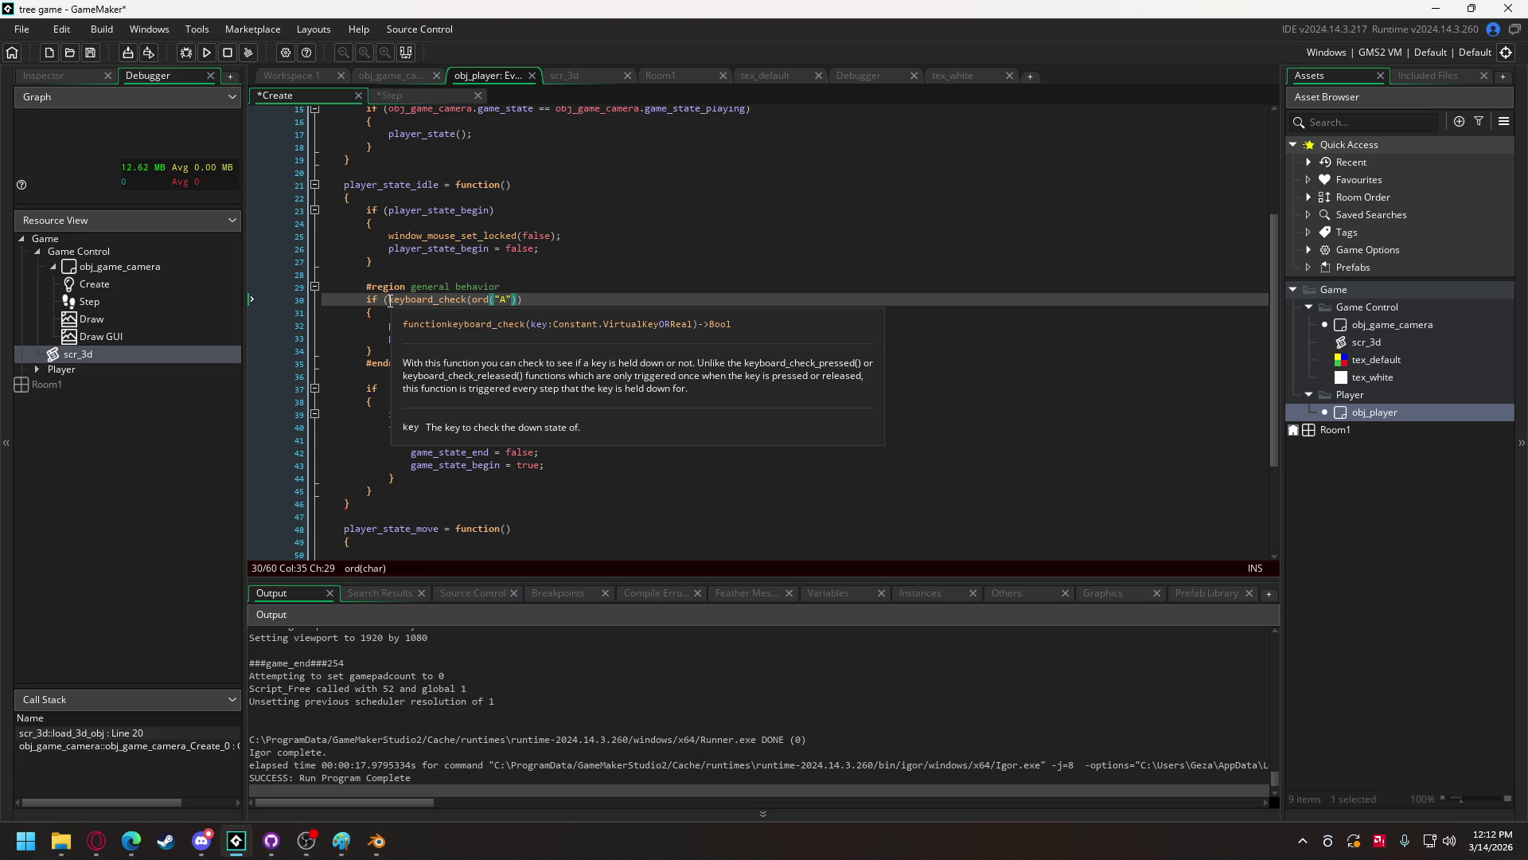
pyautogui.press('End')
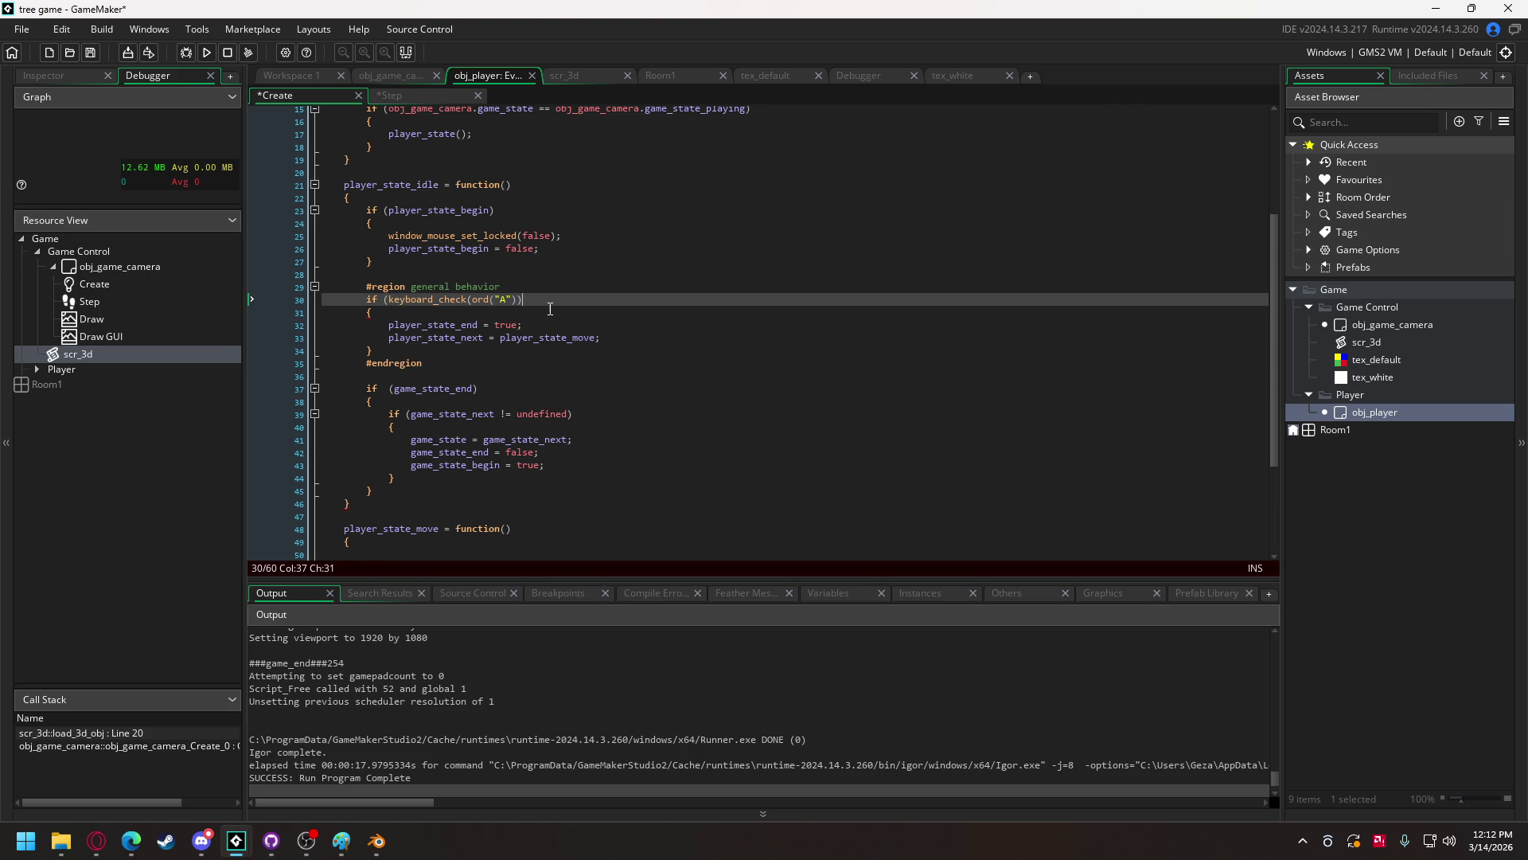
pyautogui.write(')')
# - Duplicate the A key check into four copies joined by ||
pyautogui.moveTo(388, 299); pyautogui.dragTo(523, 302)
pyautogui.hotkey('ctrl', 'c')
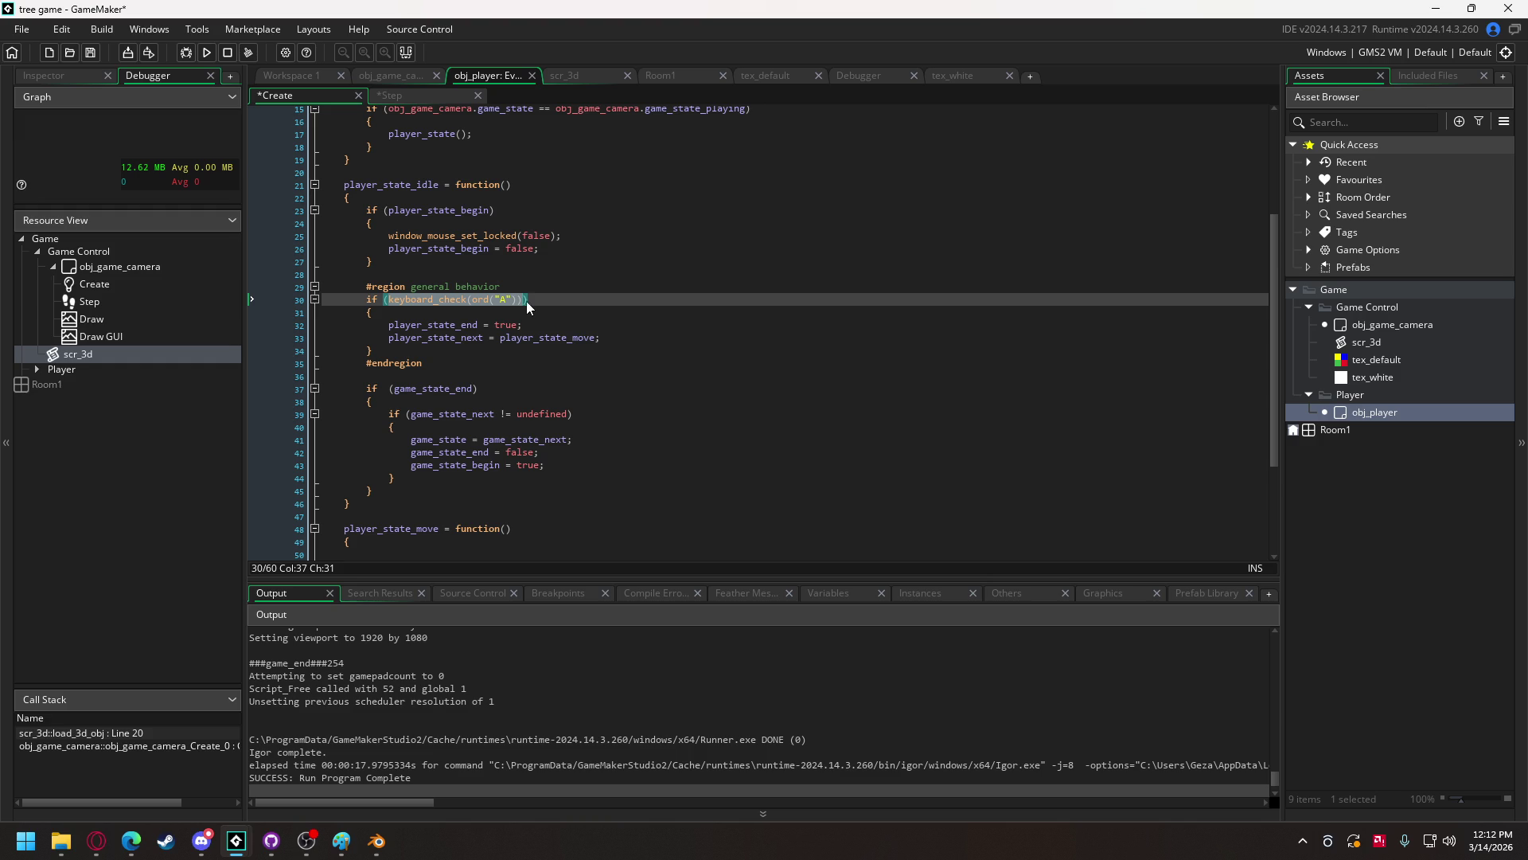
pyautogui.click(527, 301)
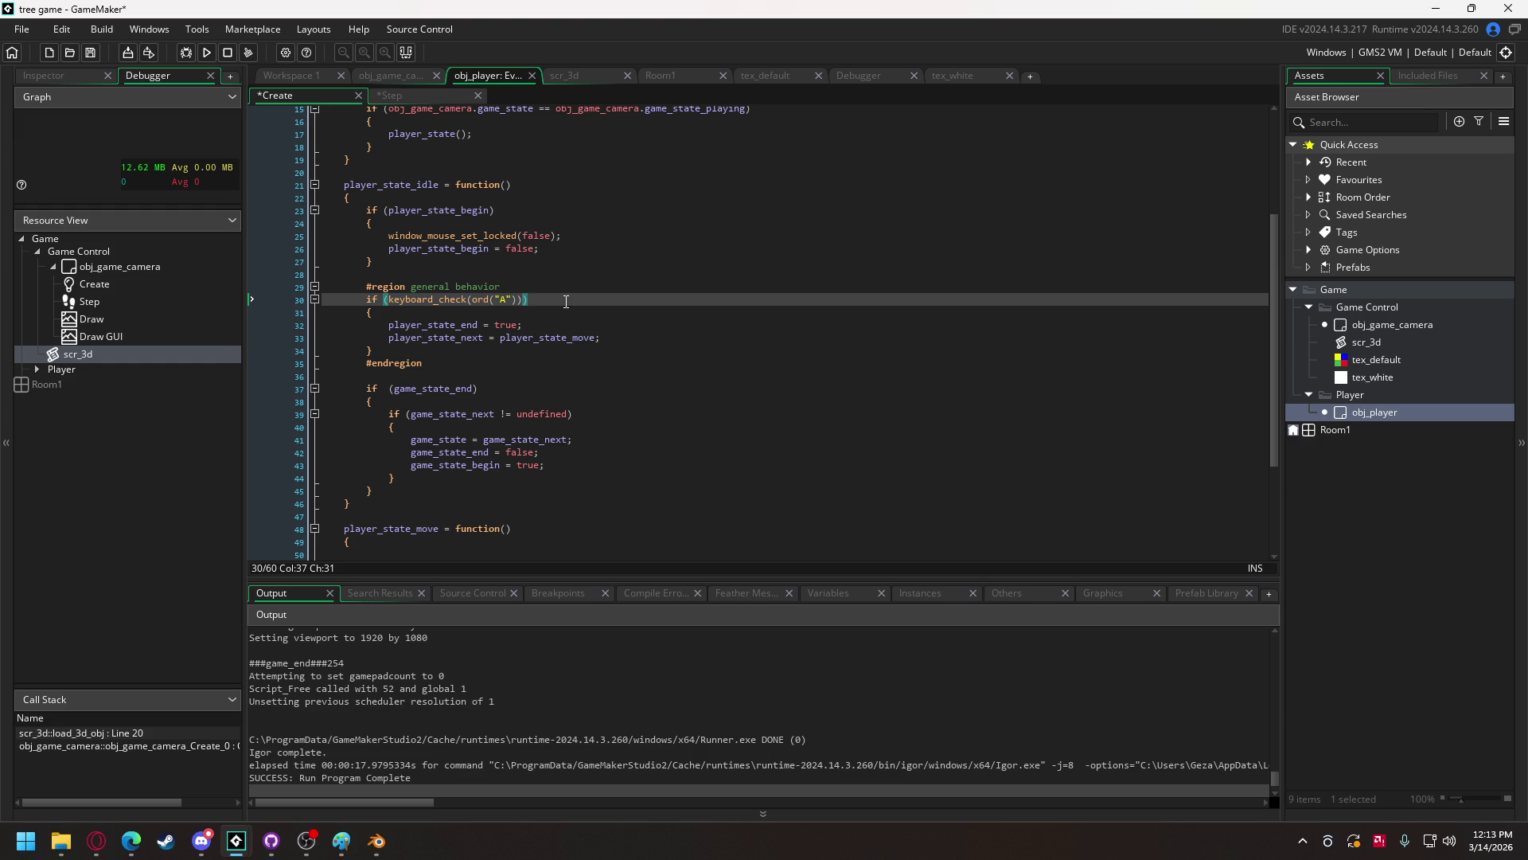
pyautogui.write('||')
pyautogui.hotkey('ctrl', 'v')
pyautogui.write('||')
pyautogui.hotkey('ctrl', 'v')
pyautogui.write('|||')
pyautogui.press('BackSpace')
pyautogui.hotkey('ctrl', 'v')
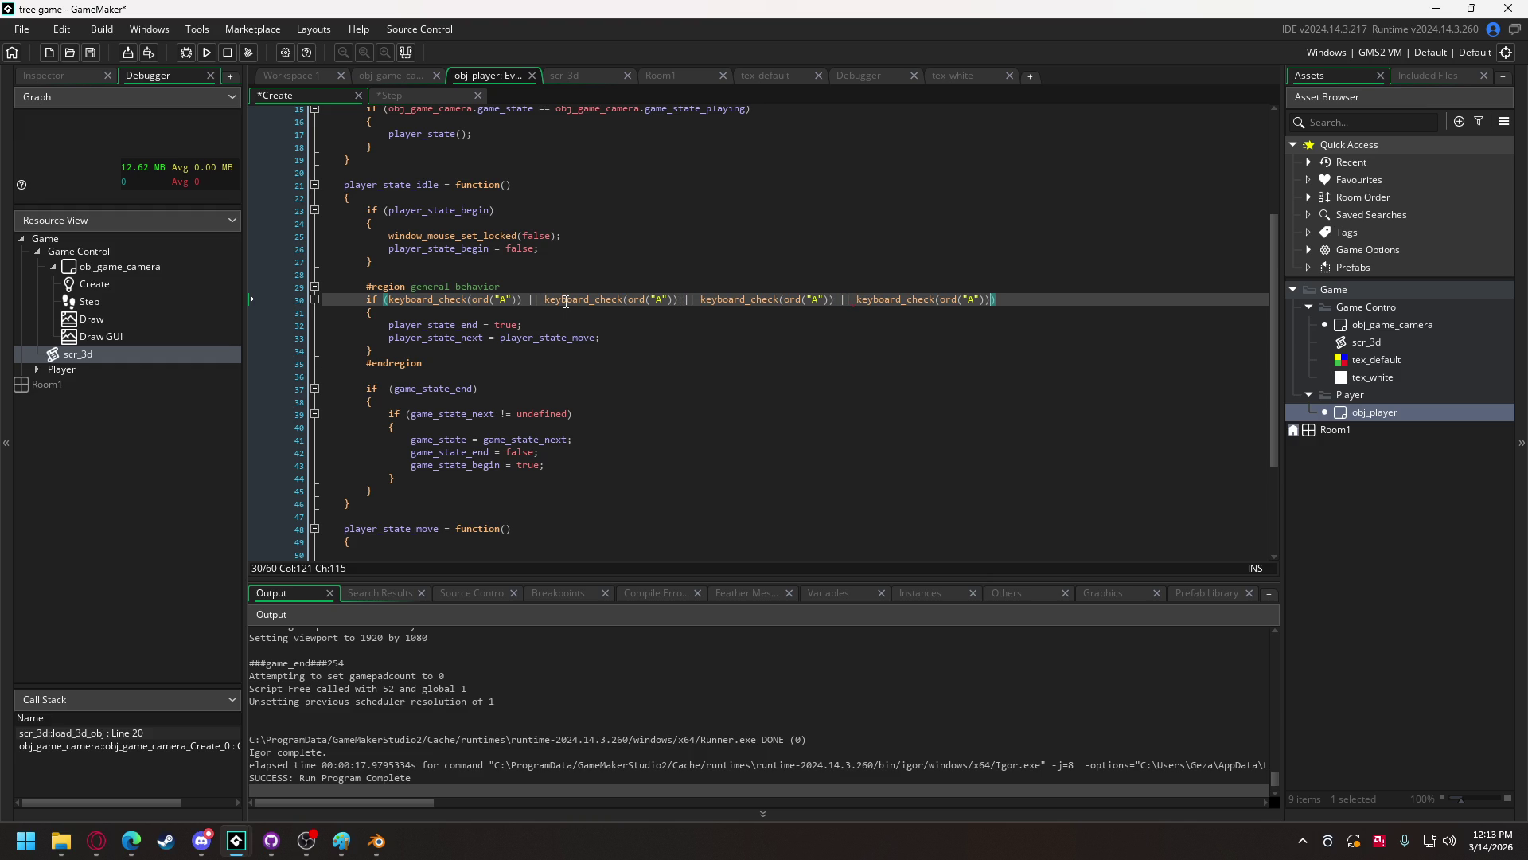
# - Change the second, third and fourth key checks to D, W and S
pyautogui.click(657, 300)
pyautogui.moveTo(719, 303)
pyautogui.write('D')
pyautogui.doubleClick(816, 301)
pyautogui.write('W')
pyautogui.doubleClick(972, 299)
pyautogui.write('S')
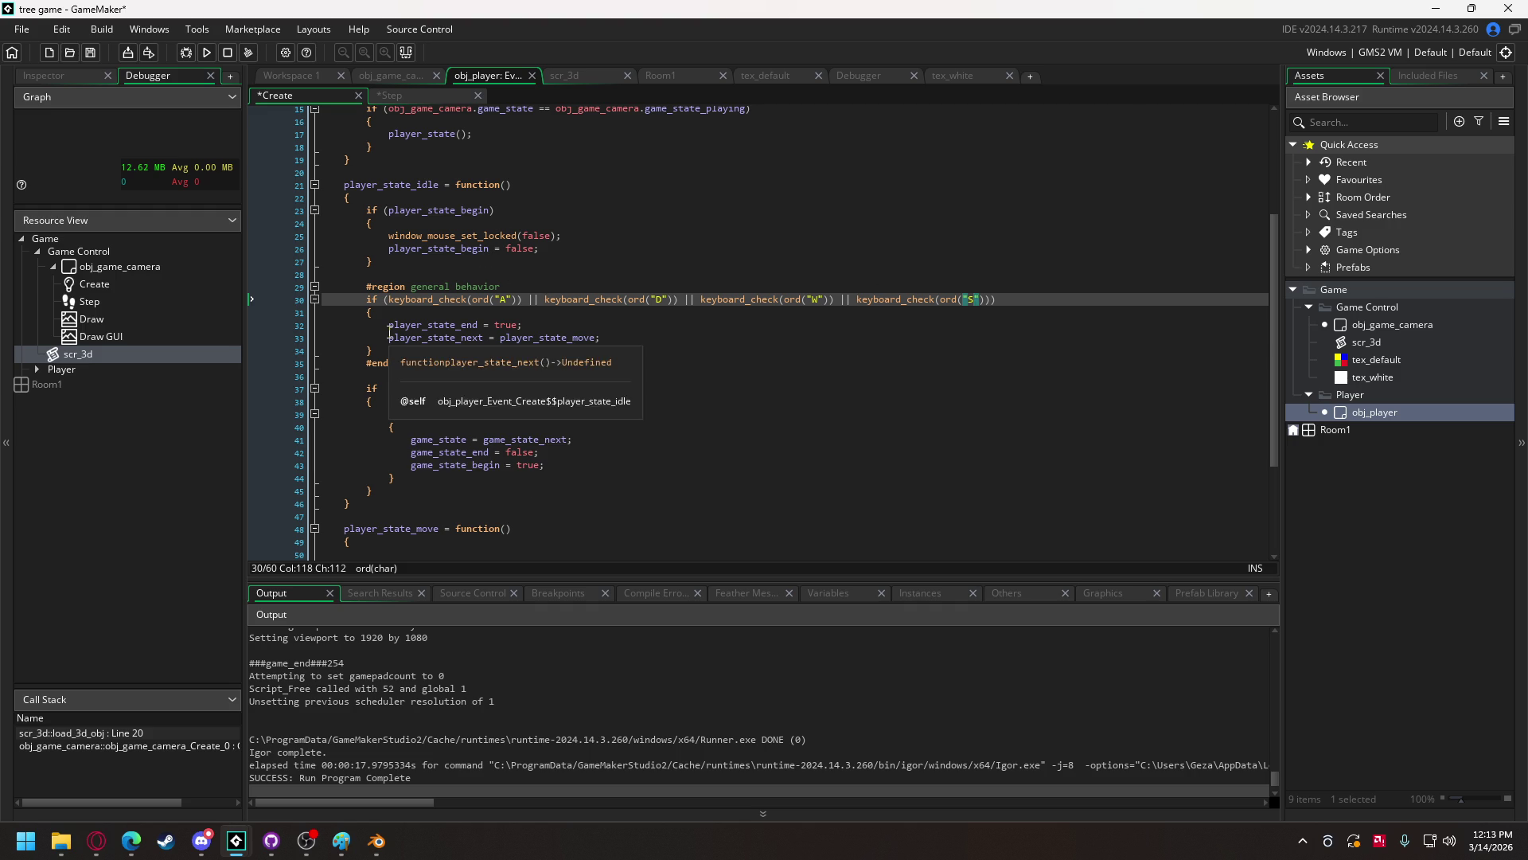
# - Rename game_state_end to player_state_end on line 37
pyautogui.click(441, 343)
pyautogui.moveTo(389, 388)
pyautogui.mouseDown()
pyautogui.moveTo(436, 414)
pyautogui.moveTo(436, 466)
pyautogui.moveTo(518, 440)
pyautogui.mouseUp()
pyautogui.write('player')
pyautogui.write('player')
pyautogui.write('player')
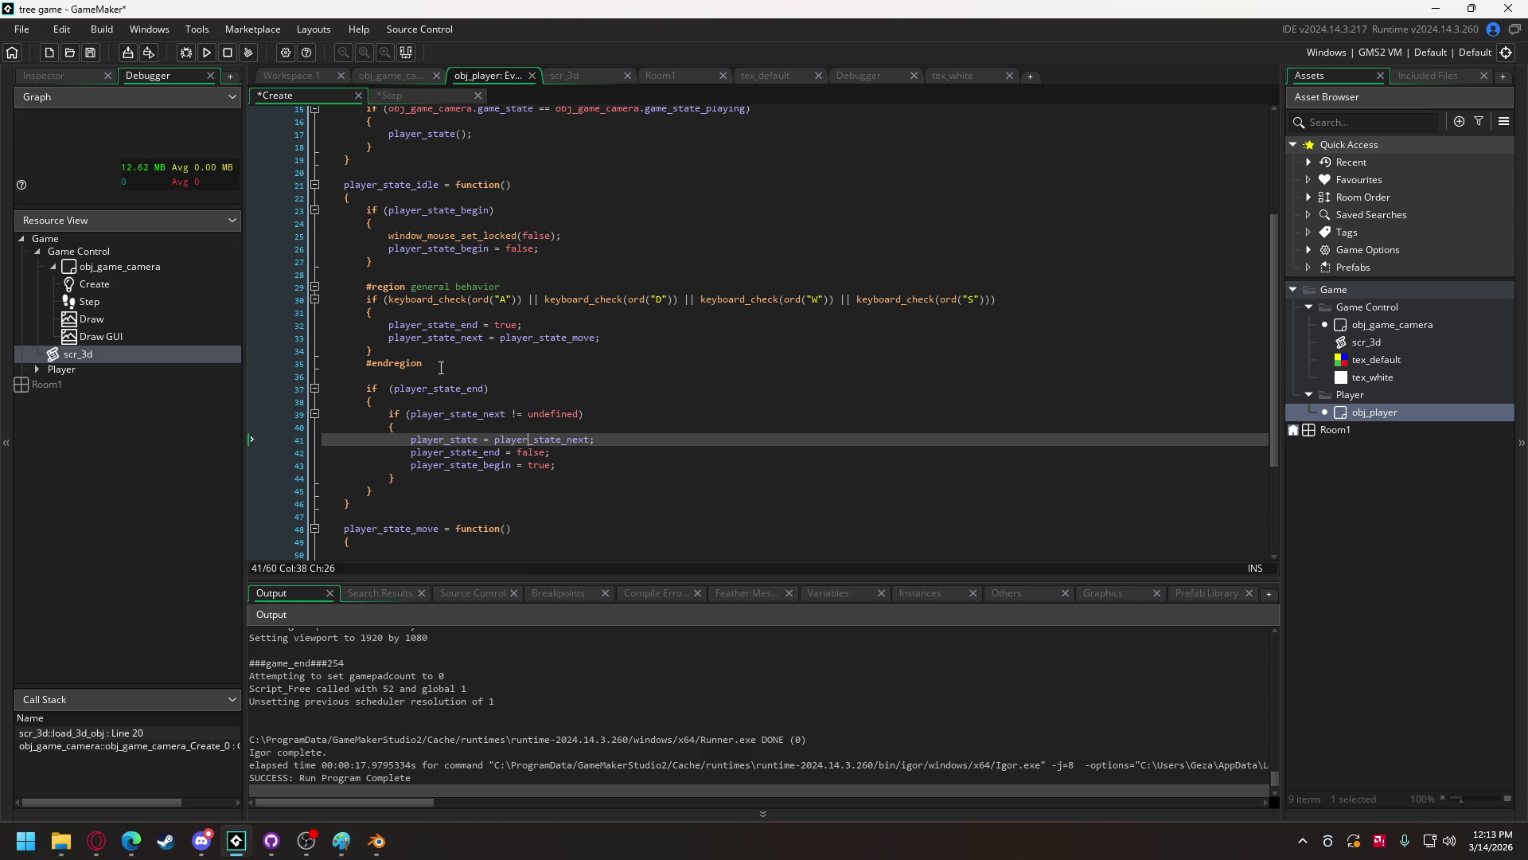
# - Copy the idle state's body, lines 23–45
pyautogui.scroll(-3, 441, 367)
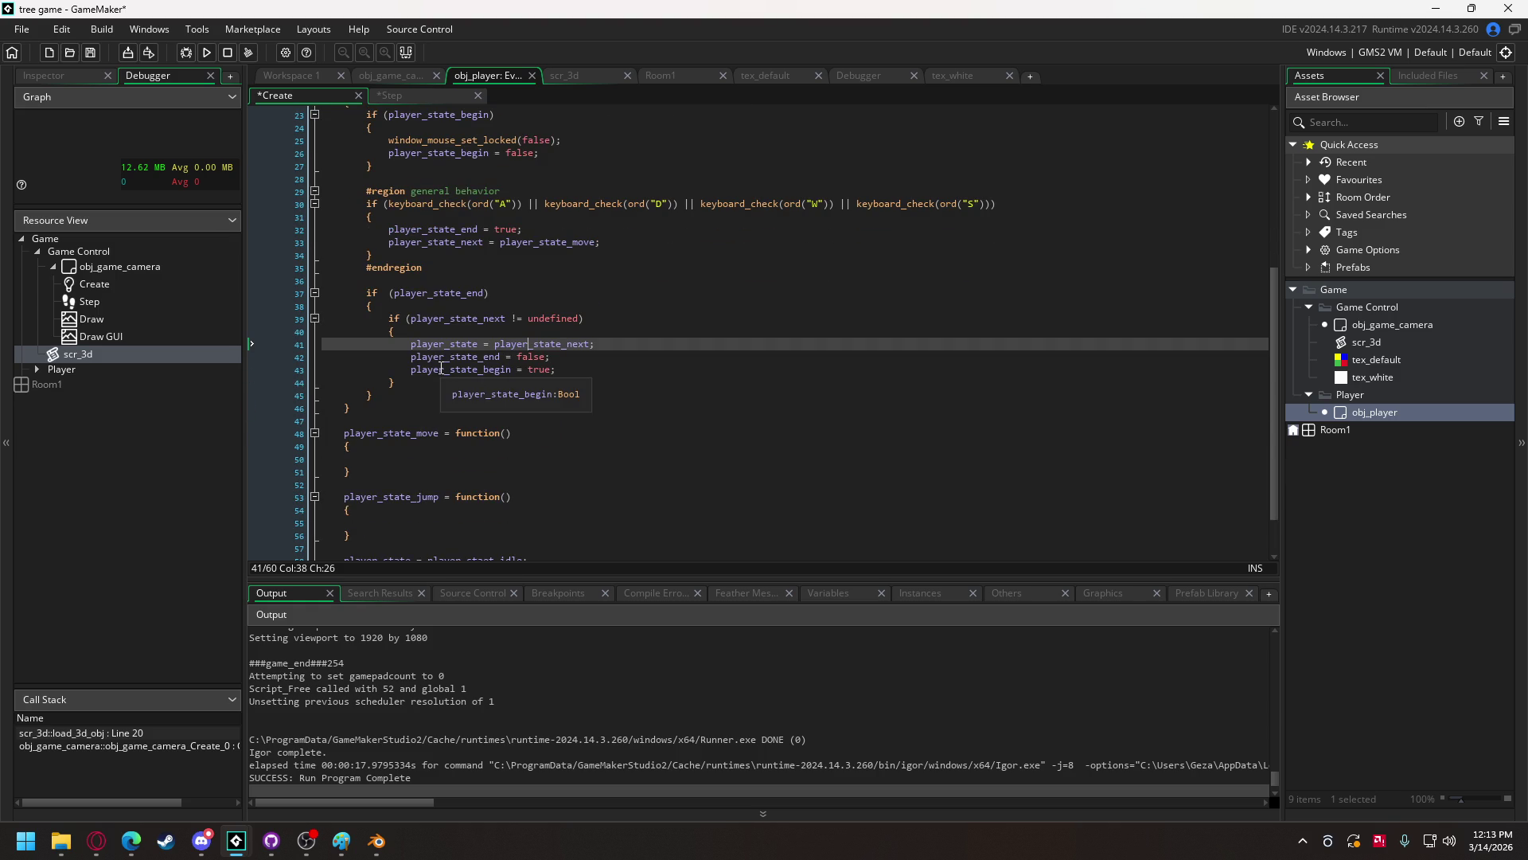
pyautogui.scroll(3, 388, 389)
pyautogui.moveTo(385, 492); pyautogui.dragTo(366, 212)
pyautogui.scroll(-3, 406, 370)
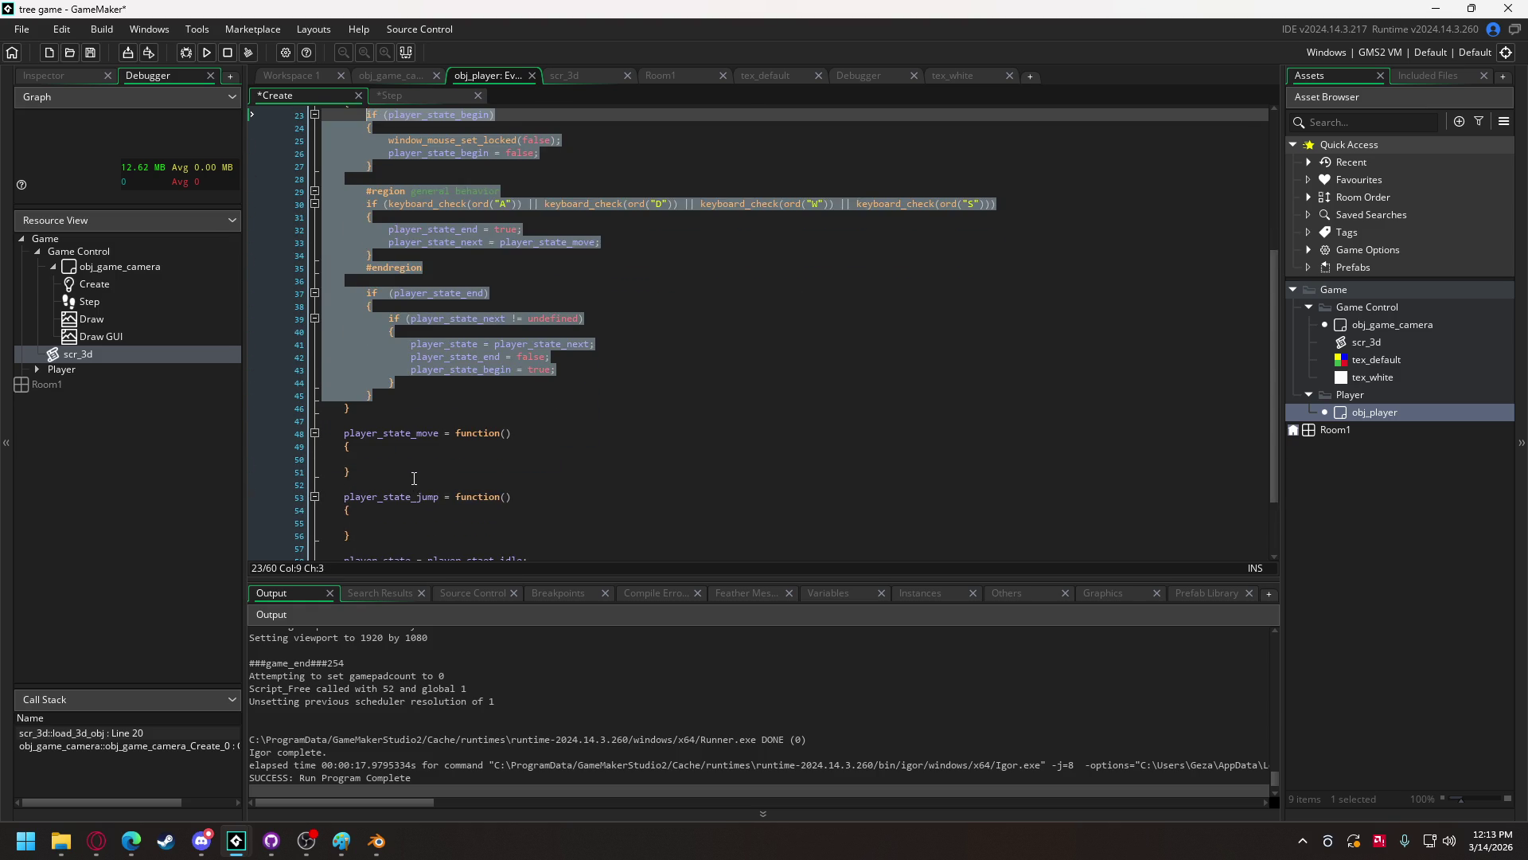
pyautogui.click(391, 458)
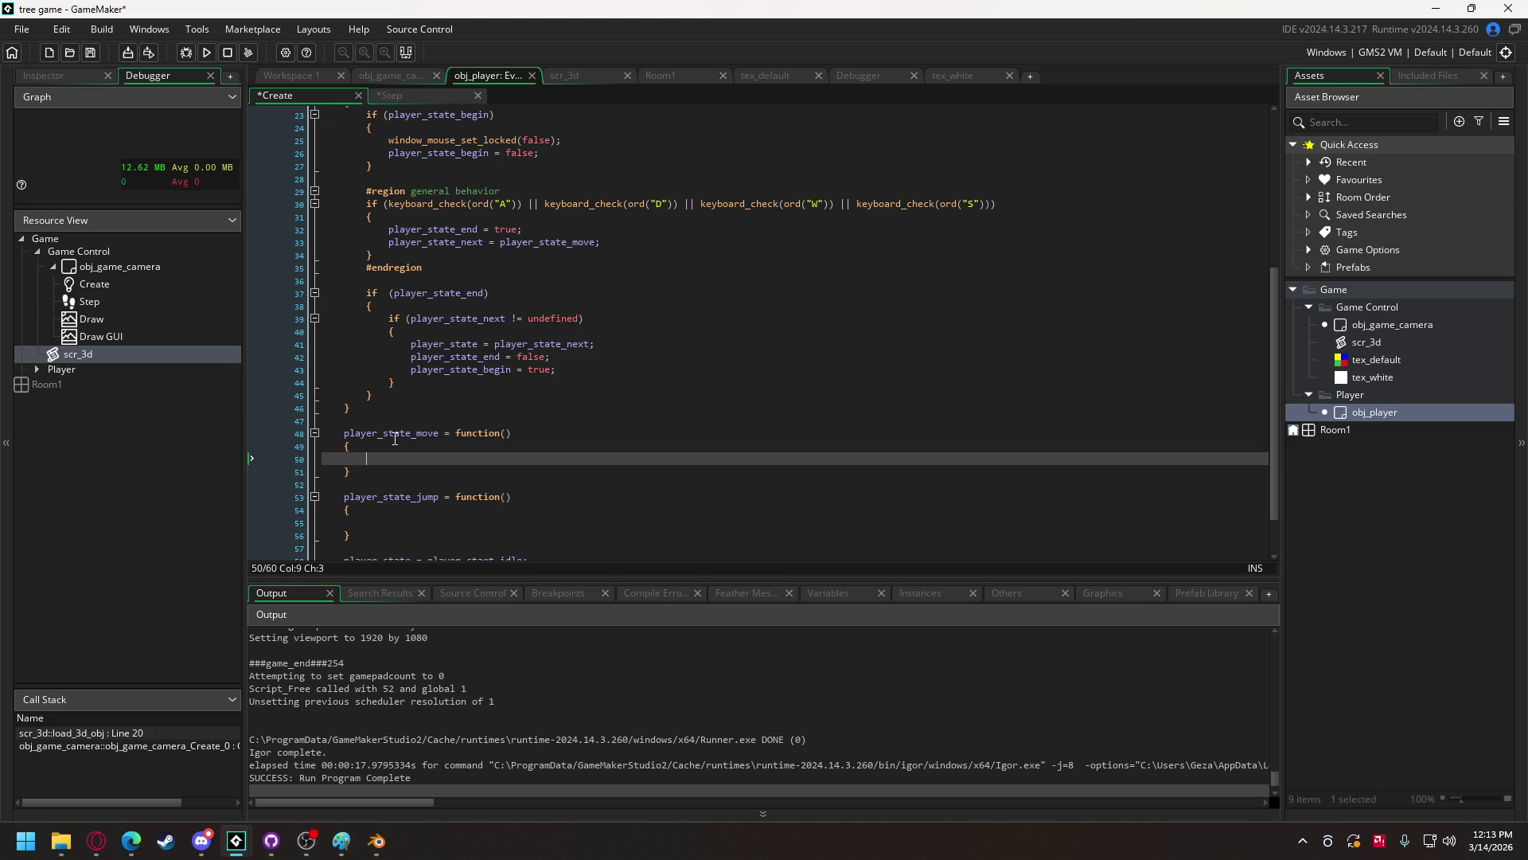
# - Replace line 30's four key checks with keyboard_check(vk_anykey) and paste the copied code into player_state_move
pyautogui.click(471, 204)
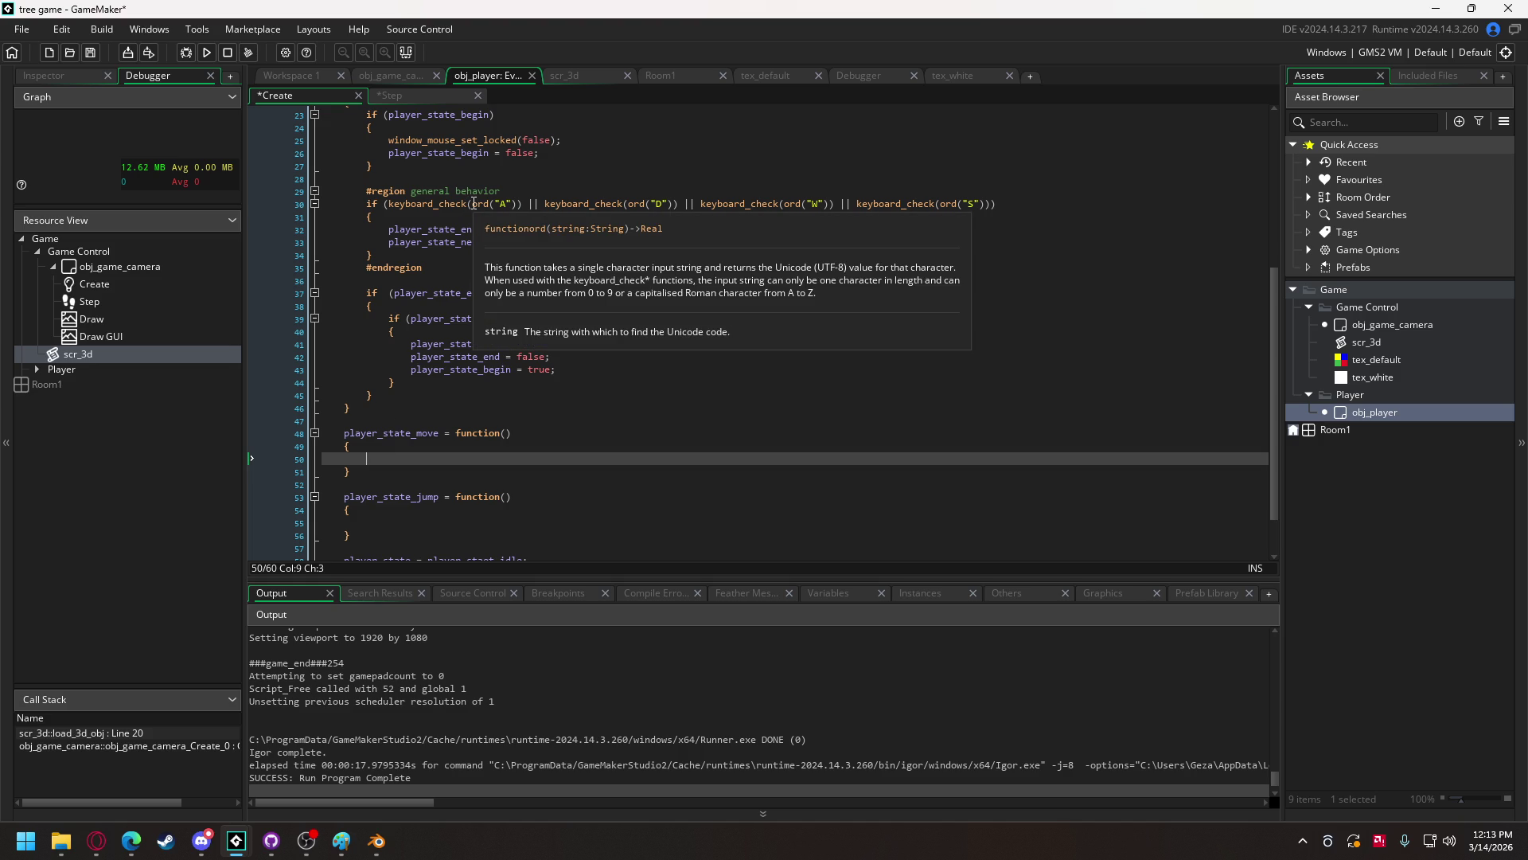
pyautogui.keyDown('shift'); pyautogui.click(985, 204); pyautogui.keyUp('shift')
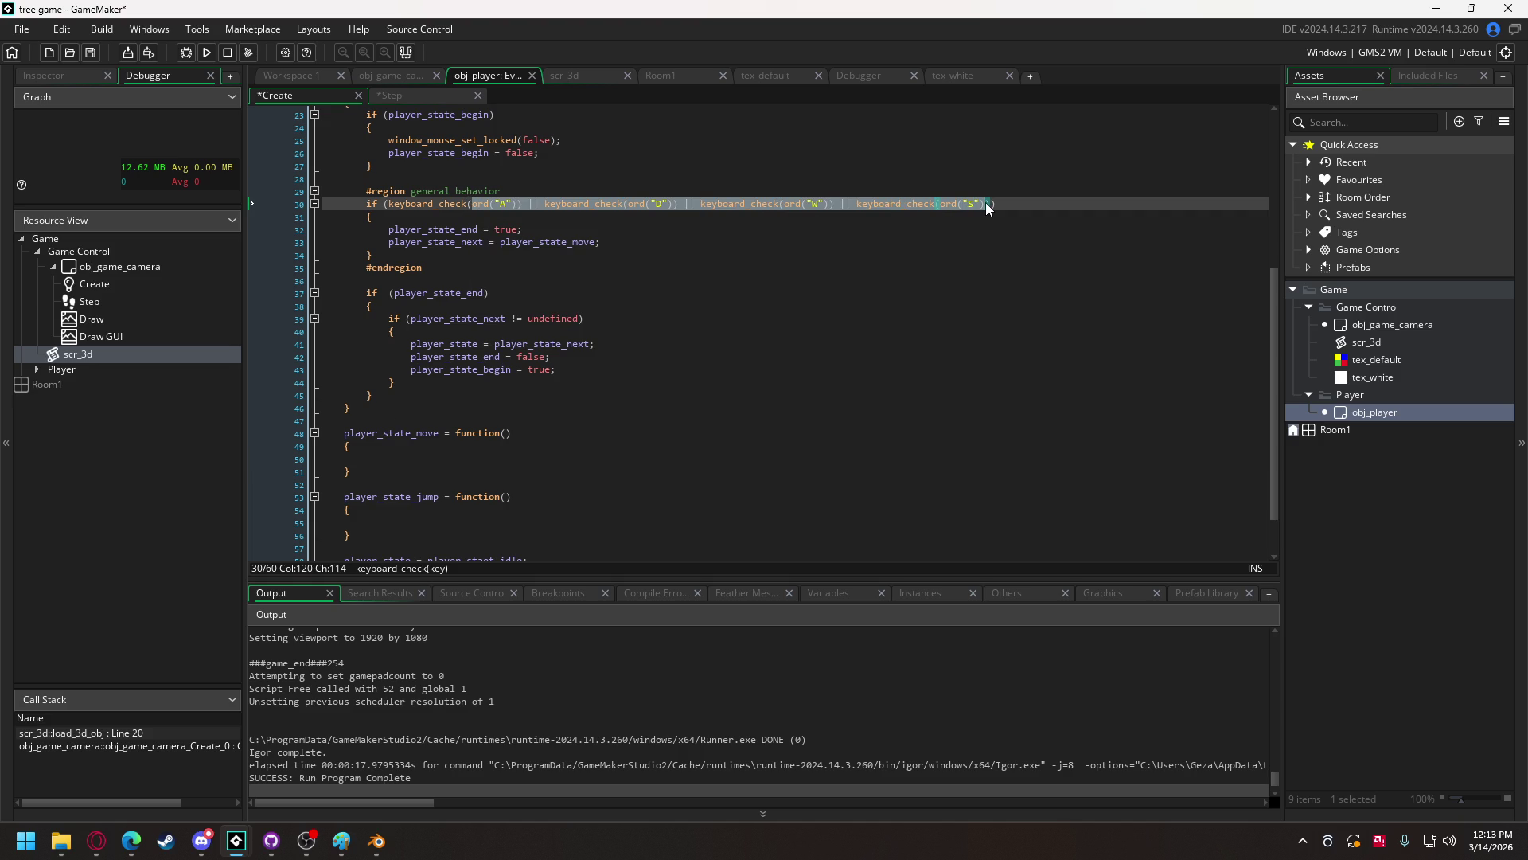
pyautogui.write('vk_an')
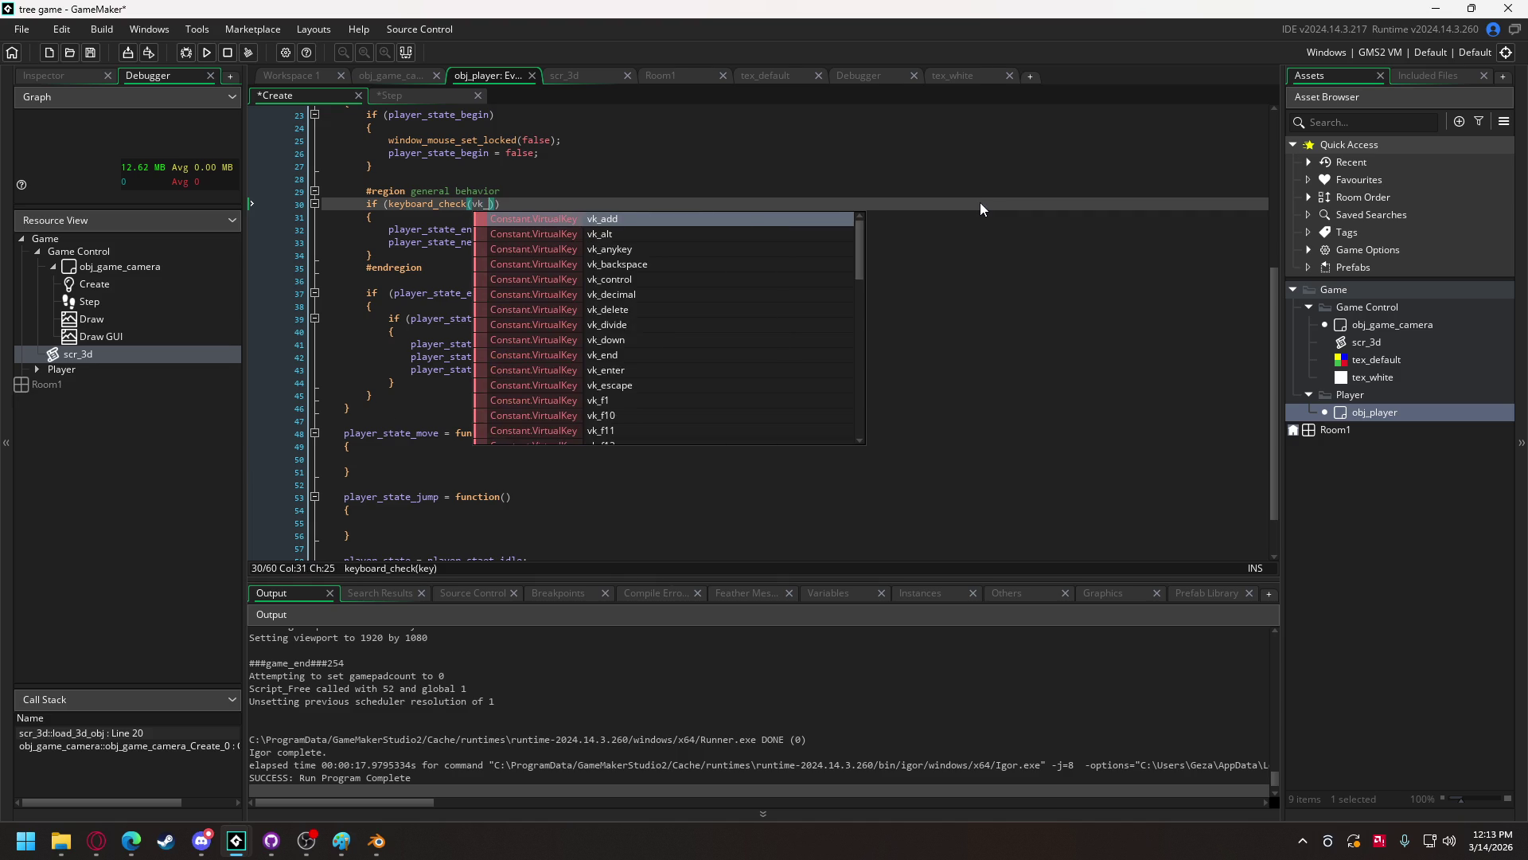
pyautogui.write('y')
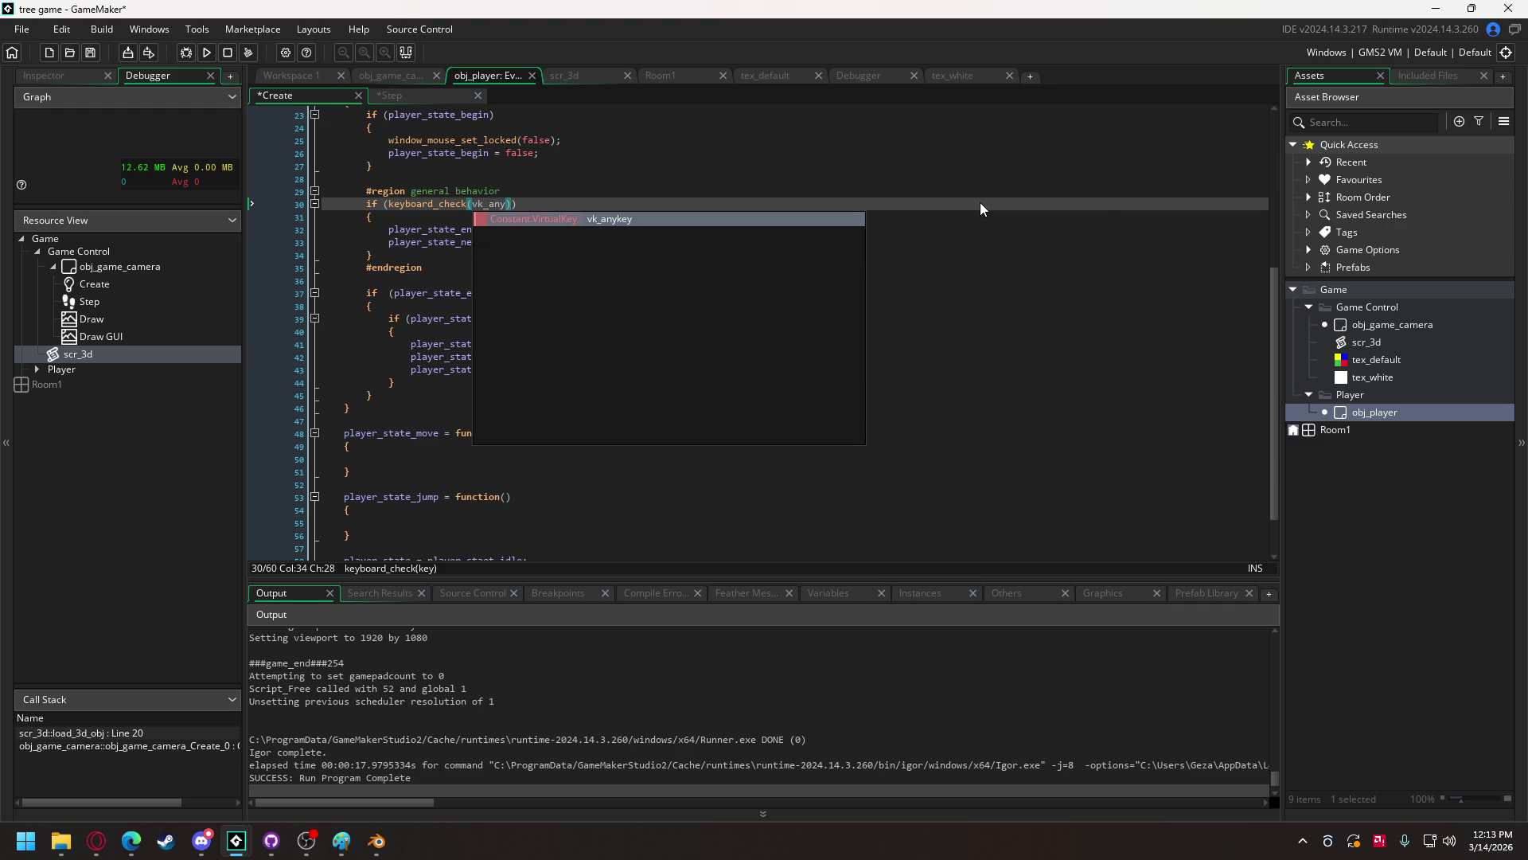
pyautogui.click(600, 218)
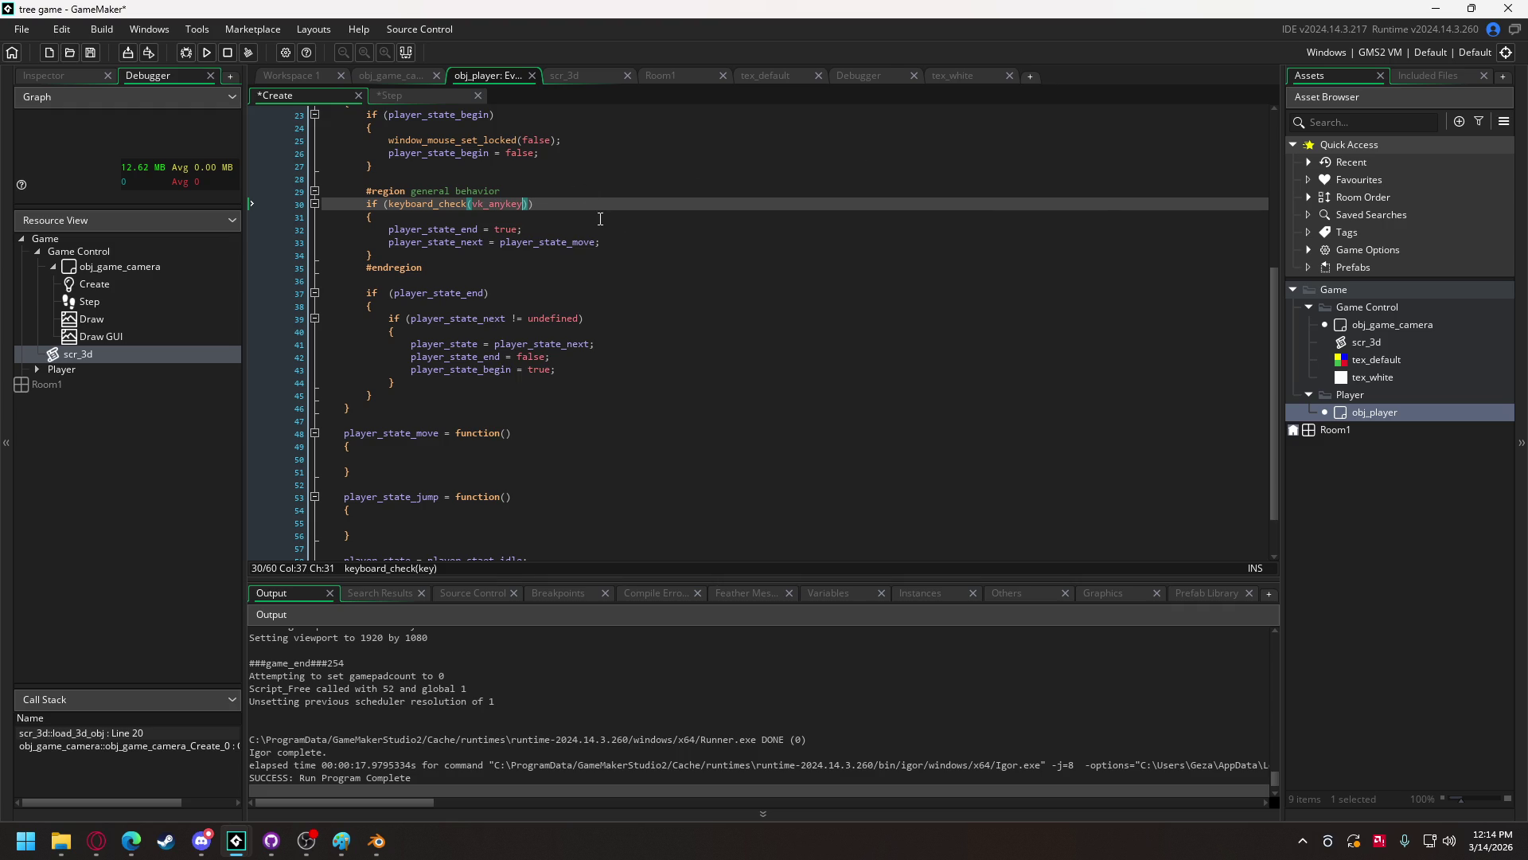
pyautogui.click(386, 455)
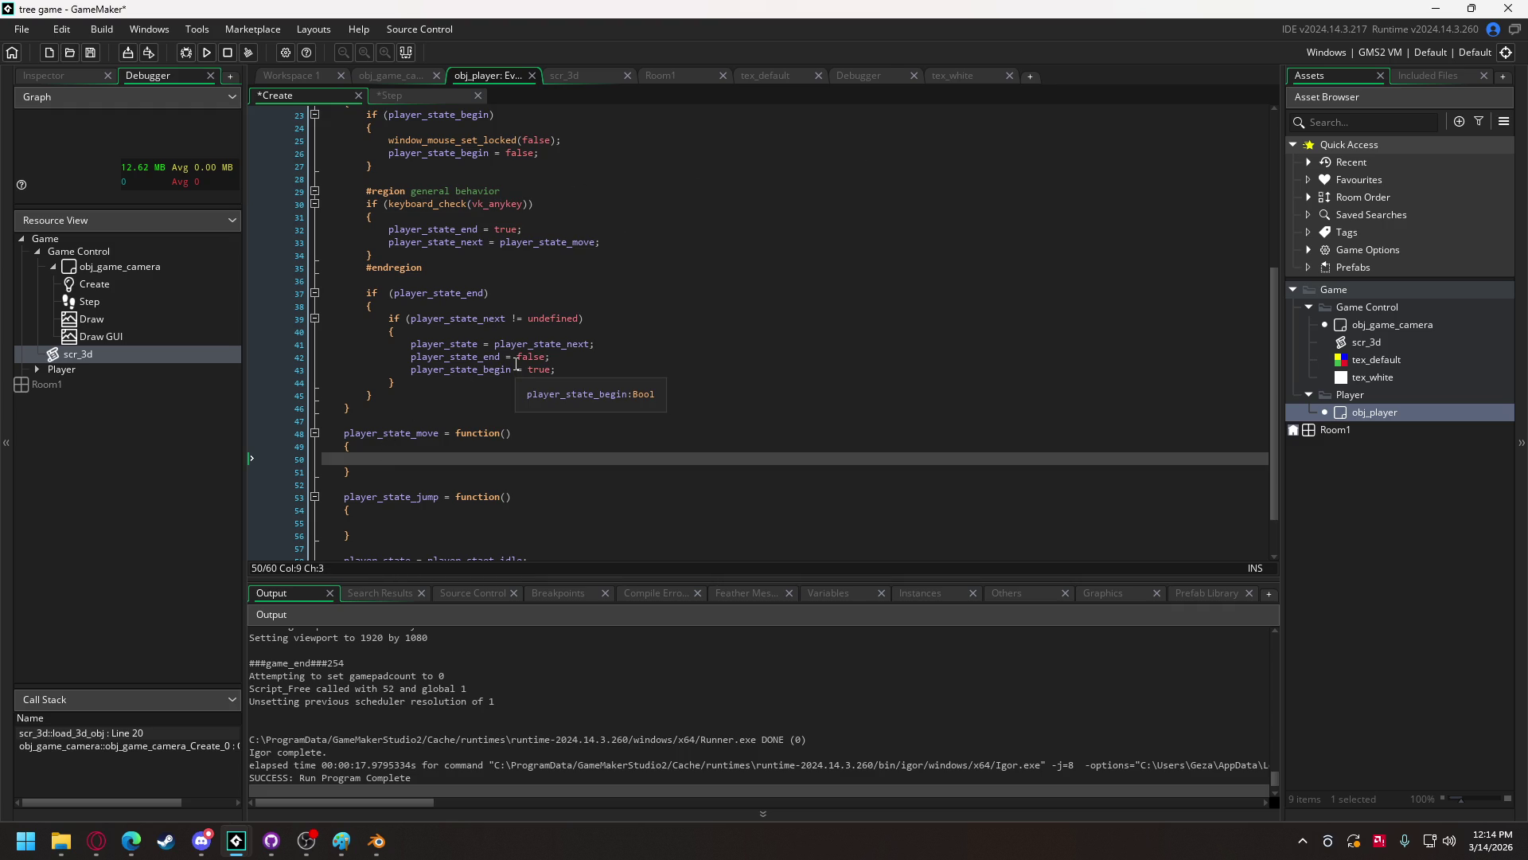
pyautogui.write('if (player_state_begin) \t\t{ \t\t\twindow_mouse_set_locked(false); \t\t\tplayer_state_begin = false; \t\t}  \t\t#region general behavior \t\tif (keyboard_check(ord("A")) || keyboard_check(ord("D")) || keyboard_check(ord("W")) || keyboard_check(ord("S"))) \t\t{ \t\t\tplayer_state_end = true; \t\t\tplayer_state_next = player_state_move; \t\t} \t\t#endregion  \t\tif  (player_state_end) \t\t{ \t\t\tif (player_state_next != undefined) \t\t\t{ \t\t\t\tplayer_state = player_state_next; \t\t\t\tplayer_state_end = false; \t\t\t\tplayer_state_begin = true; \t\t\t} \t\t}')
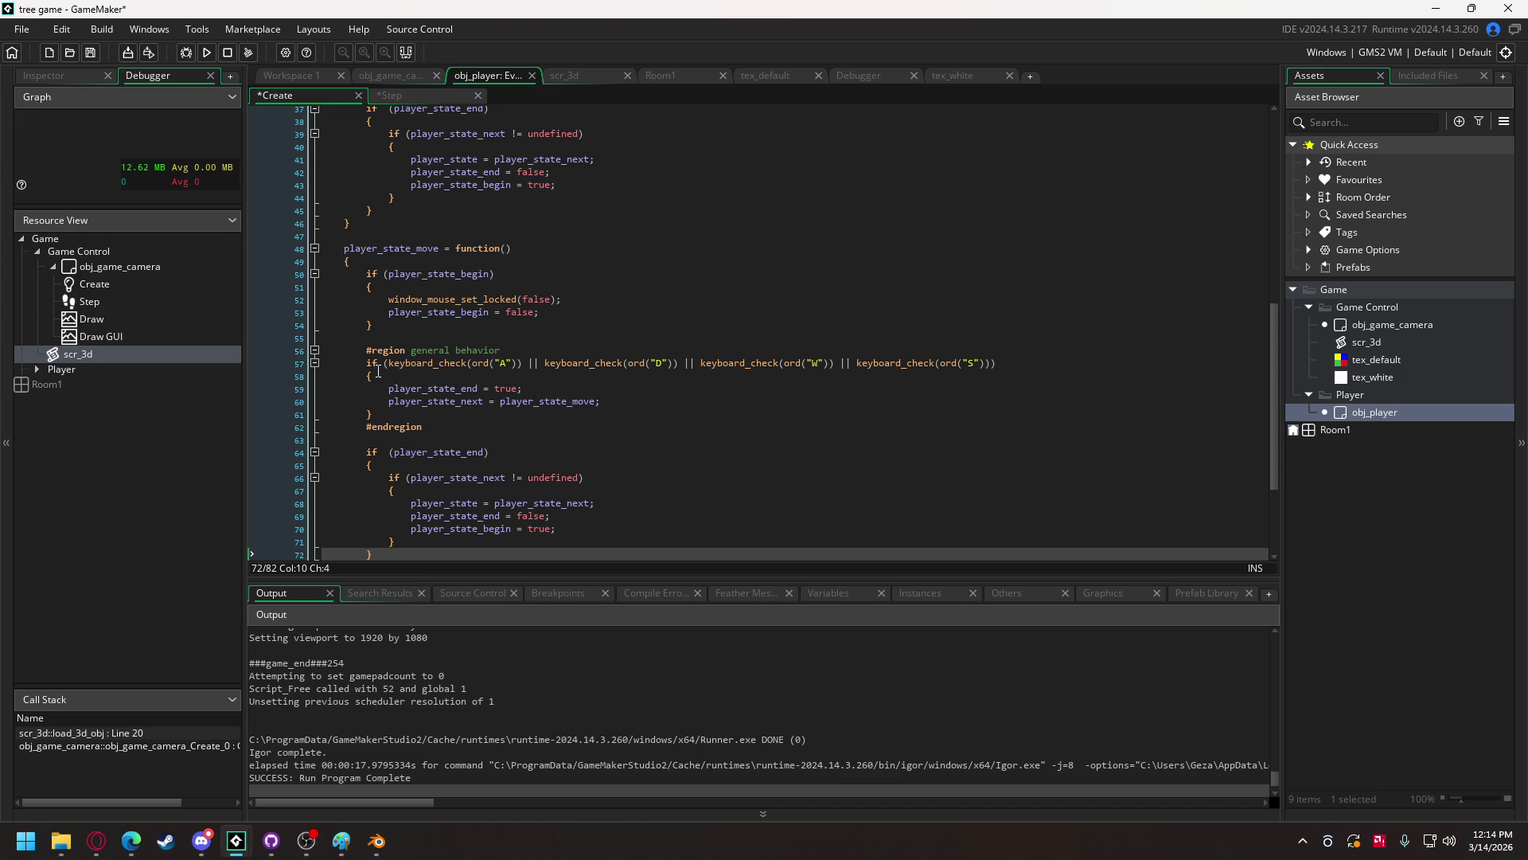
# - Copy keyboard_check(ord("A")) onto a new line under the general behavior region heading
pyautogui.scroll(-3, 468, 433)
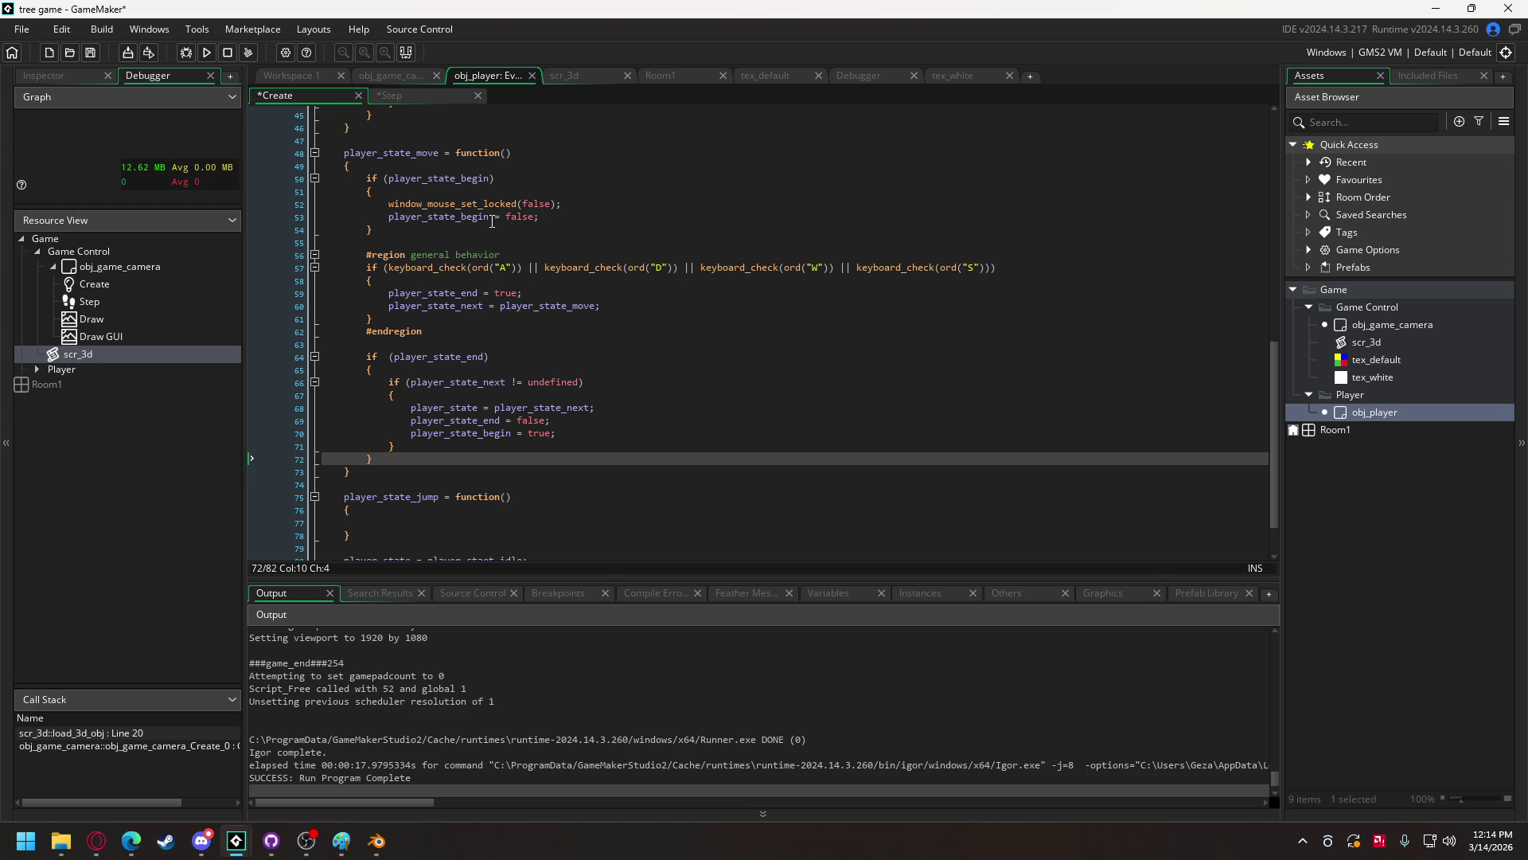
pyautogui.click(509, 259)
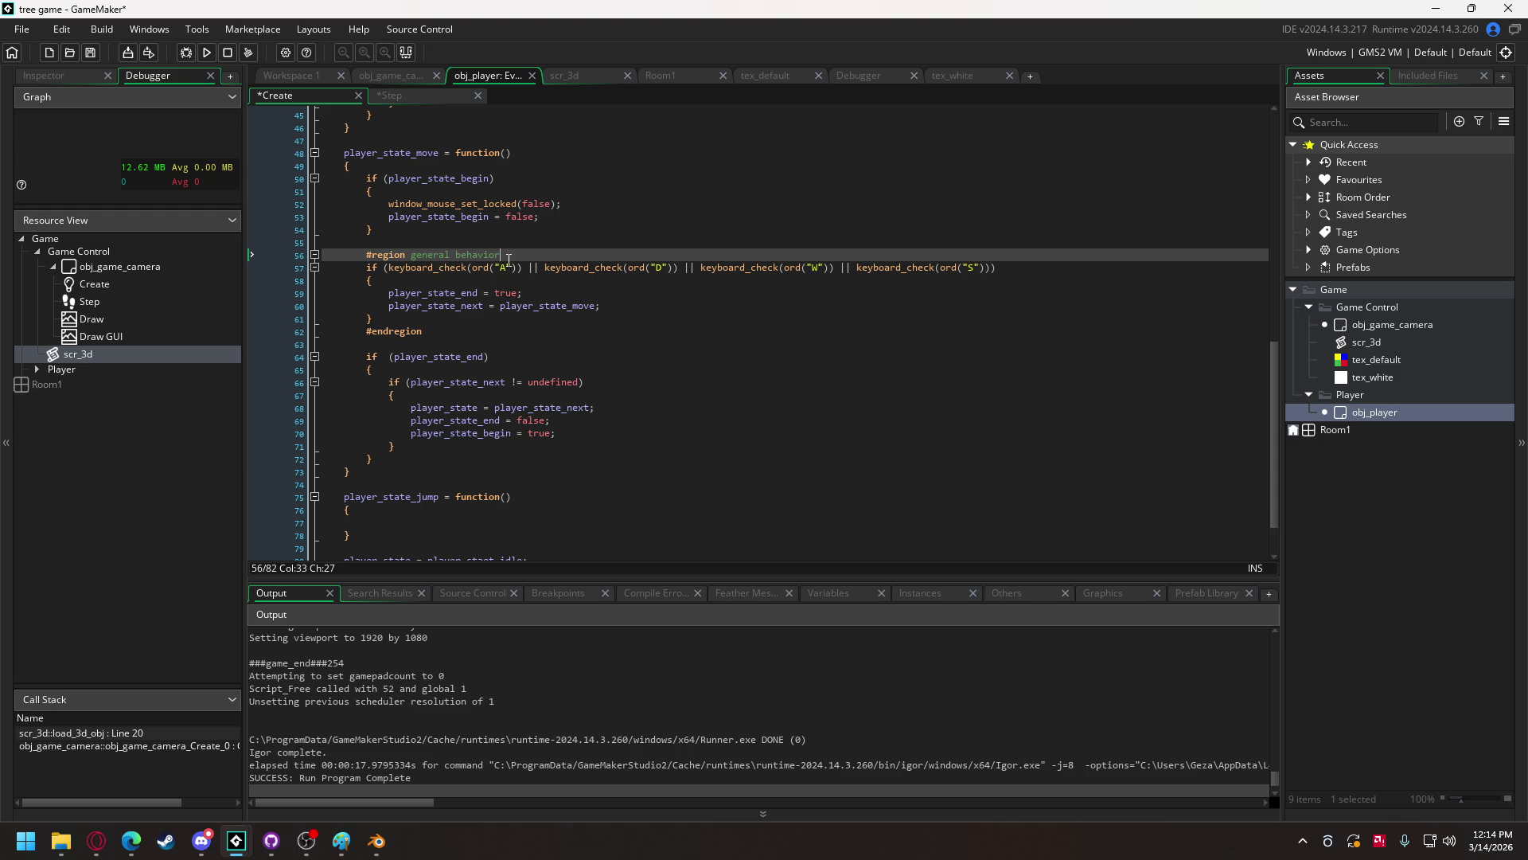
pyautogui.moveTo(389, 269); pyautogui.dragTo(523, 269)
pyautogui.hotkey('ctrl', 'c')
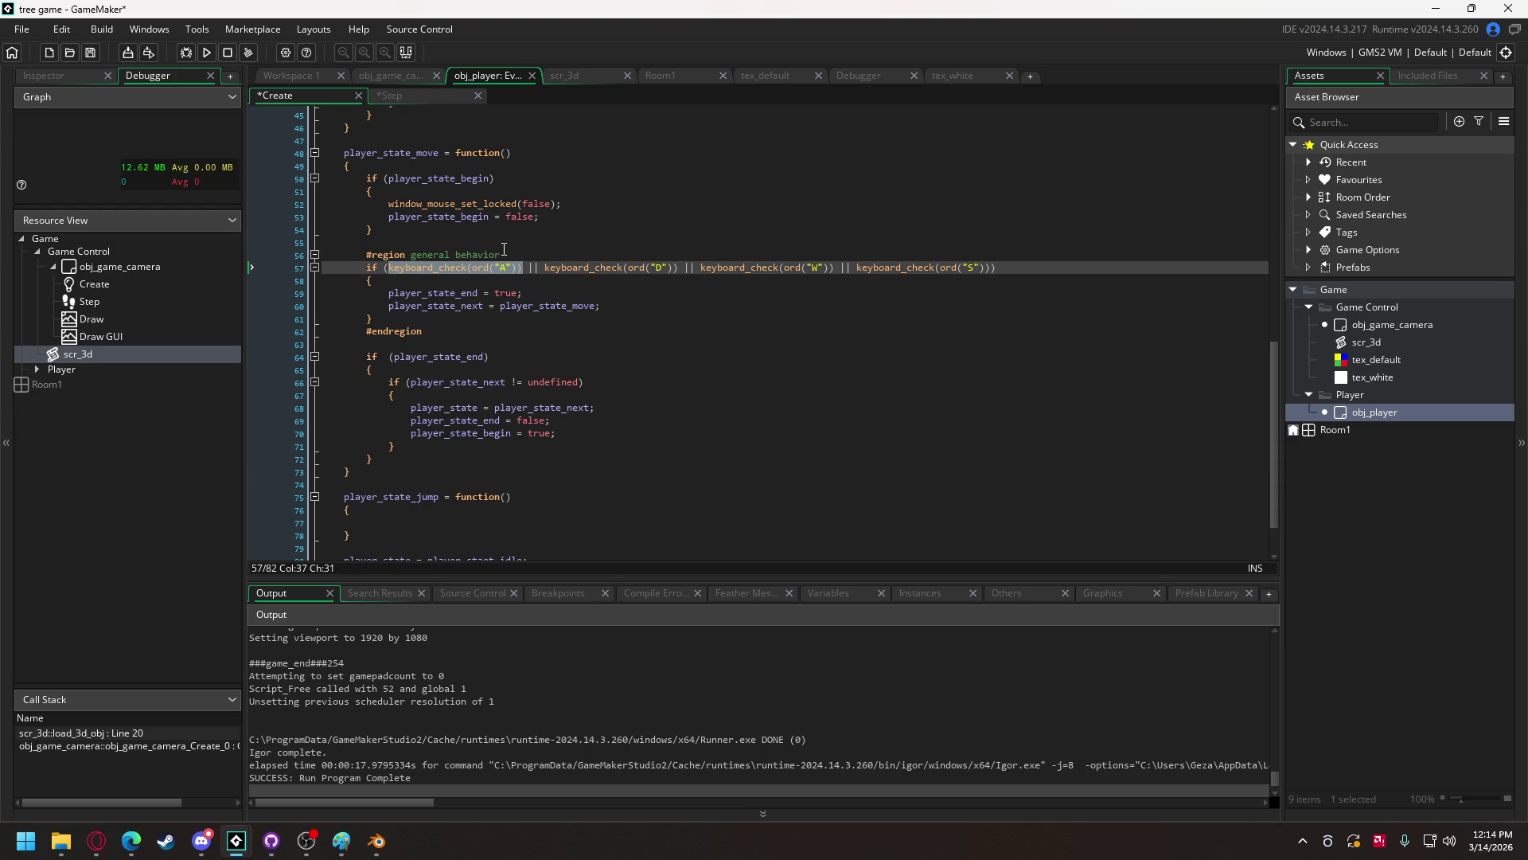
pyautogui.click(509, 255)
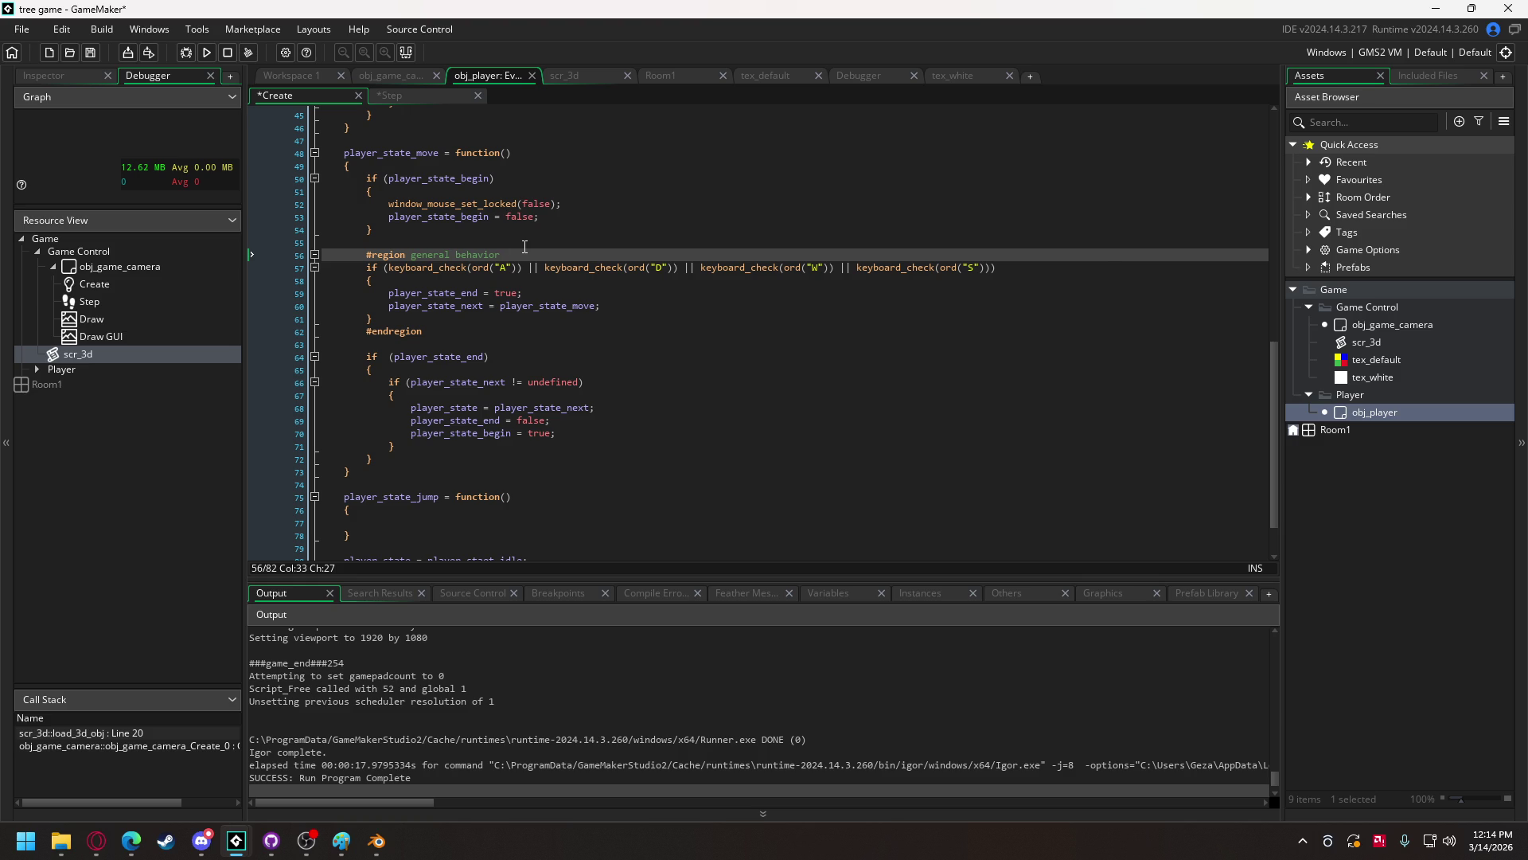
pyautogui.press('Return')
pyautogui.press('Return')
pyautogui.press('Up')
pyautogui.hotkey('ctrl', 'v')
# - Turn the pasted call into an if (keyboard_check(ord("W"))) block commented //move forward
pyautogui.click(366, 268)
pyautogui.write('if (')
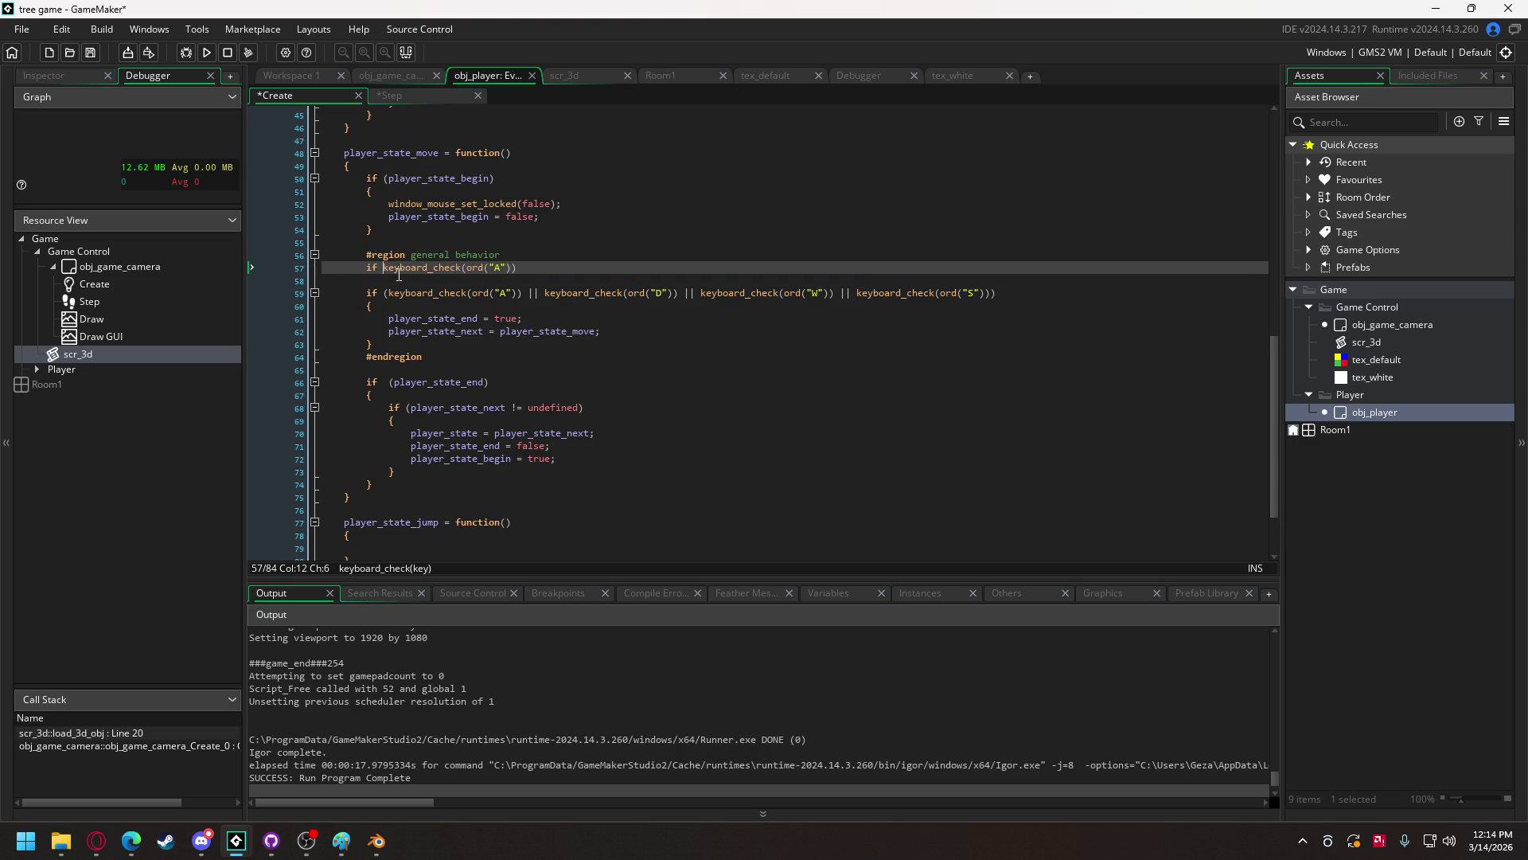
pyautogui.click(549, 268)
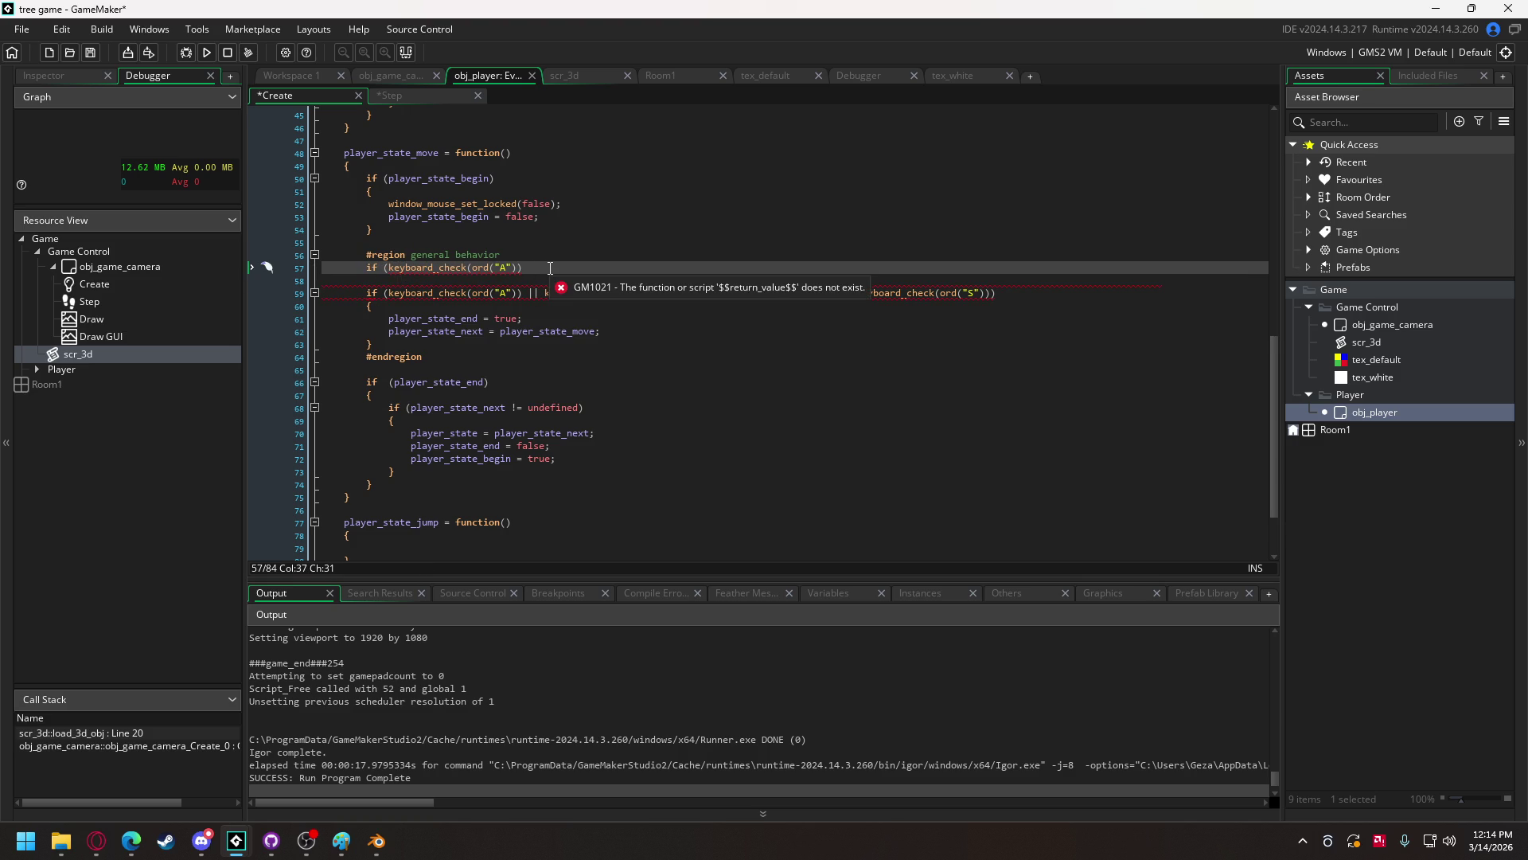
pyautogui.write(')')
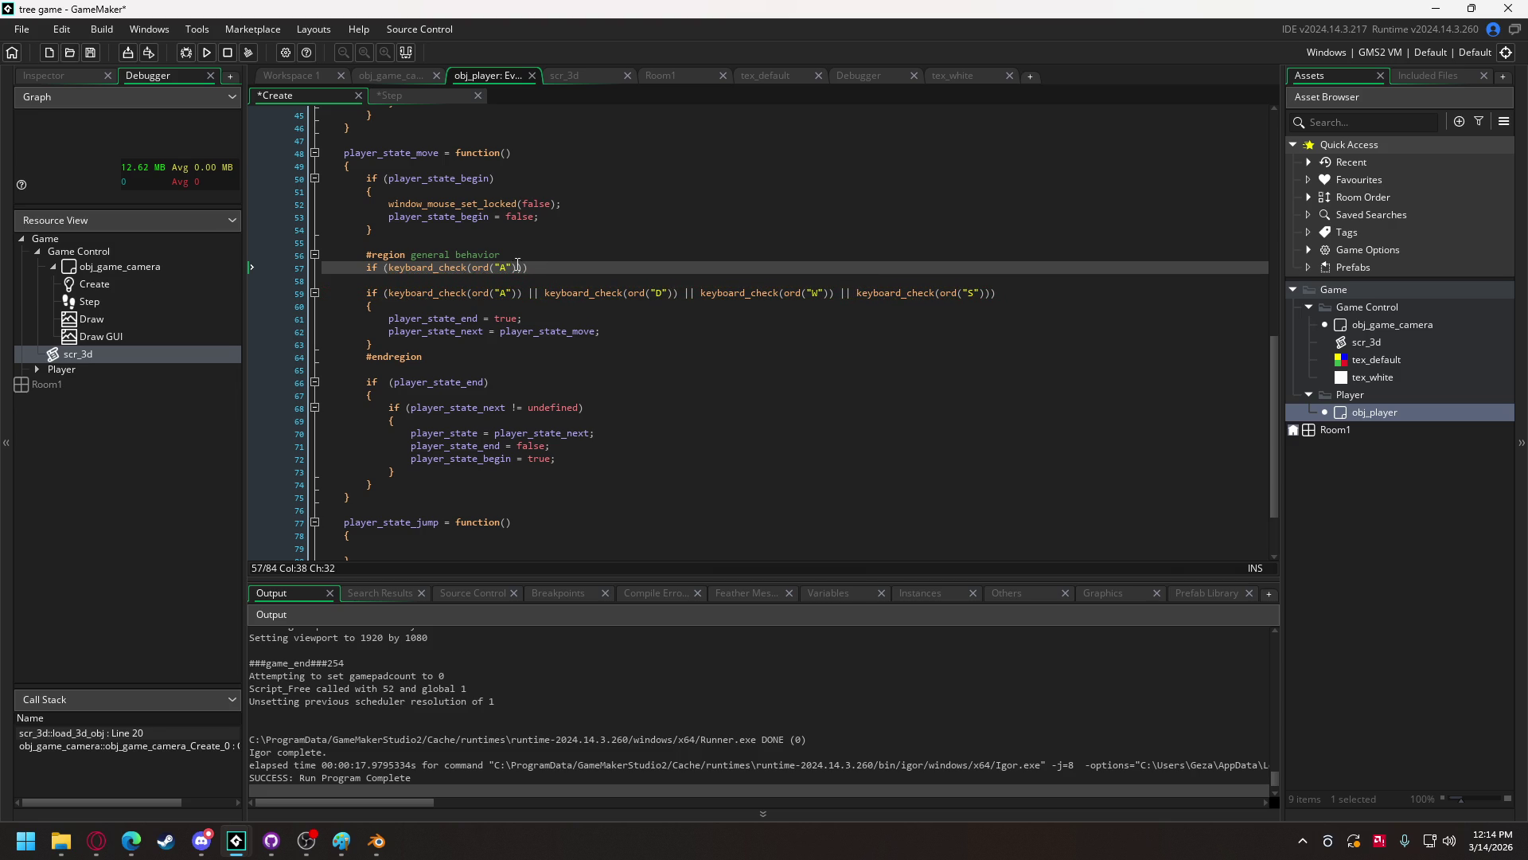
pyautogui.doubleClick(501, 268)
pyautogui.write('W')
pyautogui.click(565, 268)
pyautogui.press('Return')
pyautogui.write('{')
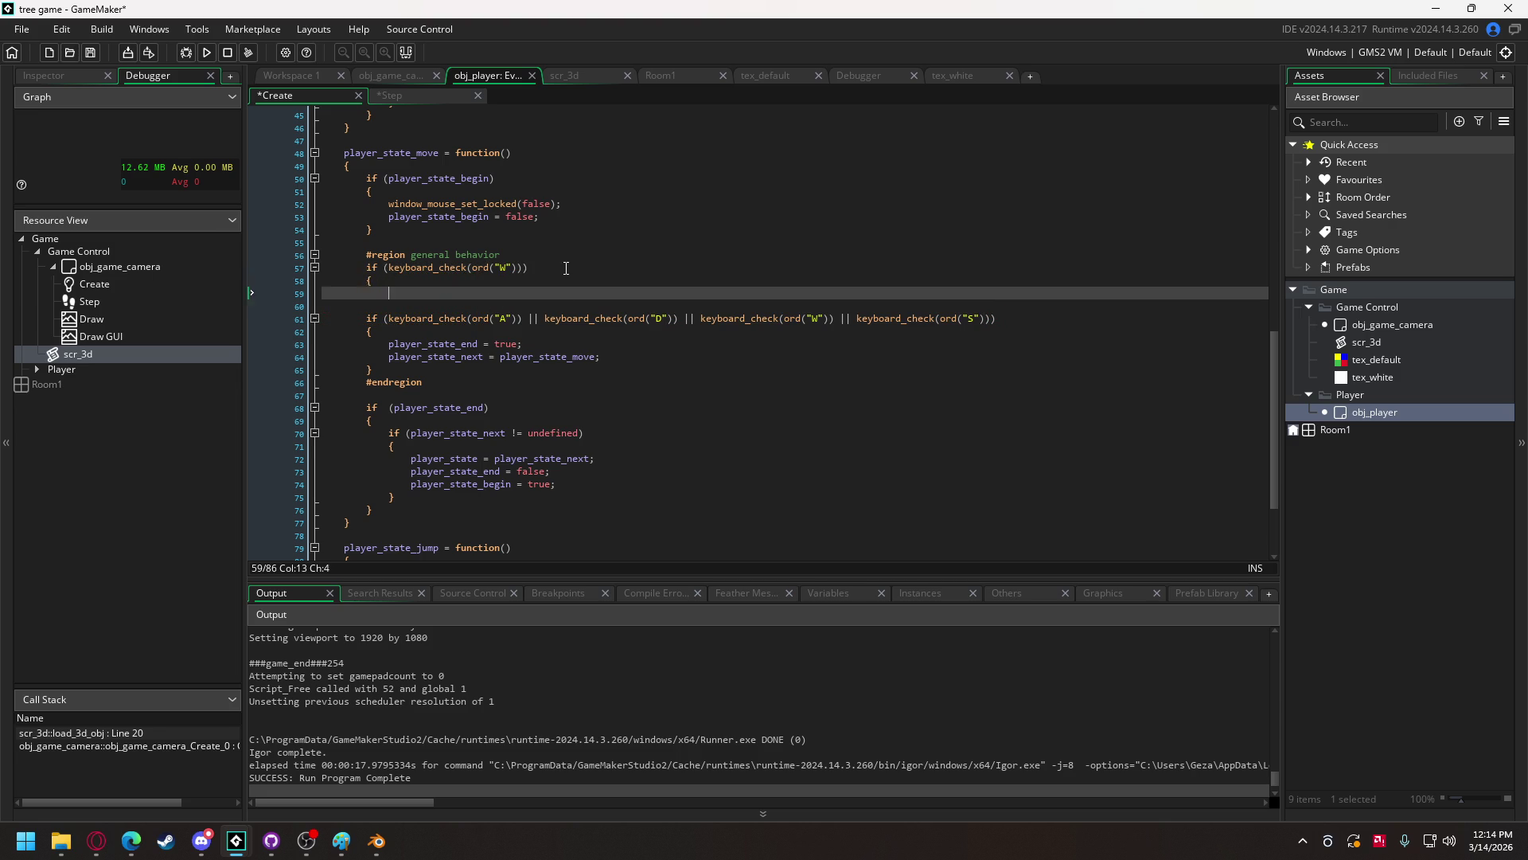
pyautogui.press('Return')
pyautogui.write('/move forward')
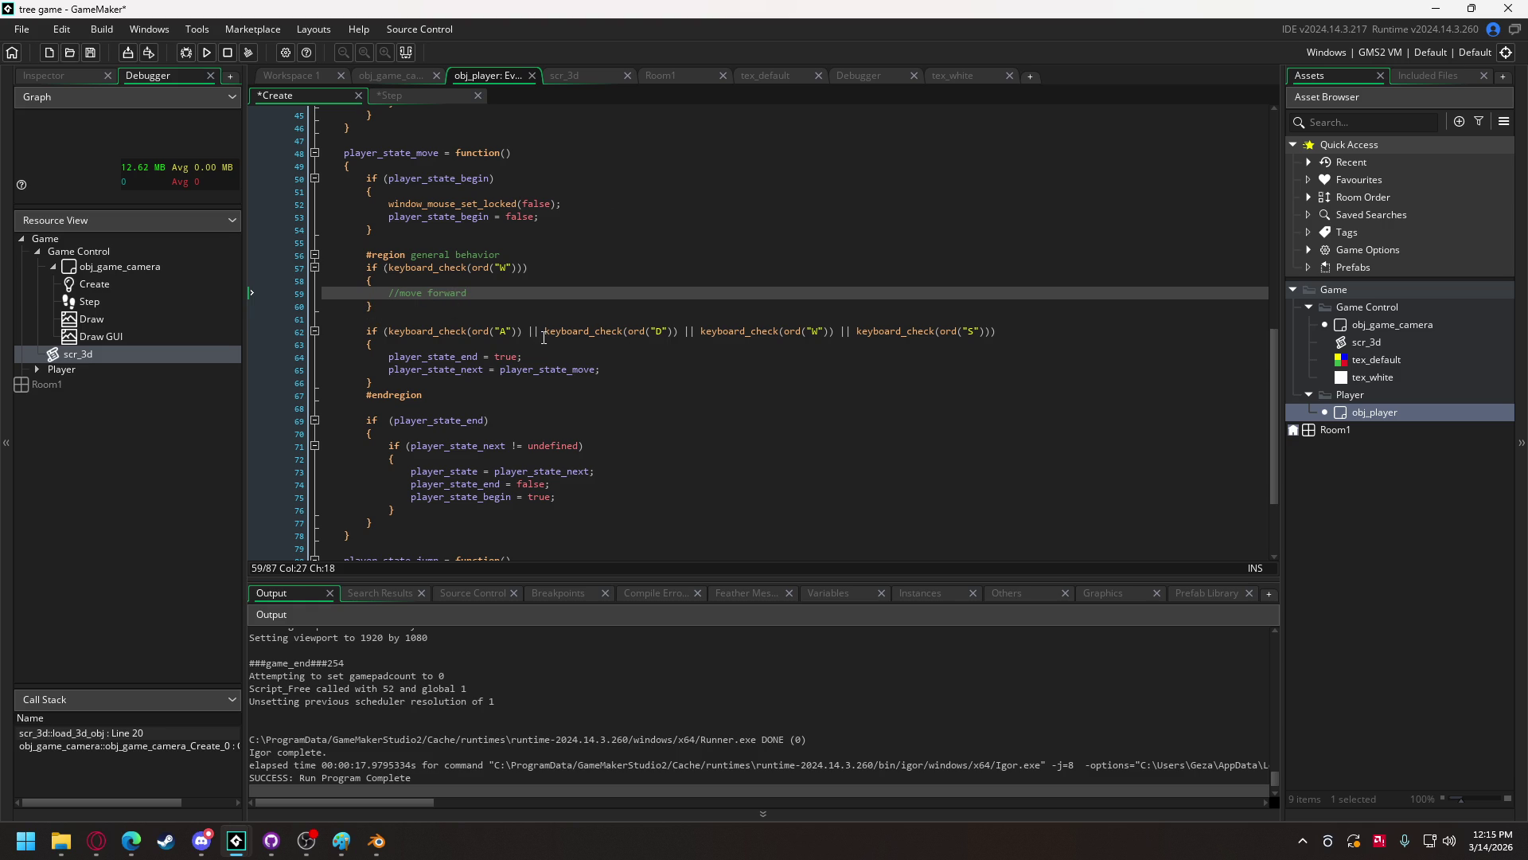
# - Add an else if (keyboard_check(ord("S"))) block commented //move backward
pyautogui.click(410, 310)
pyautogui.press('Return')
pyautogui.write('else')
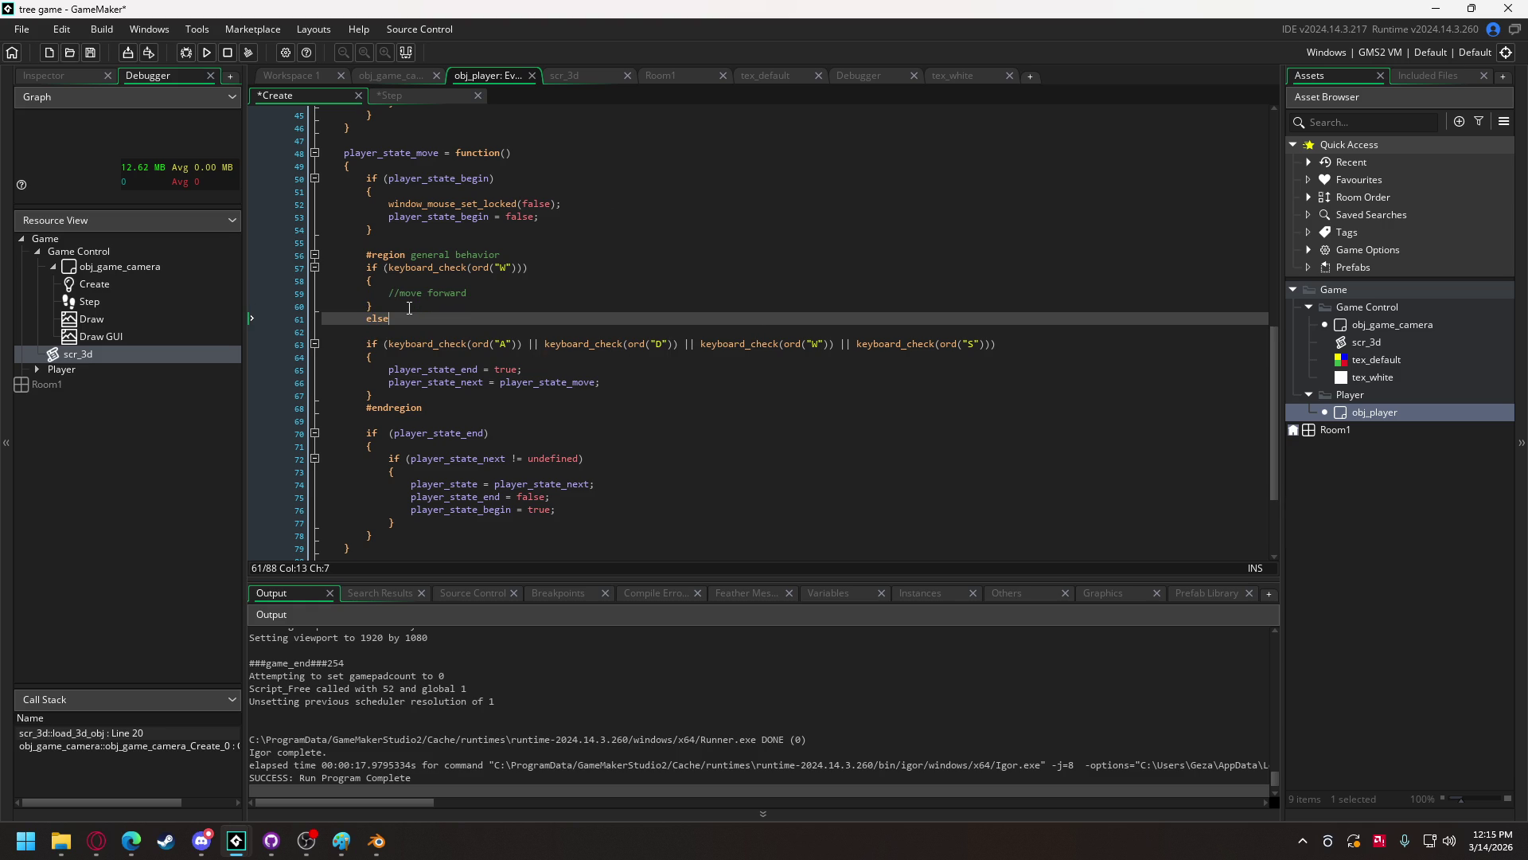
pyautogui.write(' if 9')
pyautogui.write('keyboard_check(ord("A"))')
pyautogui.press('Left')
pyautogui.press('Left')
pyautogui.press('Left')
pyautogui.press('BackSpace')
pyautogui.write('(')
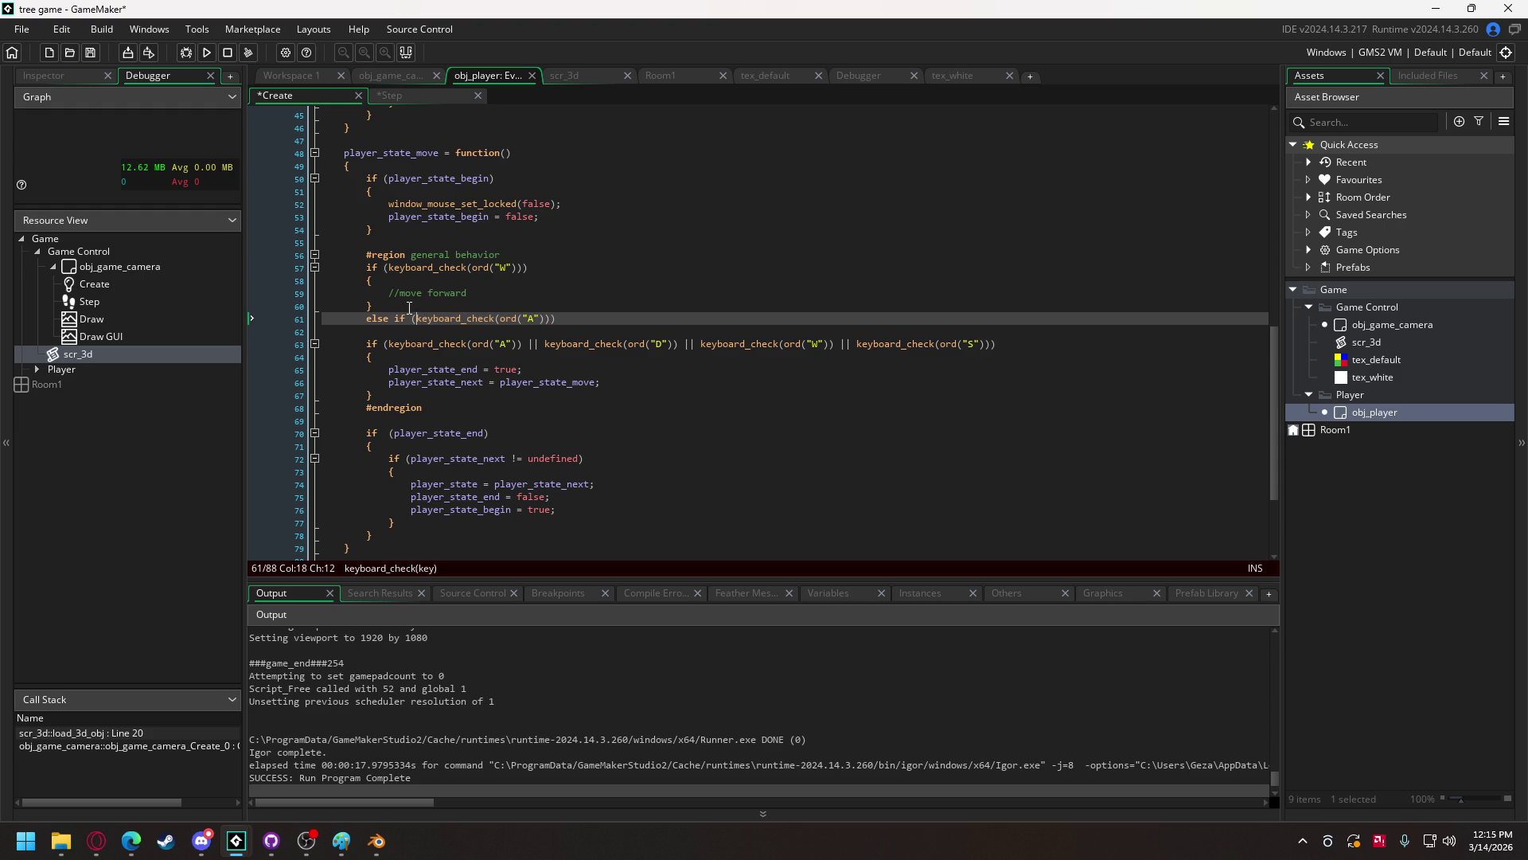
pyautogui.press('Right')
pyautogui.press('Right')
pyautogui.press('Right')
pyautogui.press('BackSpace')
pyautogui.write('S')
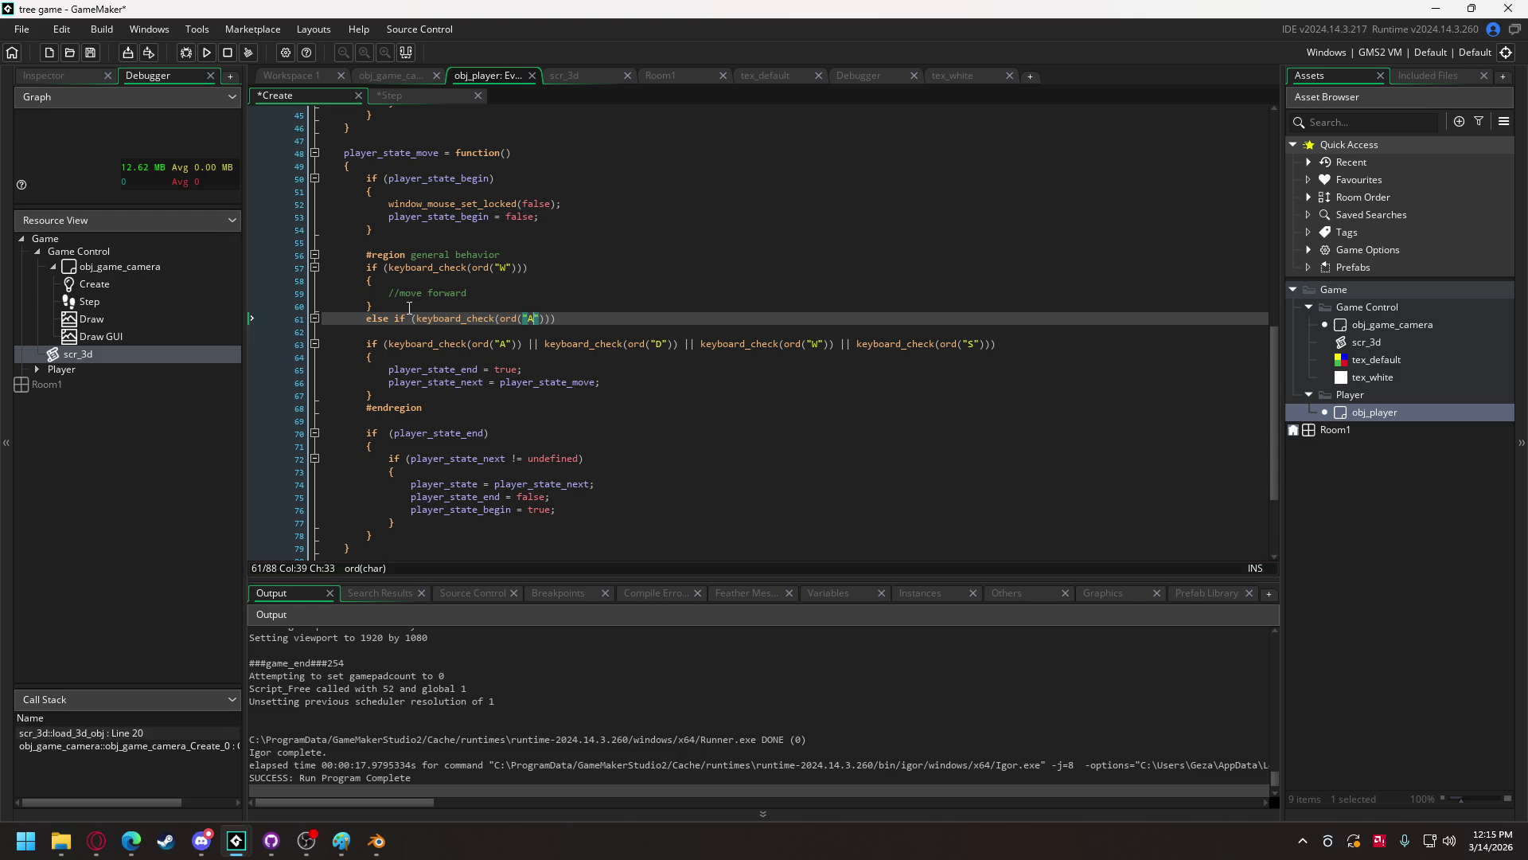
pyautogui.press('Right')
pyautogui.press('Right')
pyautogui.press('Right')
pyautogui.press('Return')
pyautogui.write('{')
pyautogui.press('Return')
pyautogui.press('Return')
pyautogui.press('Up')
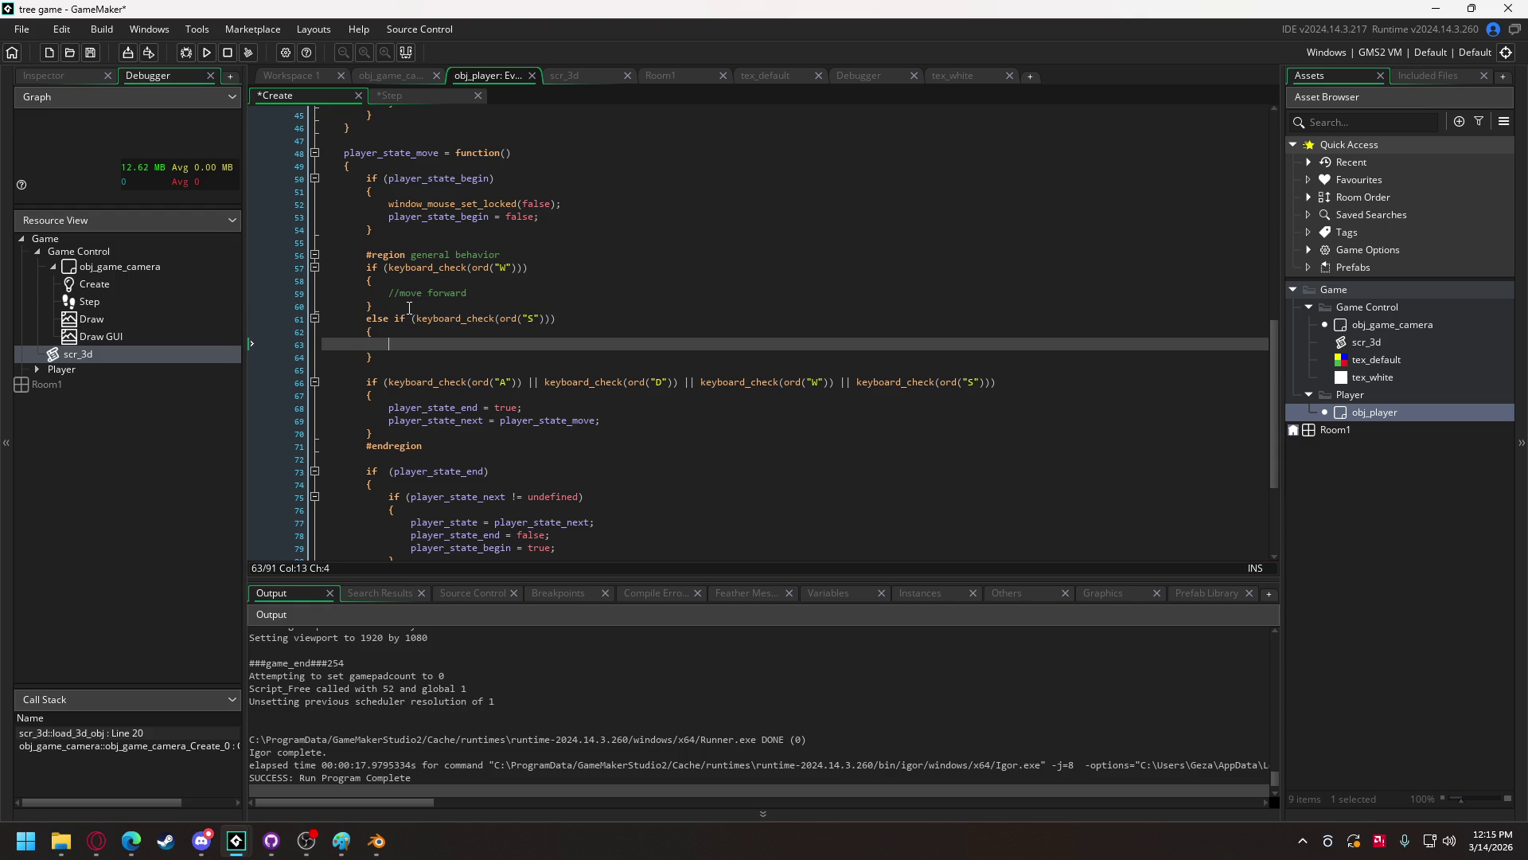
pyautogui.write('/move back')
pyautogui.write('ward')
# - Duplicate the W/S if/else block directly below it
pyautogui.hotkey('shift', 'Up')
pyautogui.hotkey('shift', 'Up')
pyautogui.hotkey('shift', 'Up')
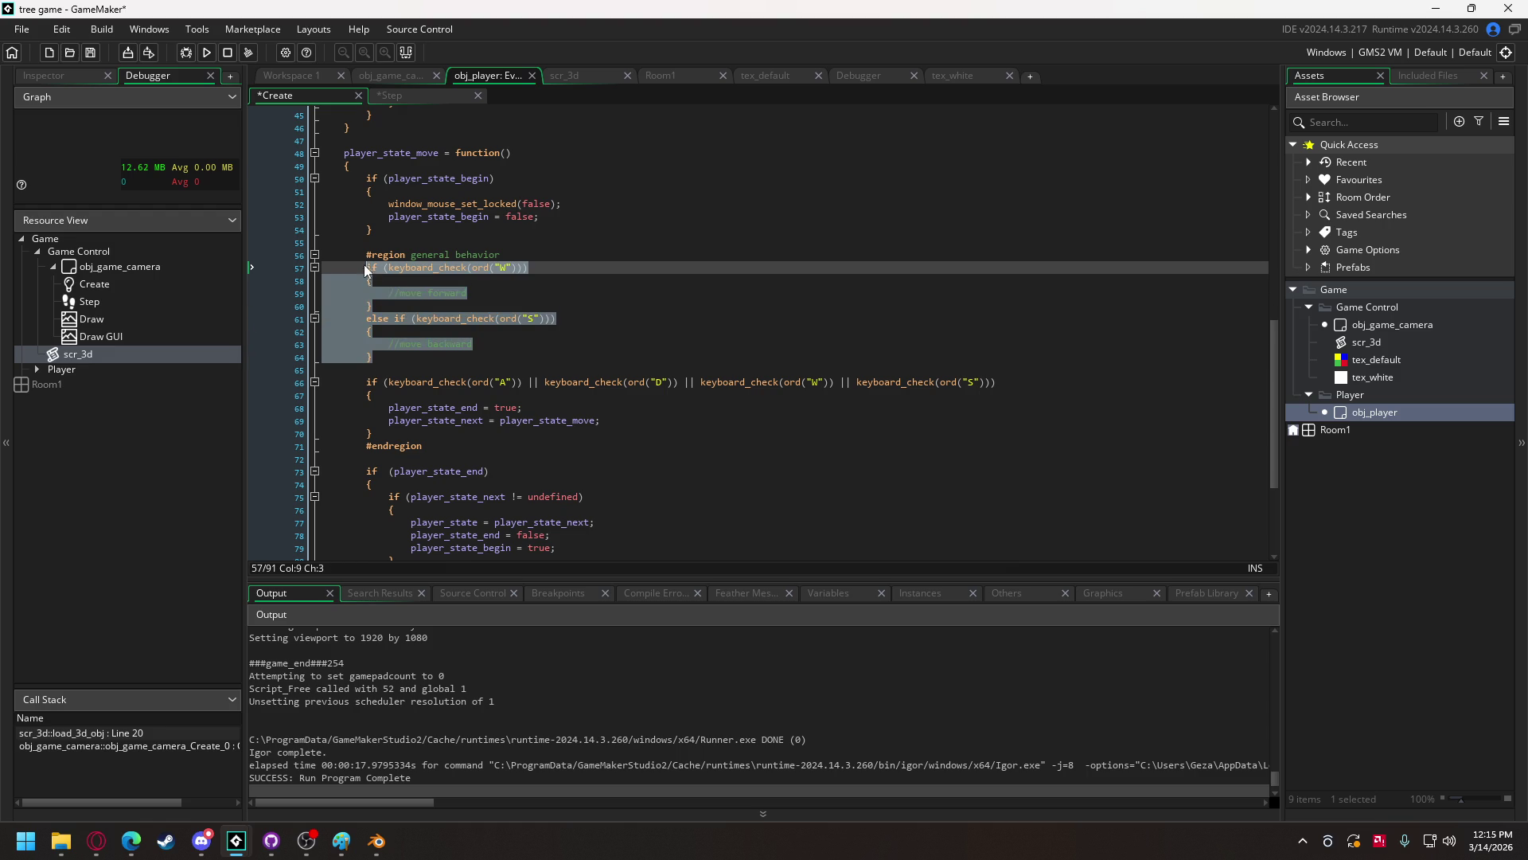
pyautogui.click(407, 361)
pyautogui.press('Return')
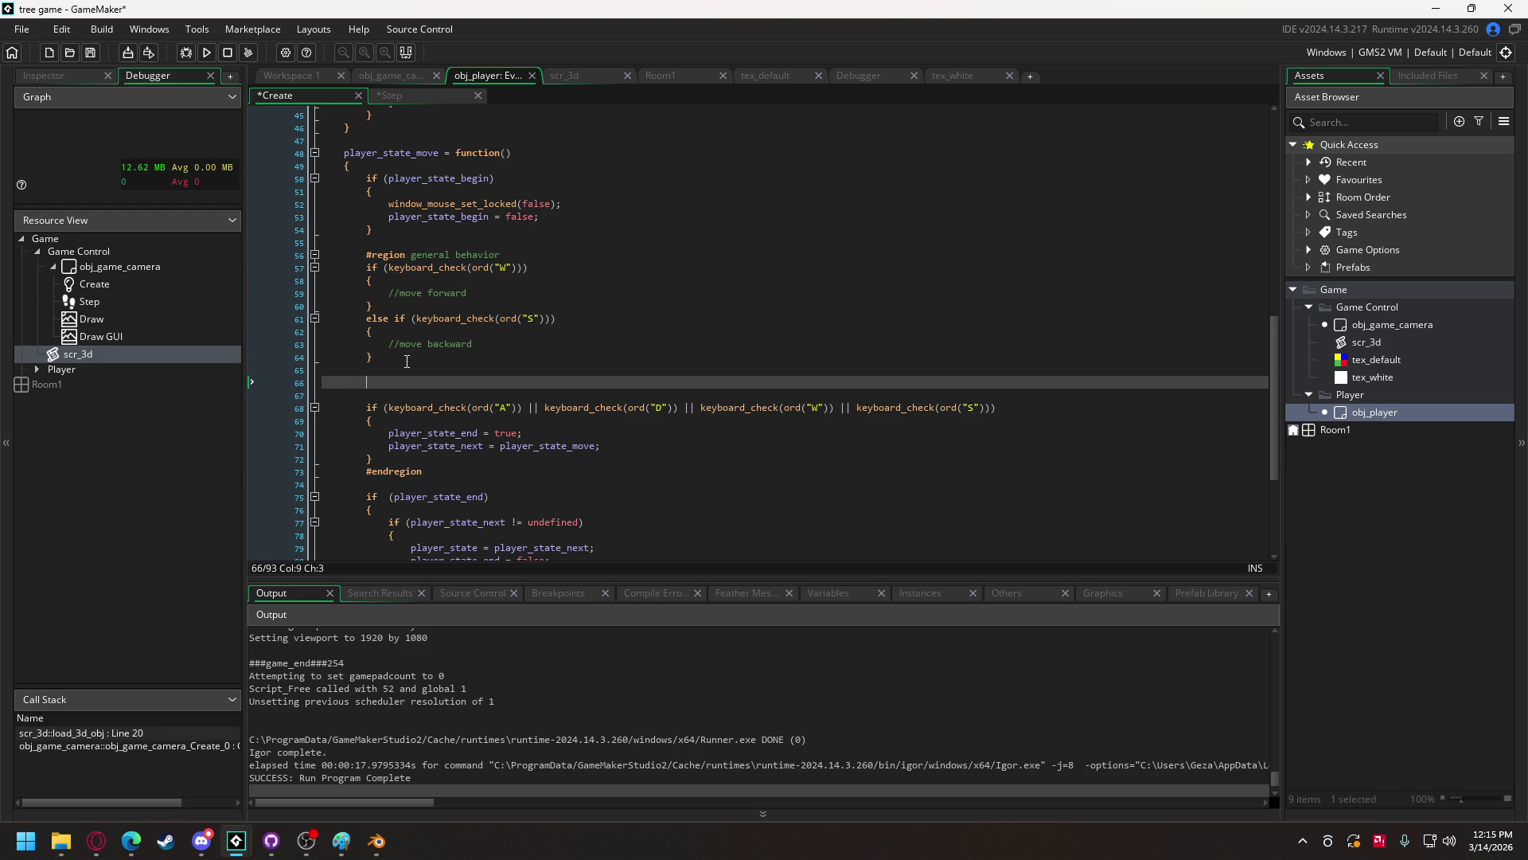
pyautogui.write('if (keyboard_check(ord("W"))) \t\t{ \t\t\t//move forward \t\t} \t\telse if (keyboard_check(ord("S"))) \t\t{ \t\t\t//move backward \t\t}')
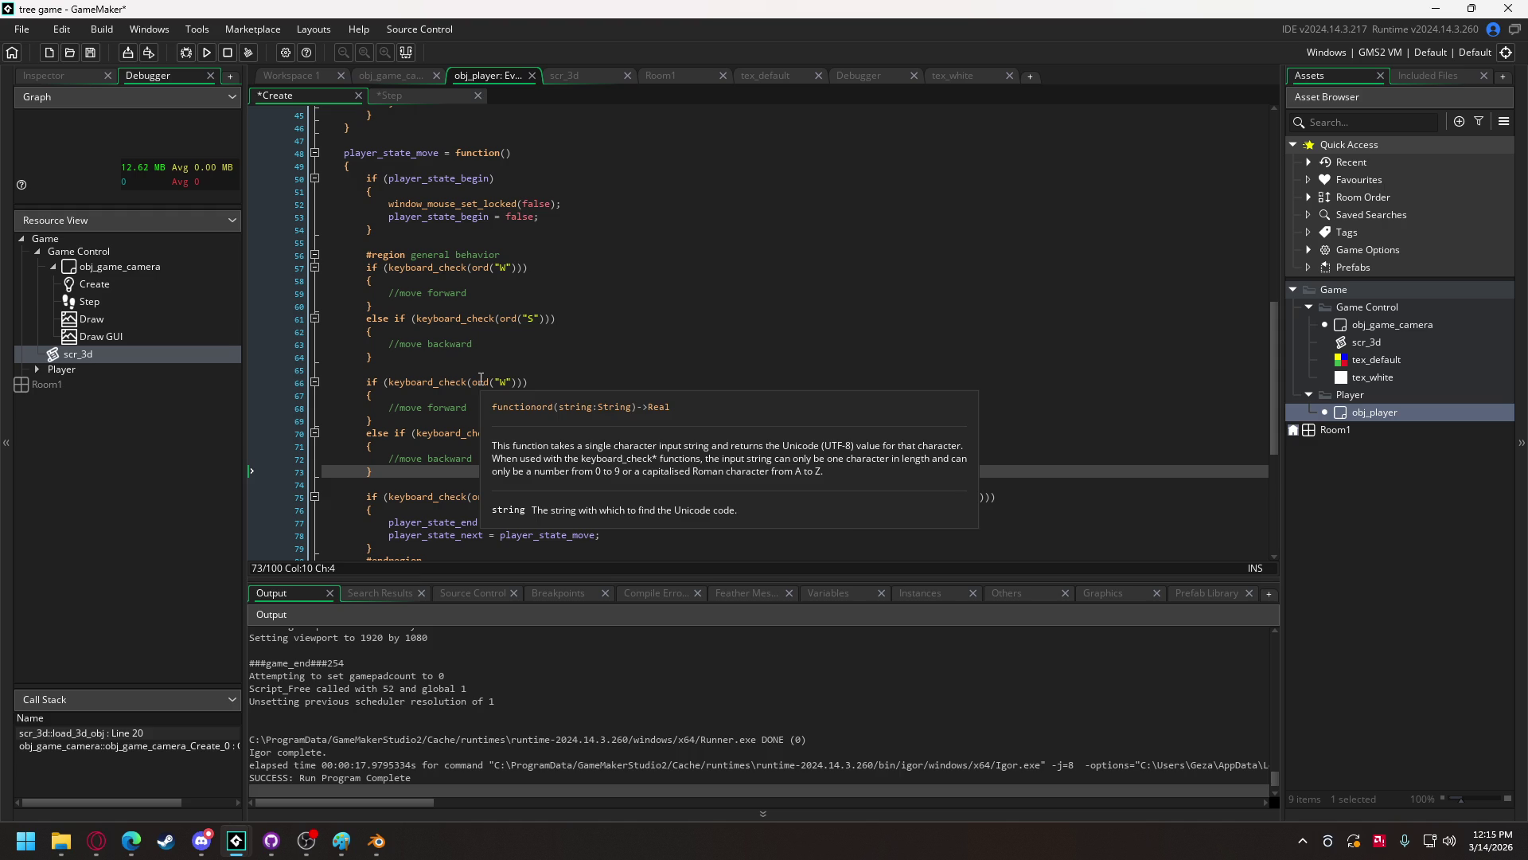
pyautogui.doubleClick(503, 383)
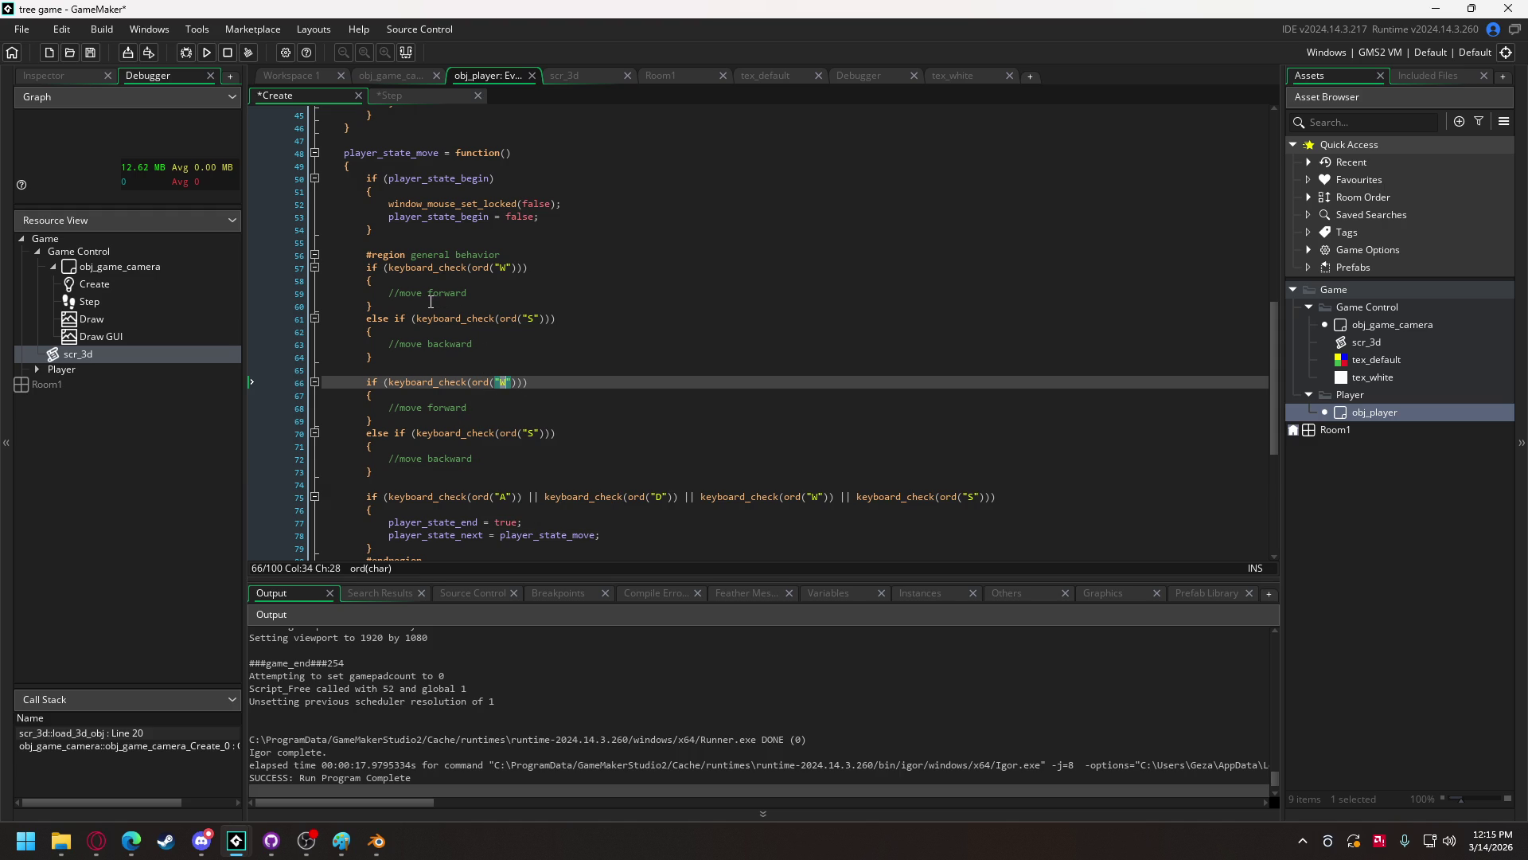
pyautogui.scroll(13, 430, 301)
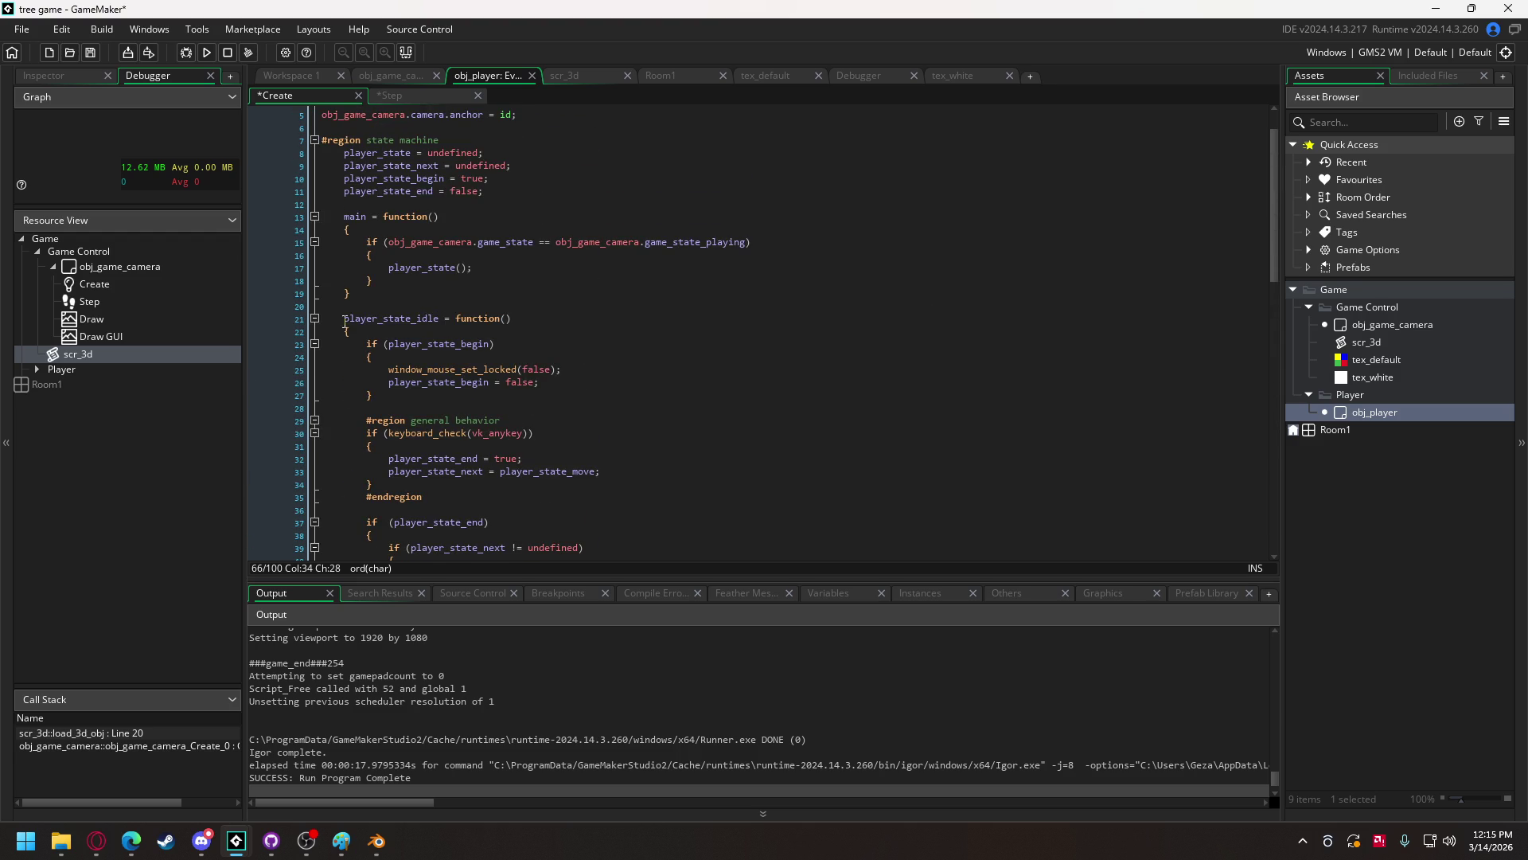
# - Below the player_state_end line, add a //movement variables comment and movement_forward = 0;
pyautogui.click(314, 318)
pyautogui.scroll(1, 485, 249)
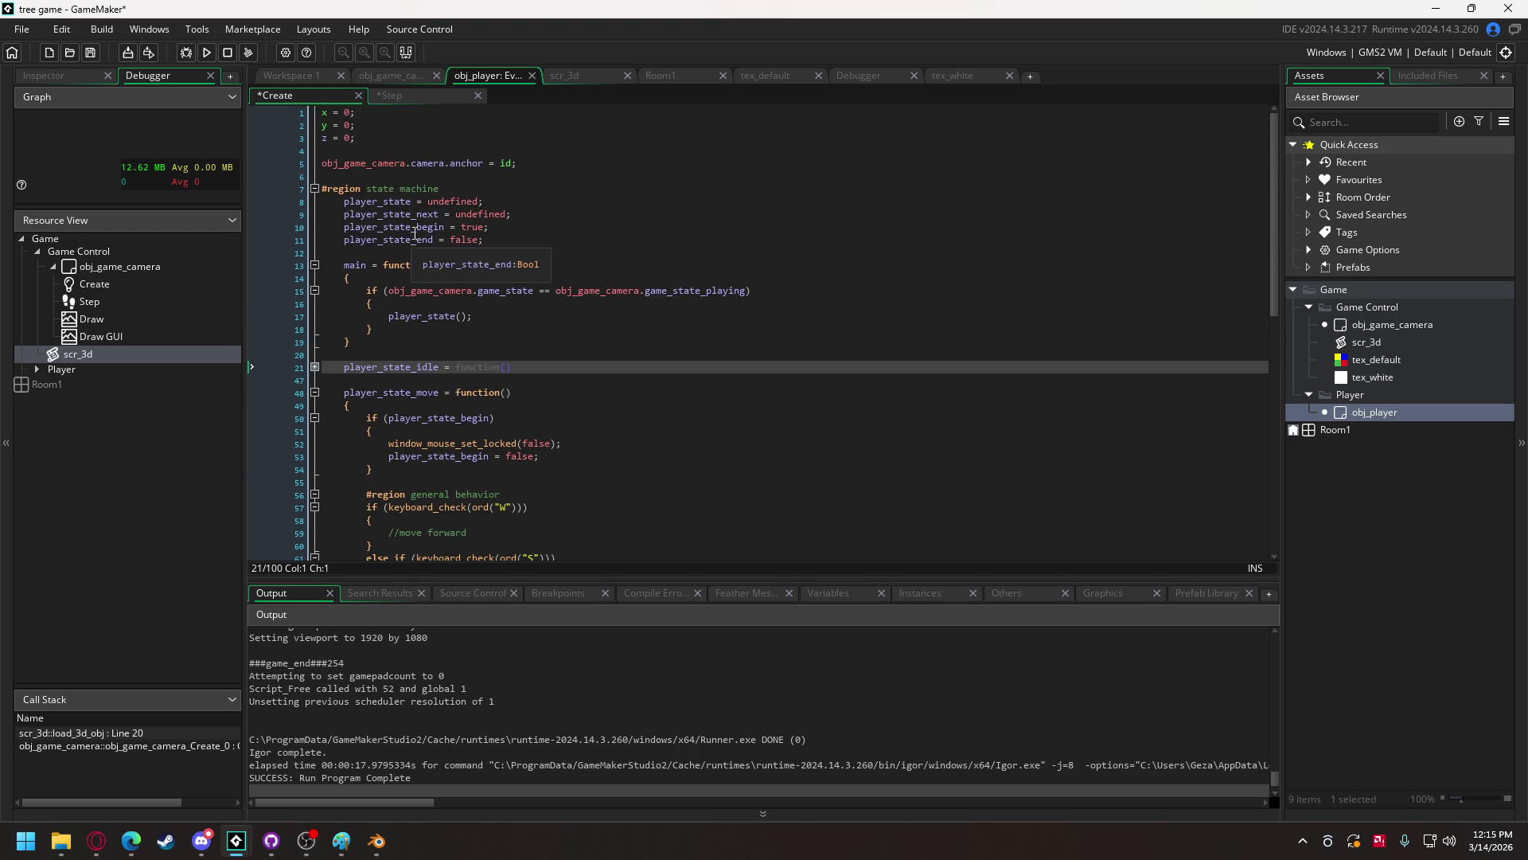
pyautogui.click(494, 245)
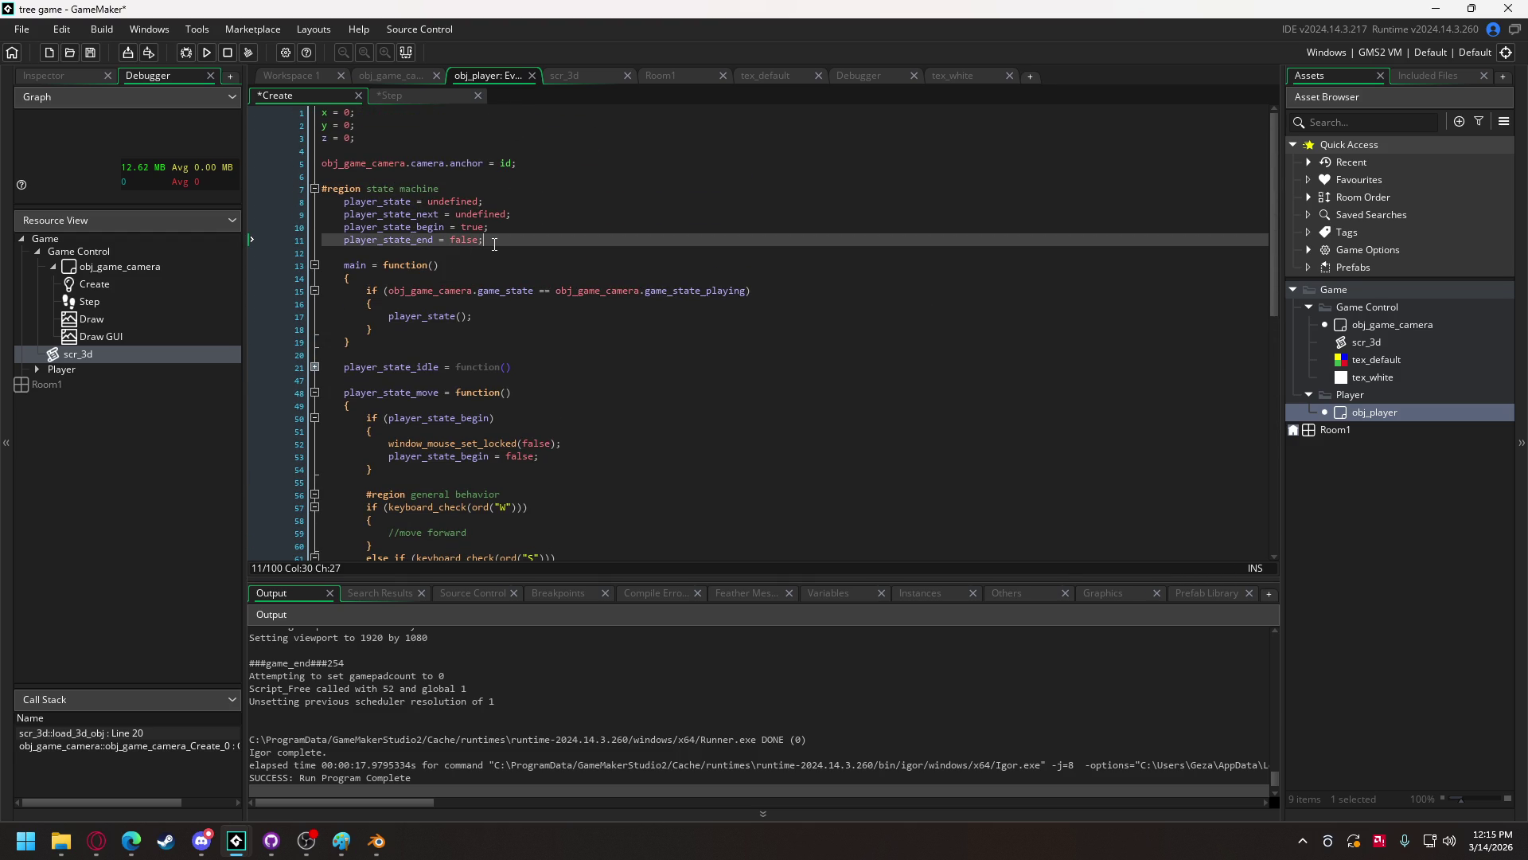
pyautogui.press('Return')
pyautogui.press('Return')
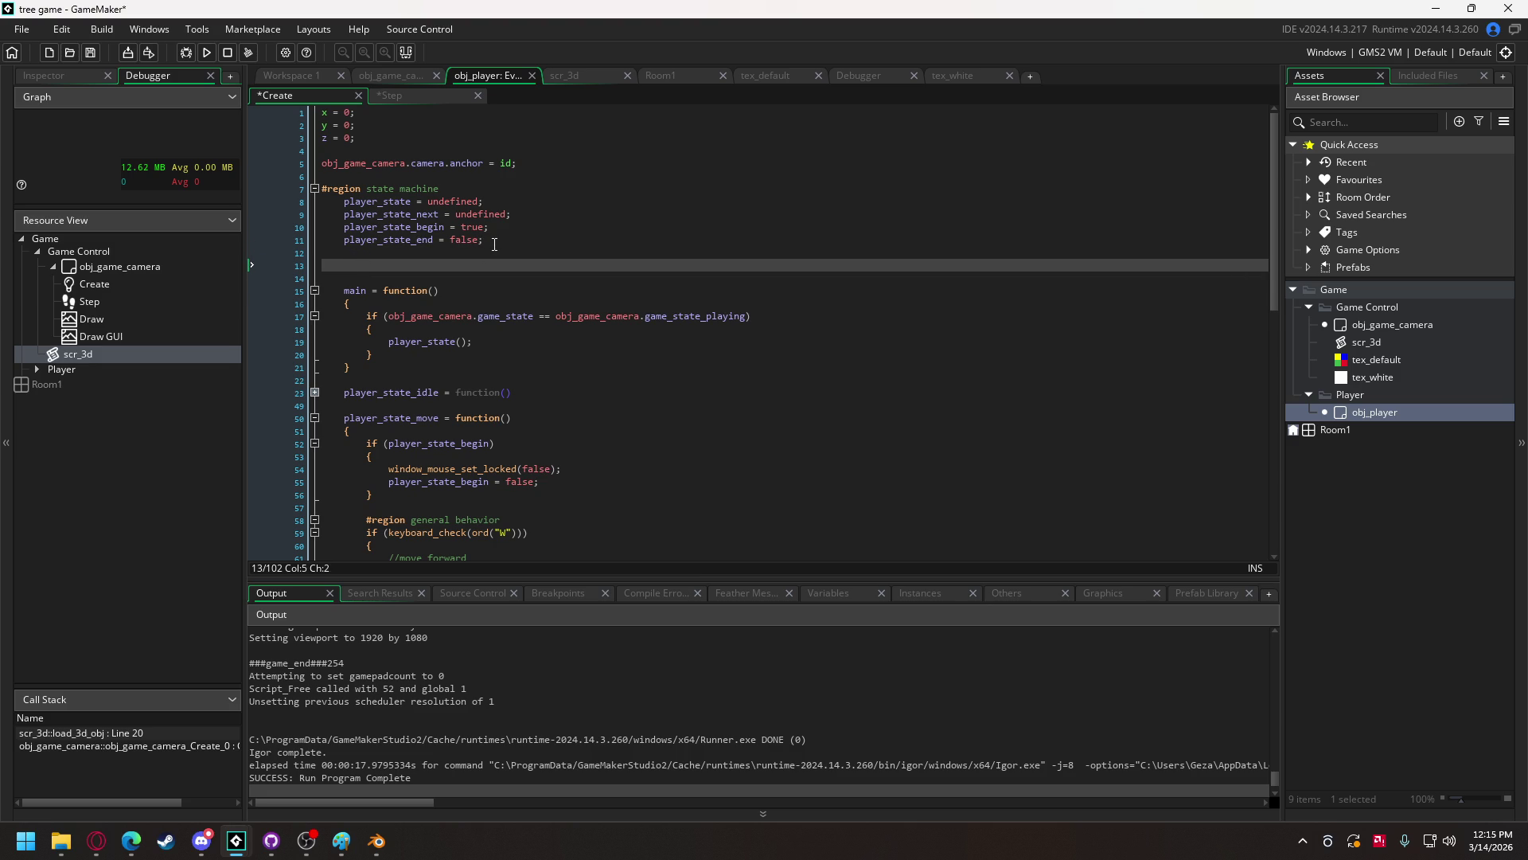
pyautogui.write('//movement variab')
pyautogui.write('les')
pyautogui.press('Return')
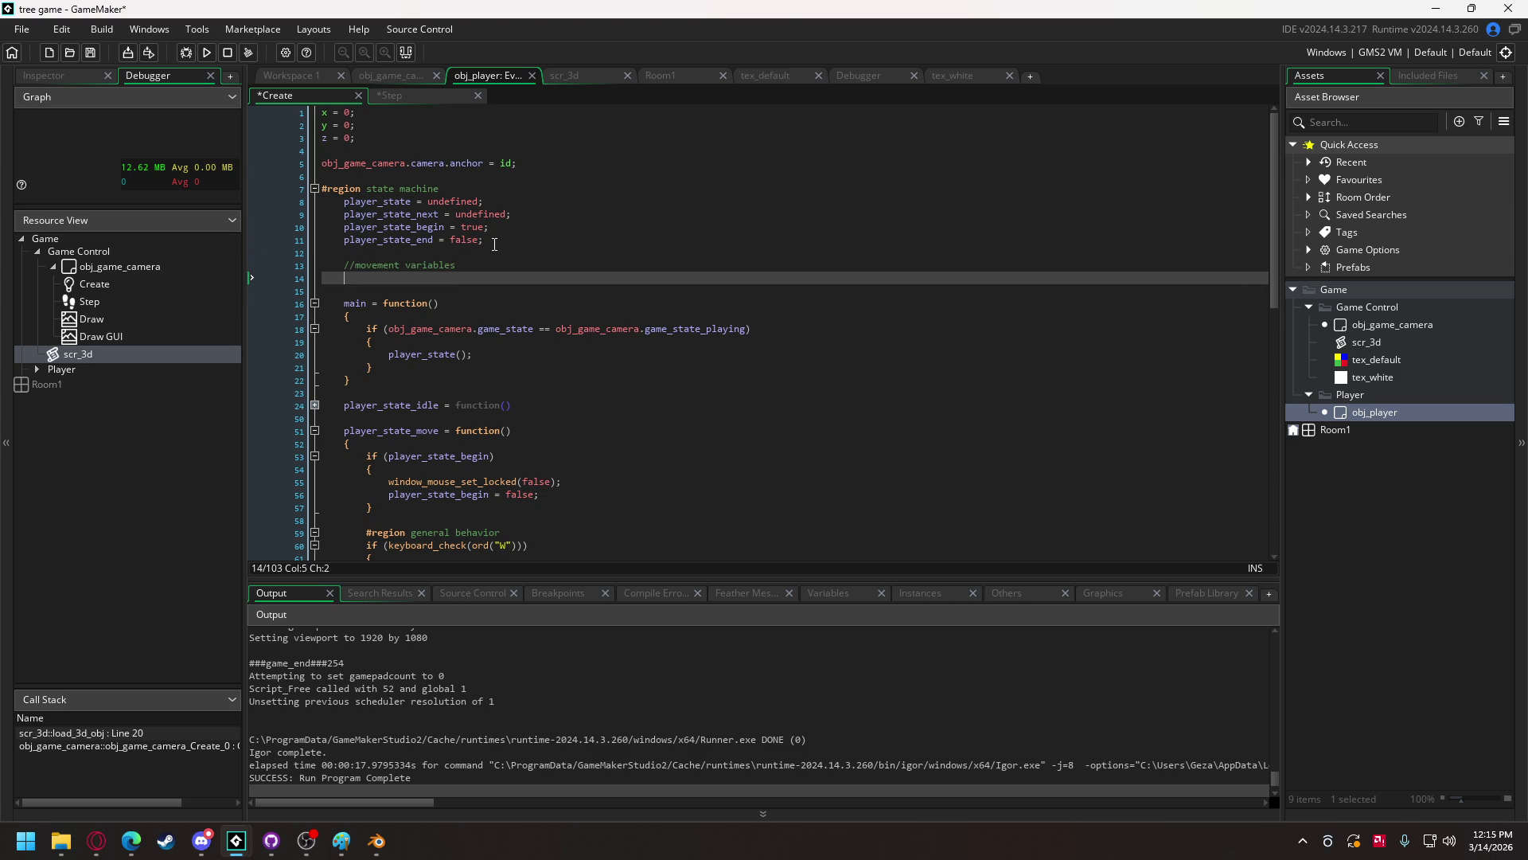
pyautogui.write('v')
pyautogui.press('BackSpace')
pyautogui.write('move')
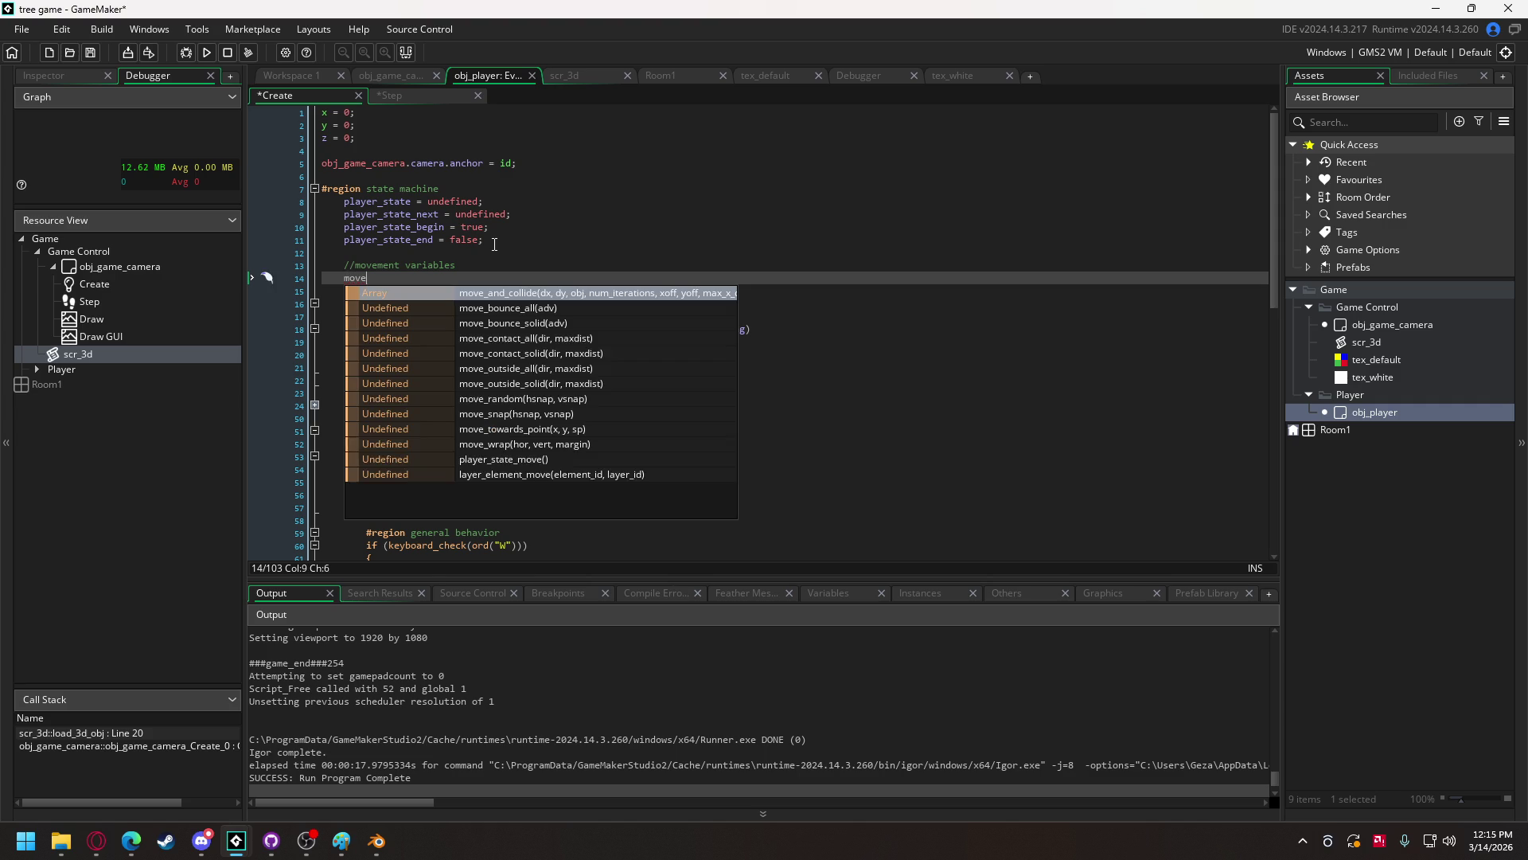
pyautogui.write('ment_f')
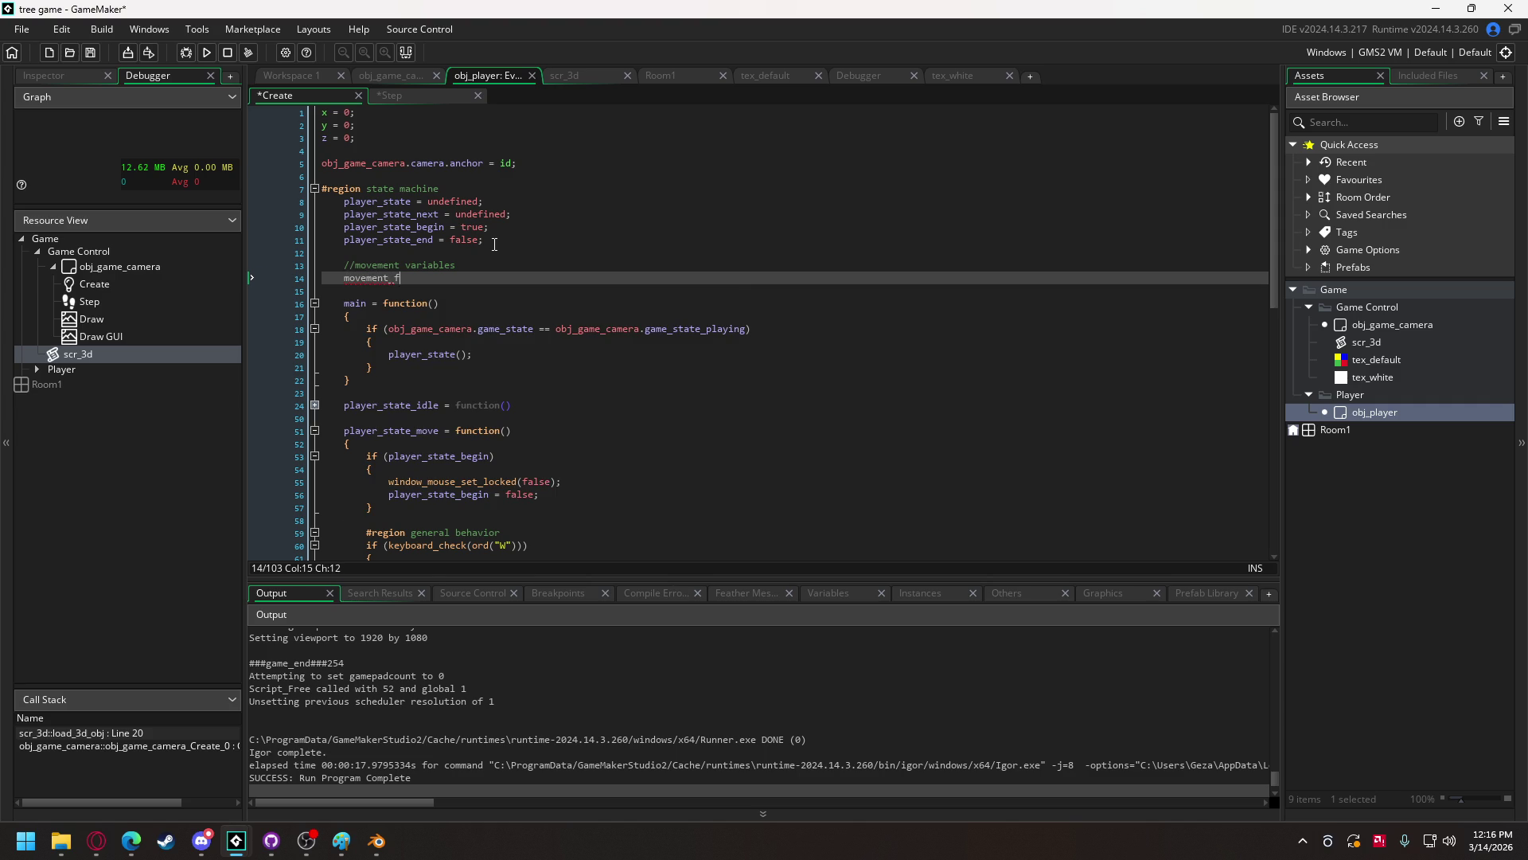
pyautogui.write('orward = 0')
pyautogui.write(';')
# - Add movement_sideways = 0; on the next line
pyautogui.press('Return')
pyautogui.write('movement_')
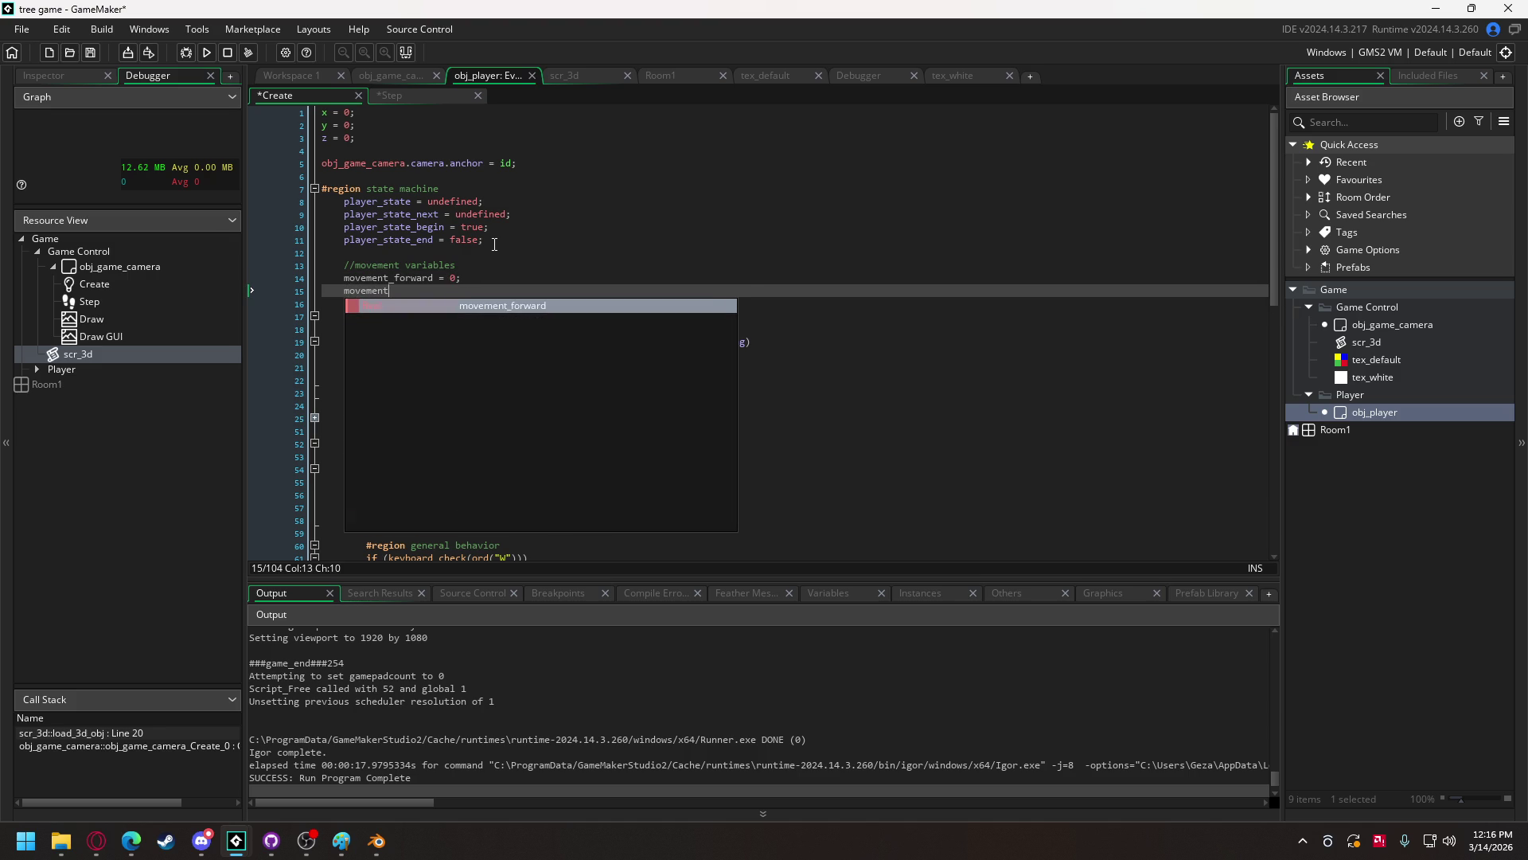
pyautogui.write('sideways')
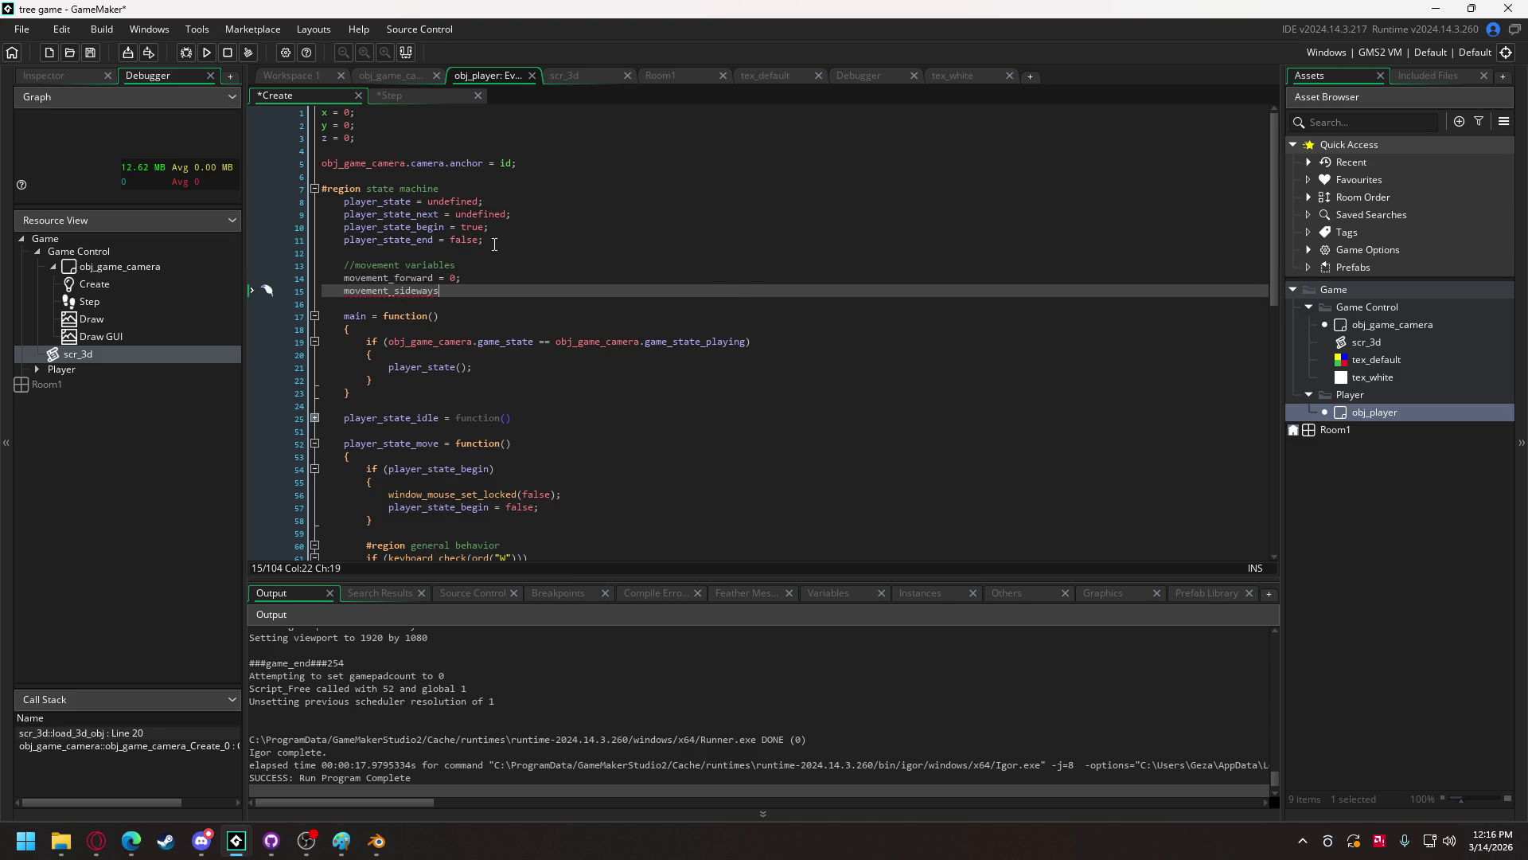
pyautogui.write(' = 0;')
pyautogui.scroll(-9, 586, 319)
pyautogui.scroll(6, 536, 303)
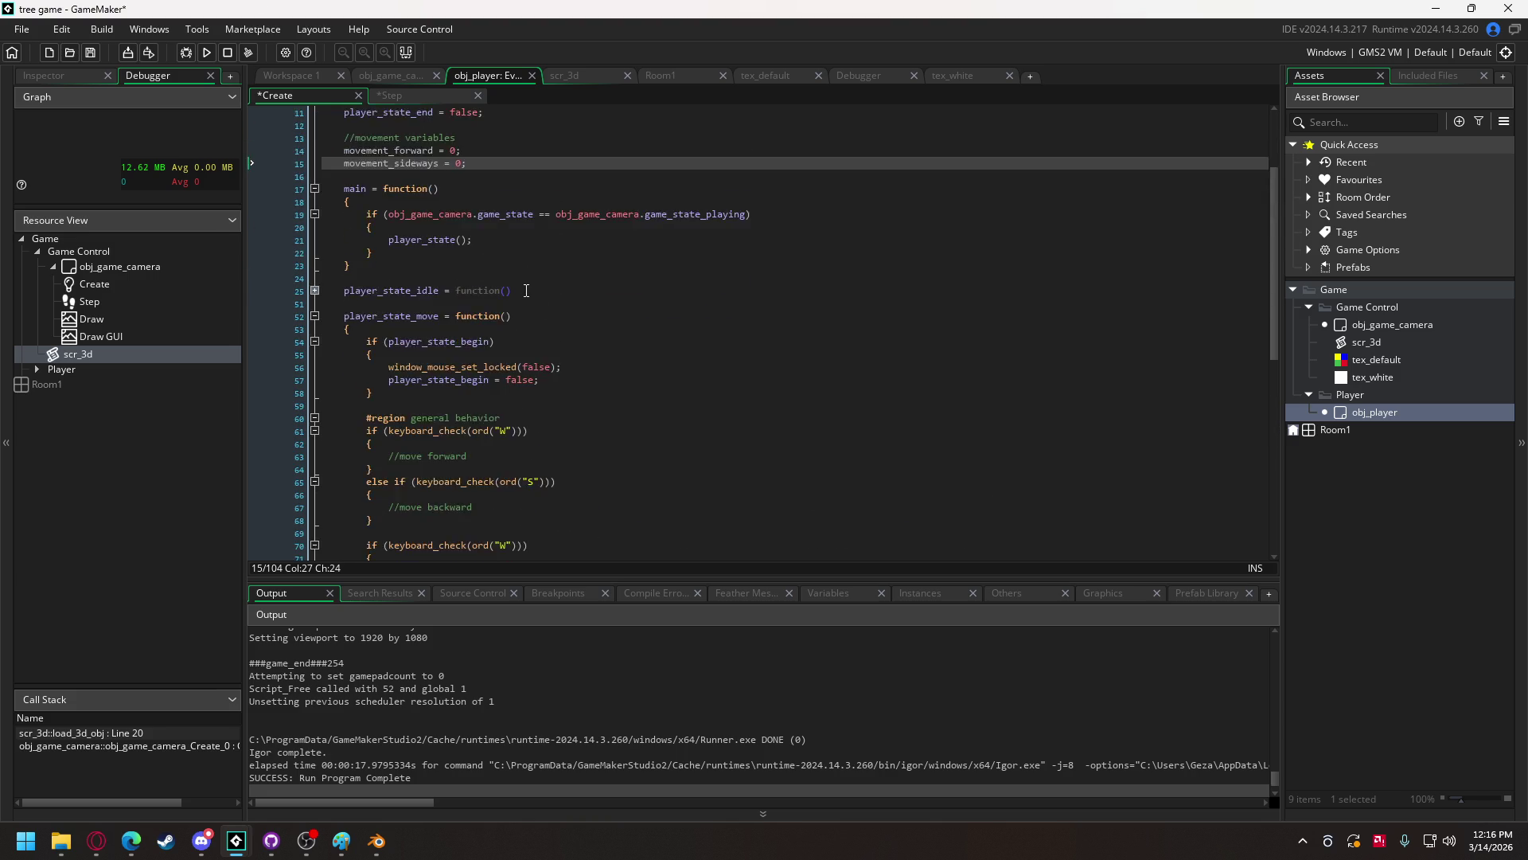
pyautogui.scroll(3, 536, 304)
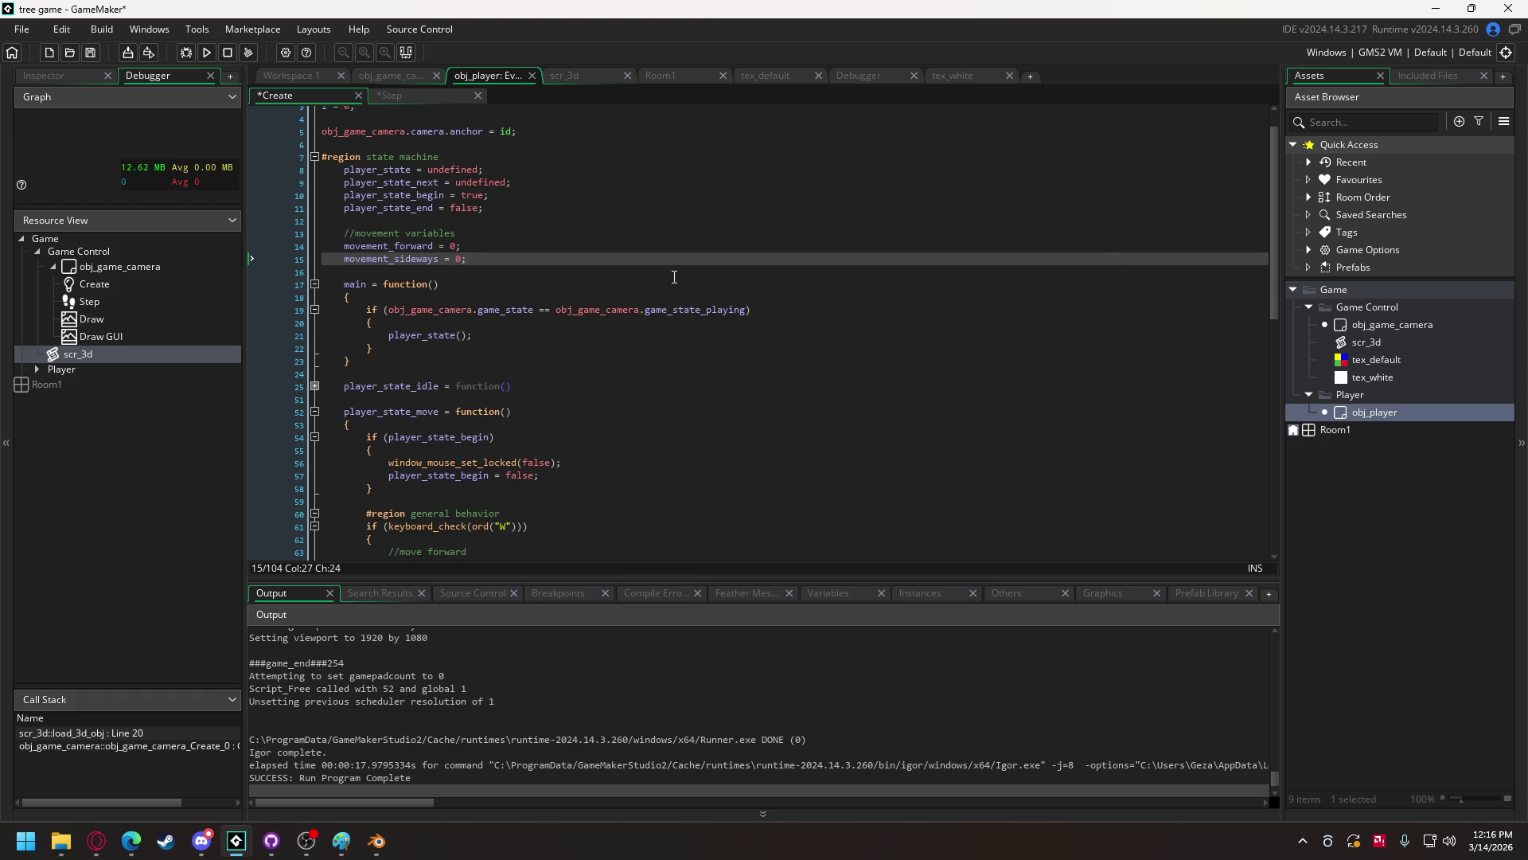
pyautogui.moveTo(566, 307)
pyautogui.scroll(-15, 542, 338)
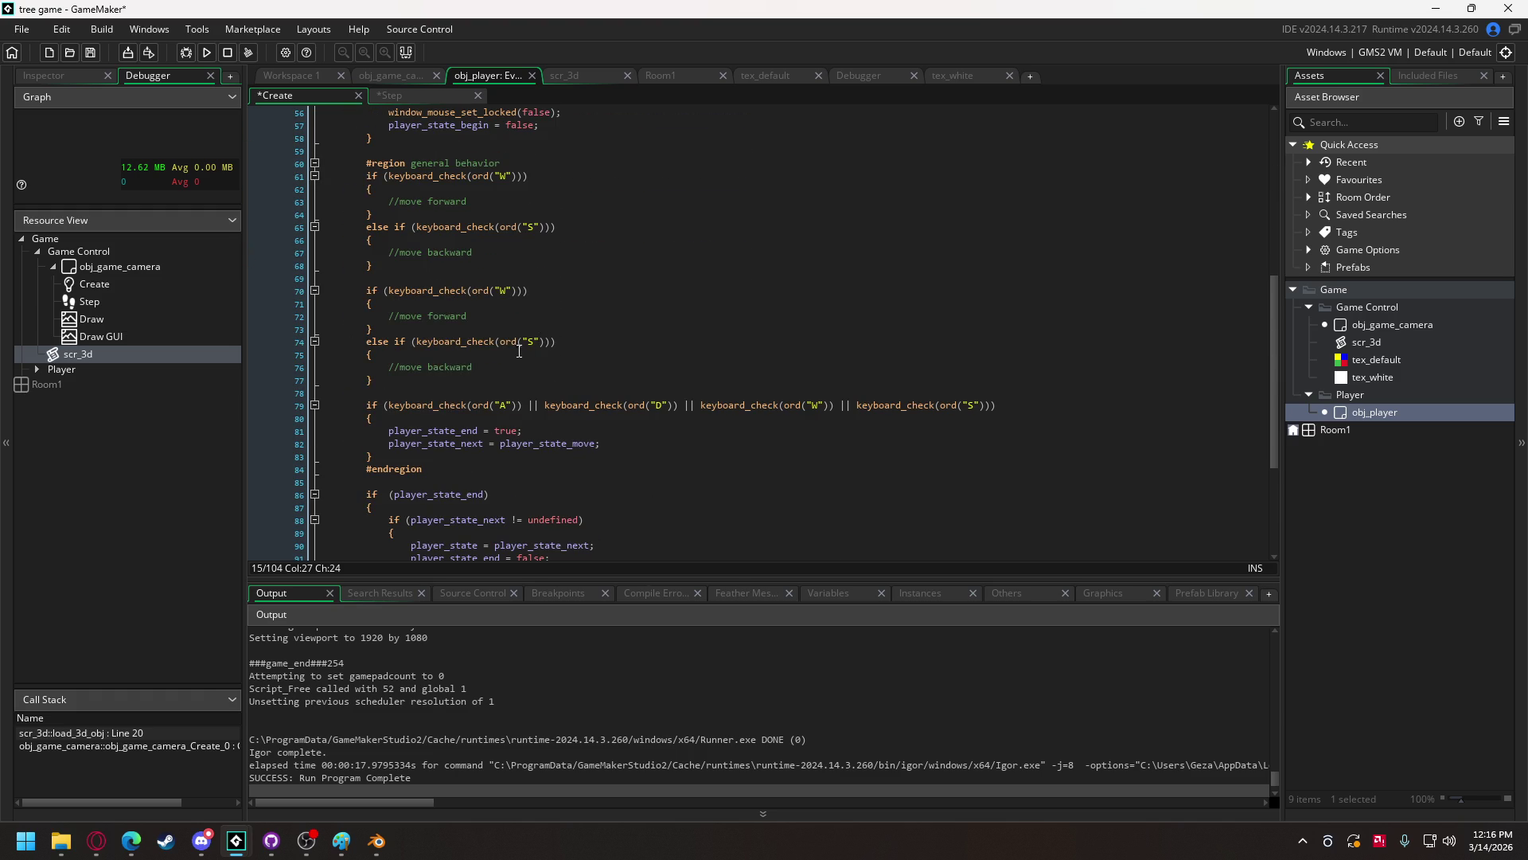
pyautogui.scroll(3, 529, 346)
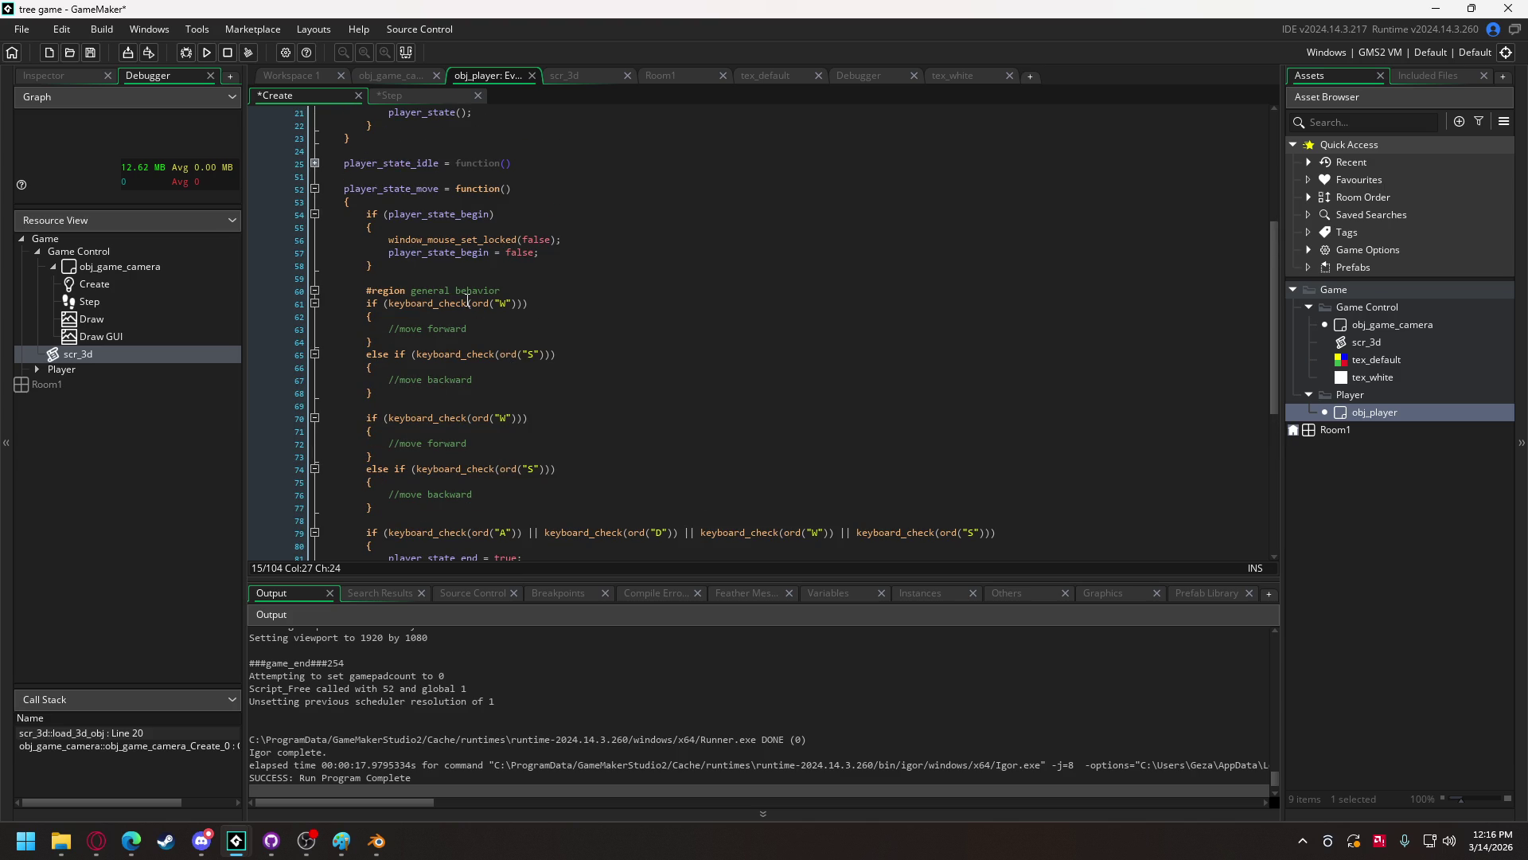
# - Set movement_forward to keyboard_check(ord("W")) minus keyboard_check(ord("S")) under the general behavior heading
pyautogui.click(510, 291)
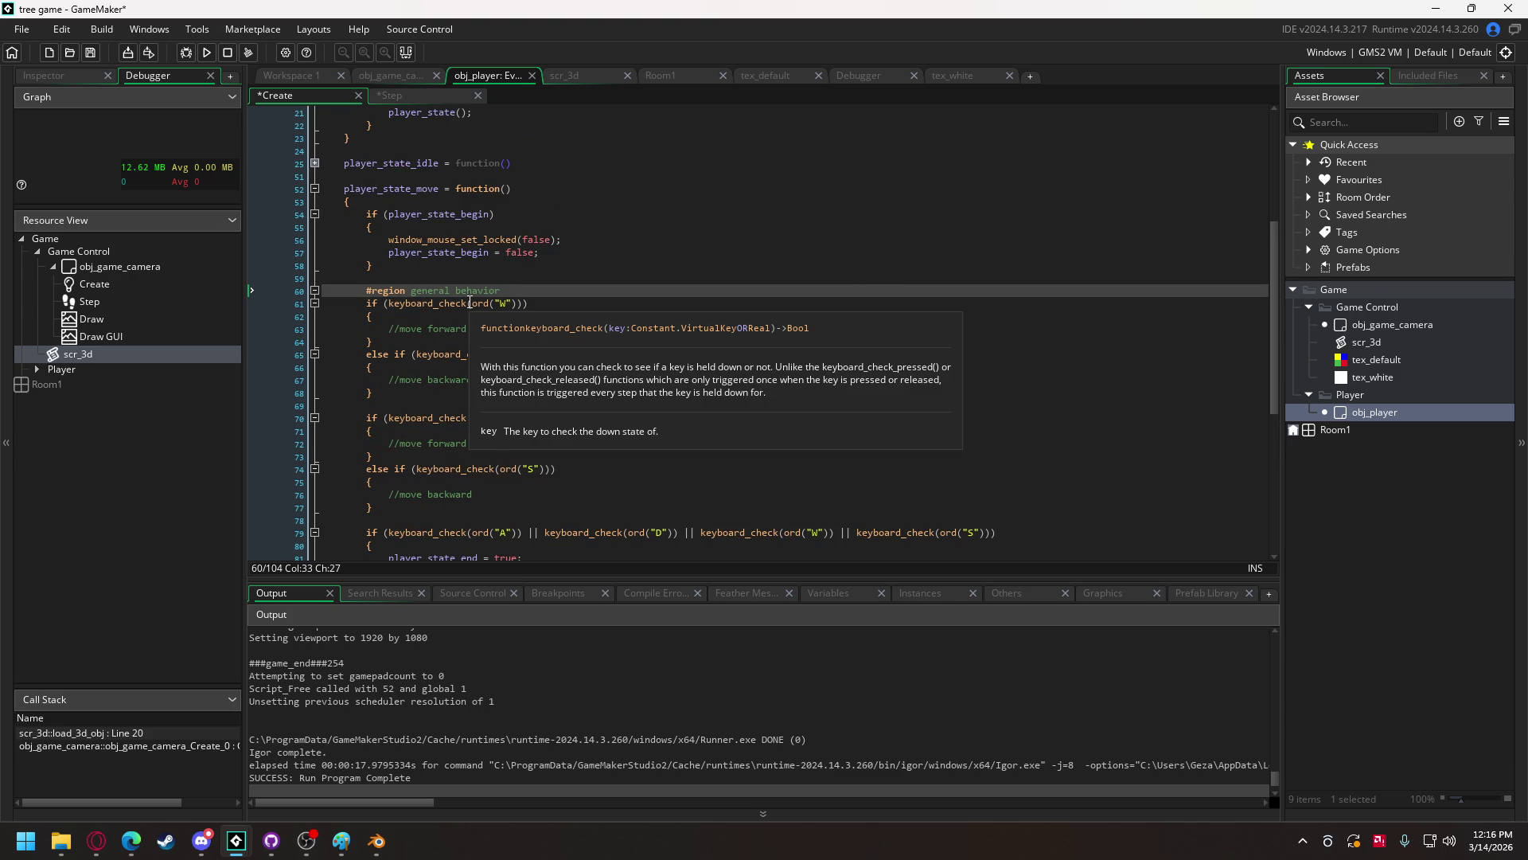
pyautogui.press('Return')
pyautogui.write('movem')
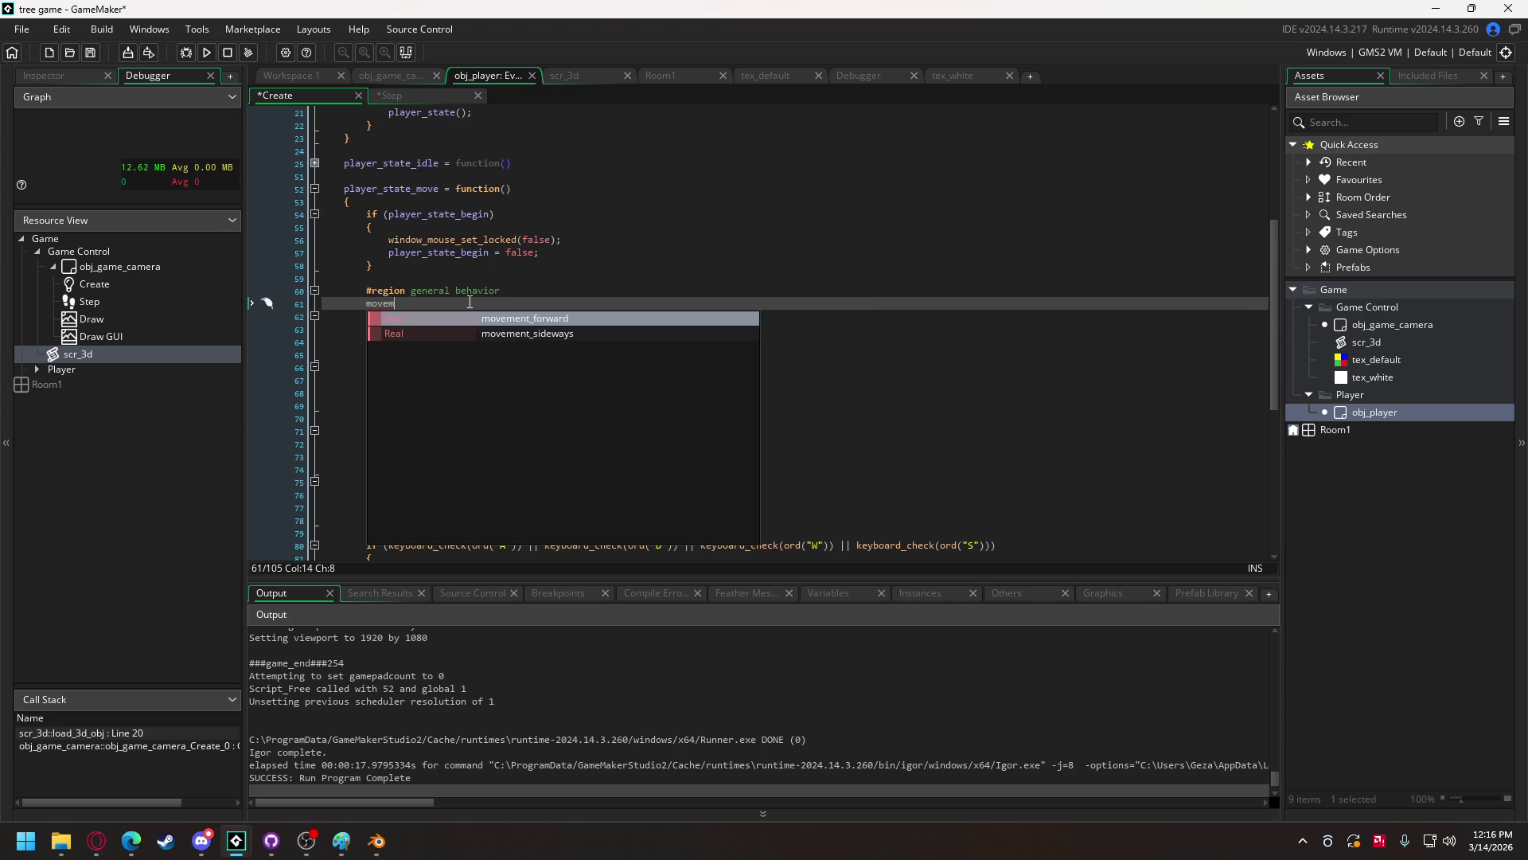
pyautogui.press('Return')
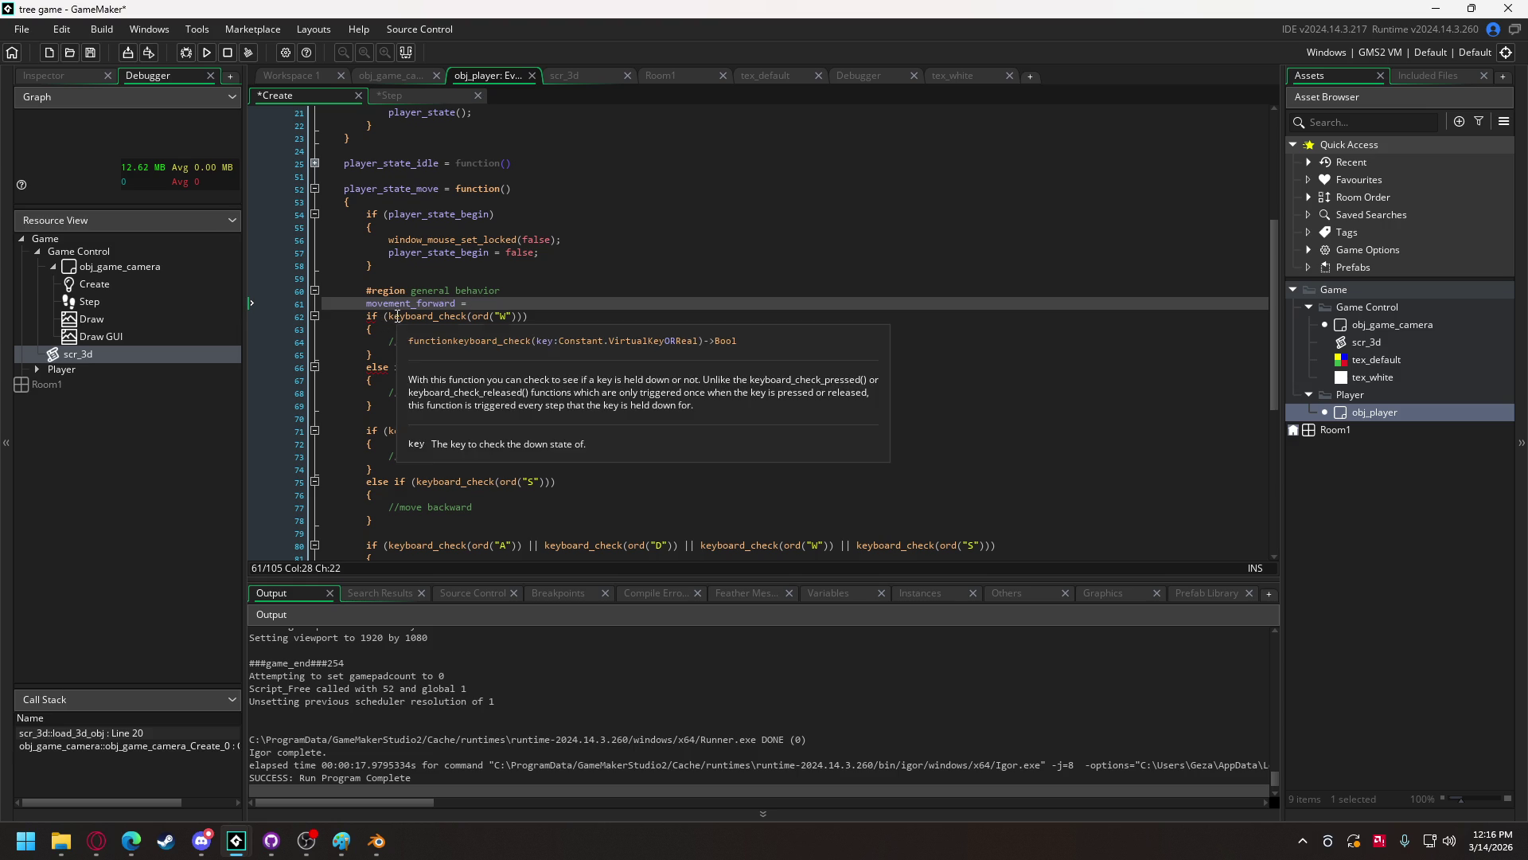
pyautogui.click(491, 316)
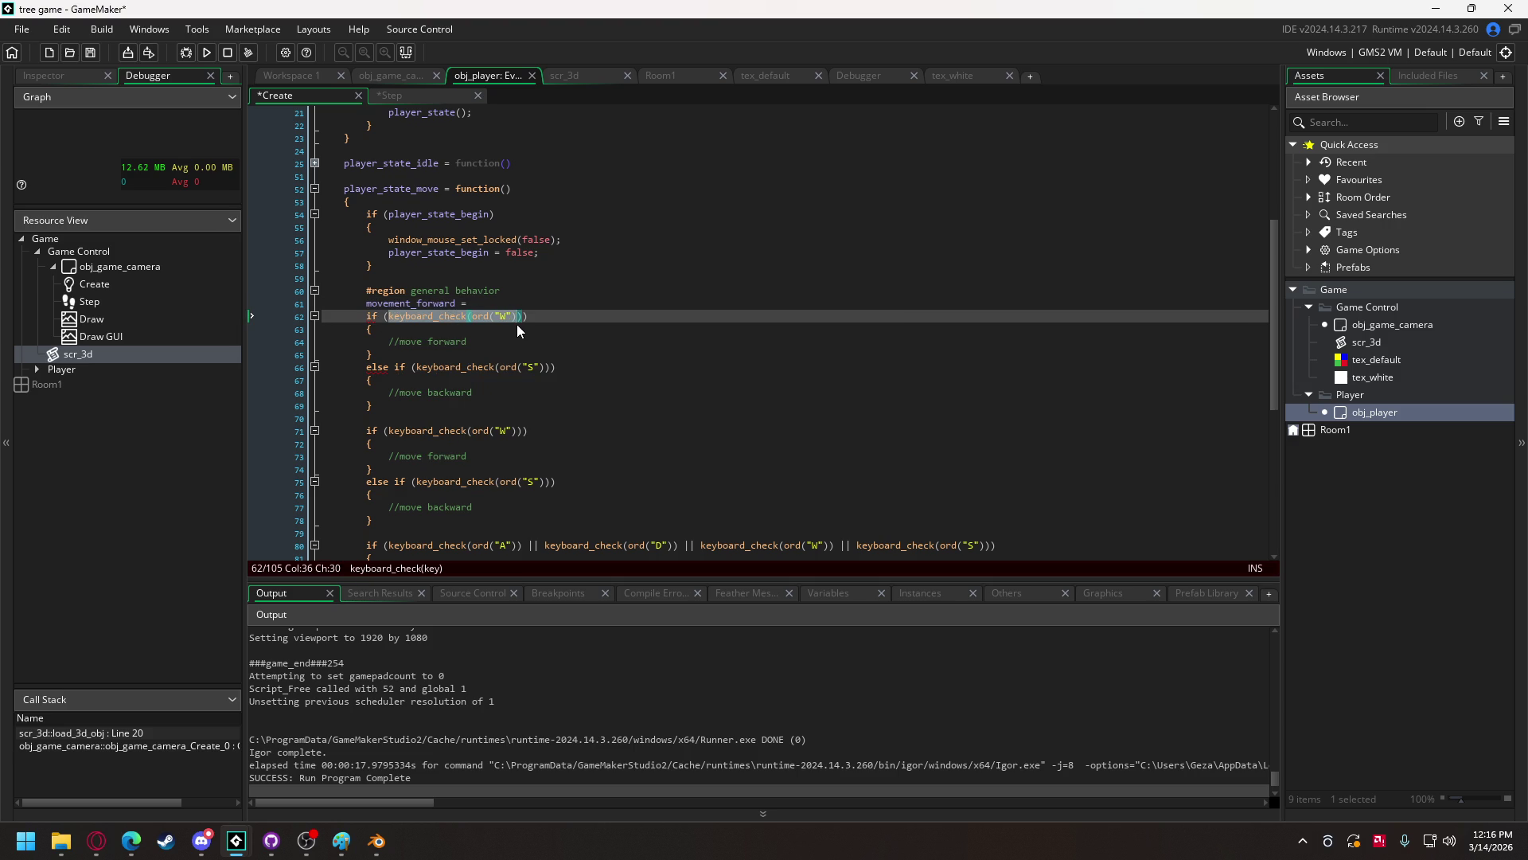
pyautogui.click(522, 318)
pyautogui.click(490, 301)
pyautogui.write('keyboard_check(ord("W"))')
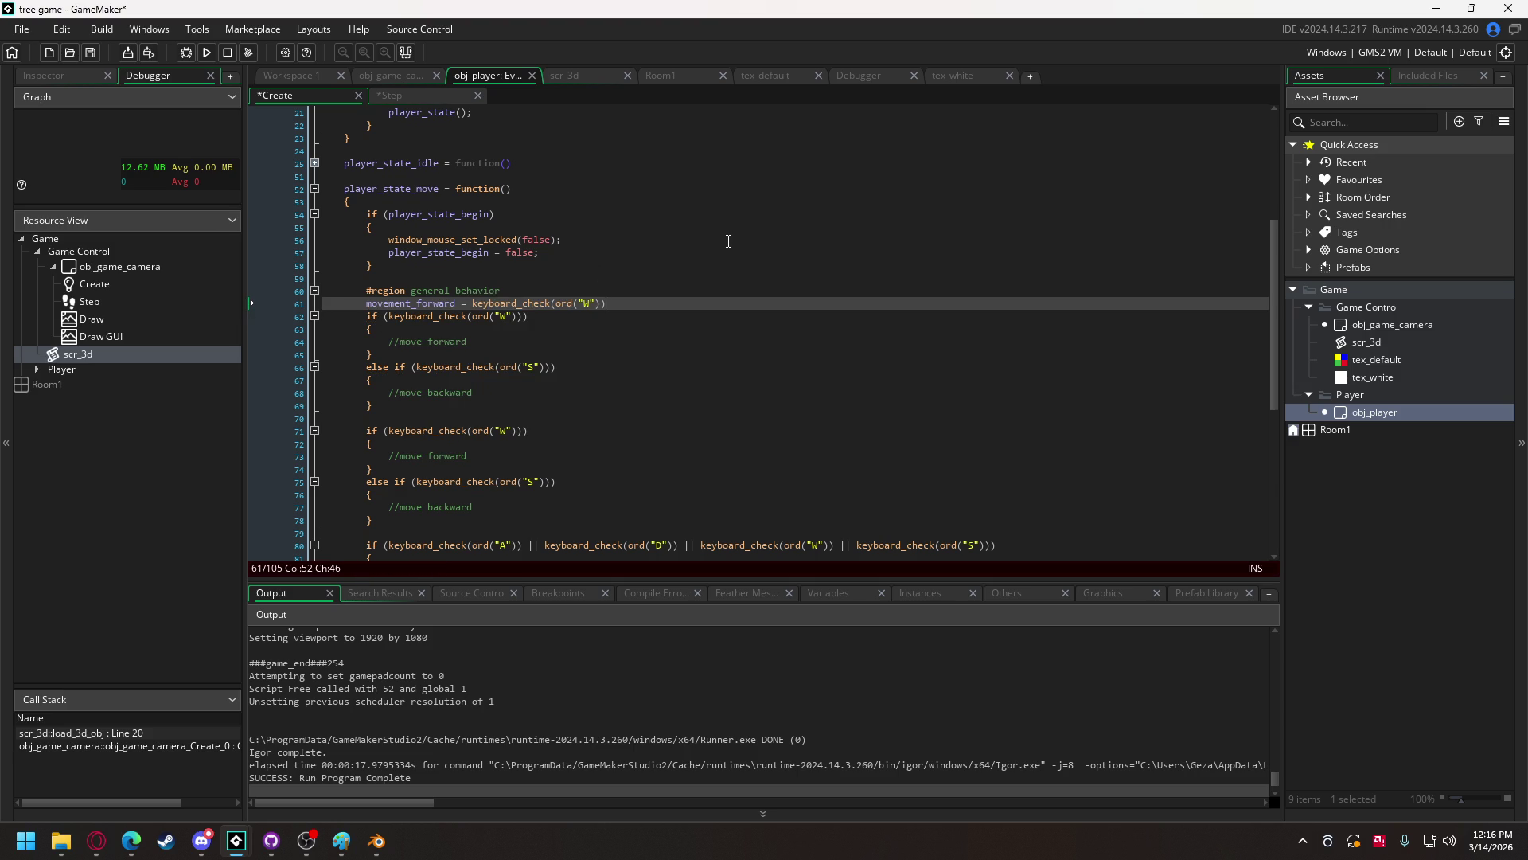
pyautogui.write('keyboard_check(ord("W"))')
pyautogui.press('Left')
pyautogui.press('Left')
pyautogui.press('Left')
pyautogui.write('S')
# - Delete both old W/S if/else blocks and fix the stray W in the S check
pyautogui.moveTo(389, 410); pyautogui.dragTo(300, 318)
pyautogui.press('BackSpace')
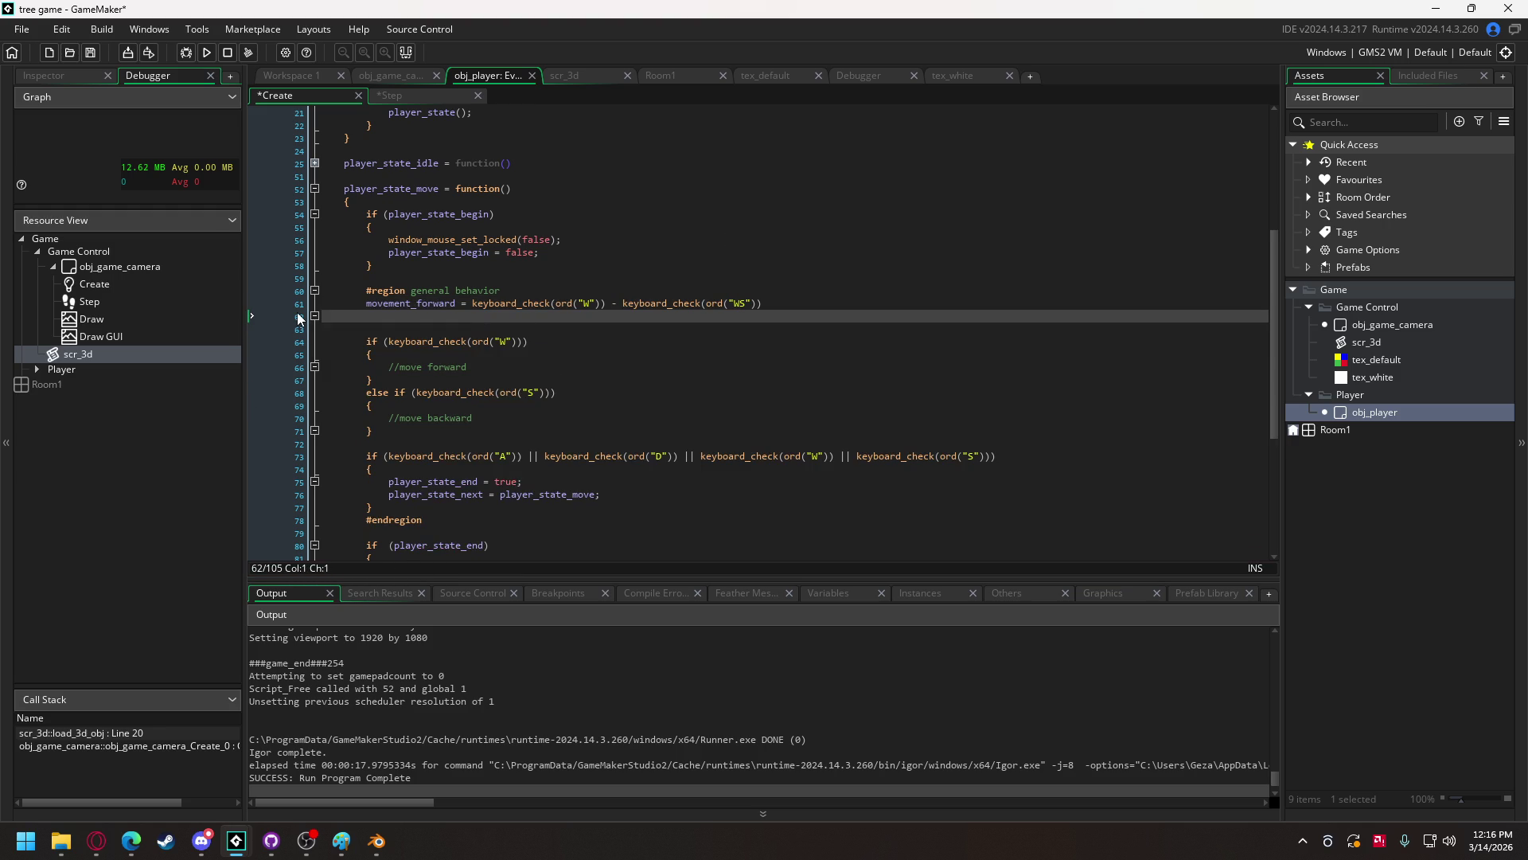
pyautogui.press('BackSpace')
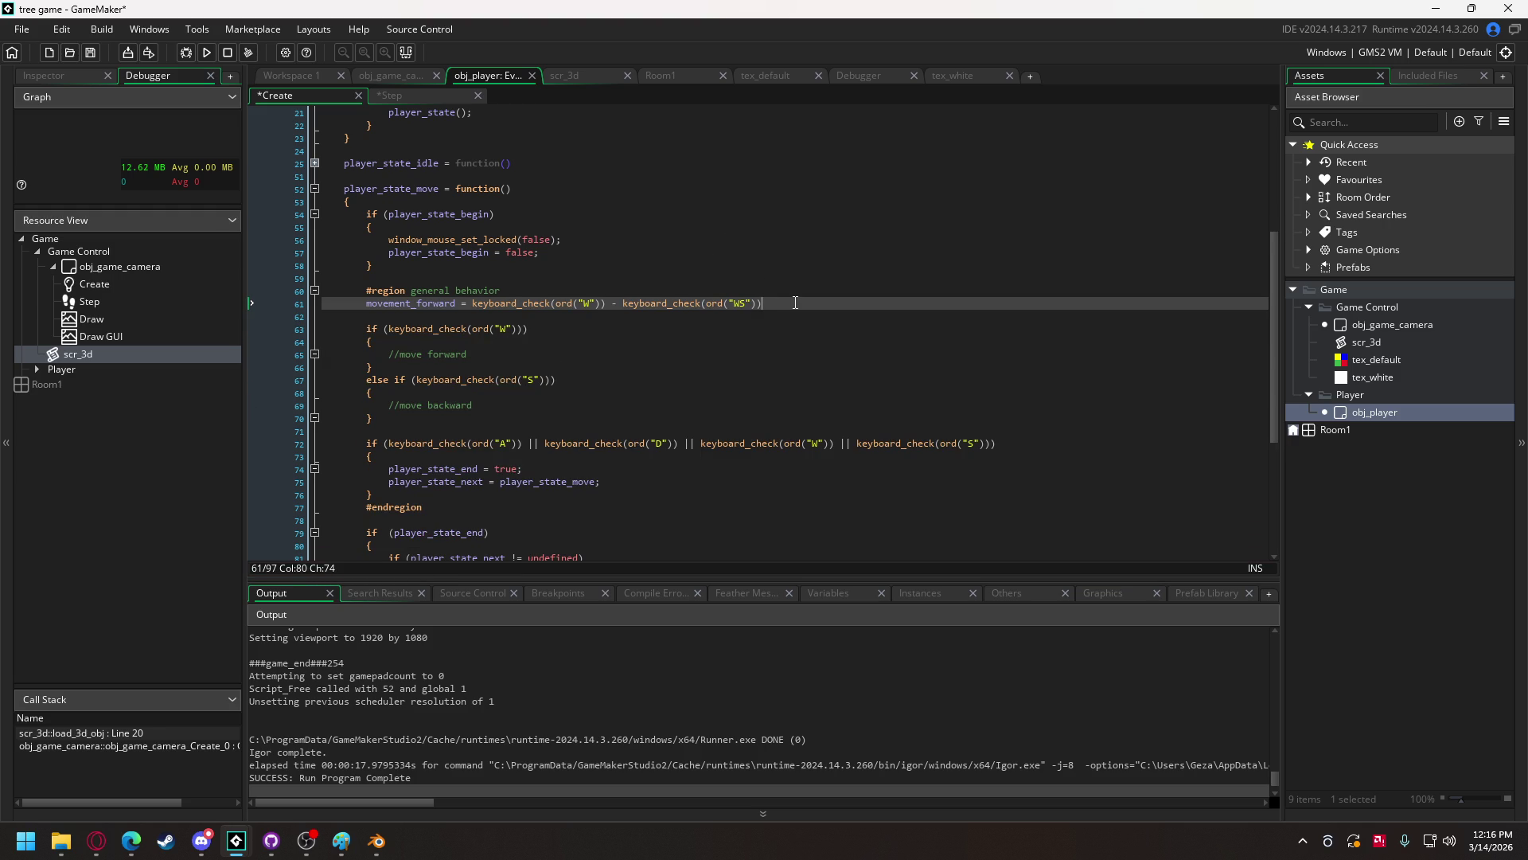
pyautogui.click(742, 303)
pyautogui.press('BackSpace')
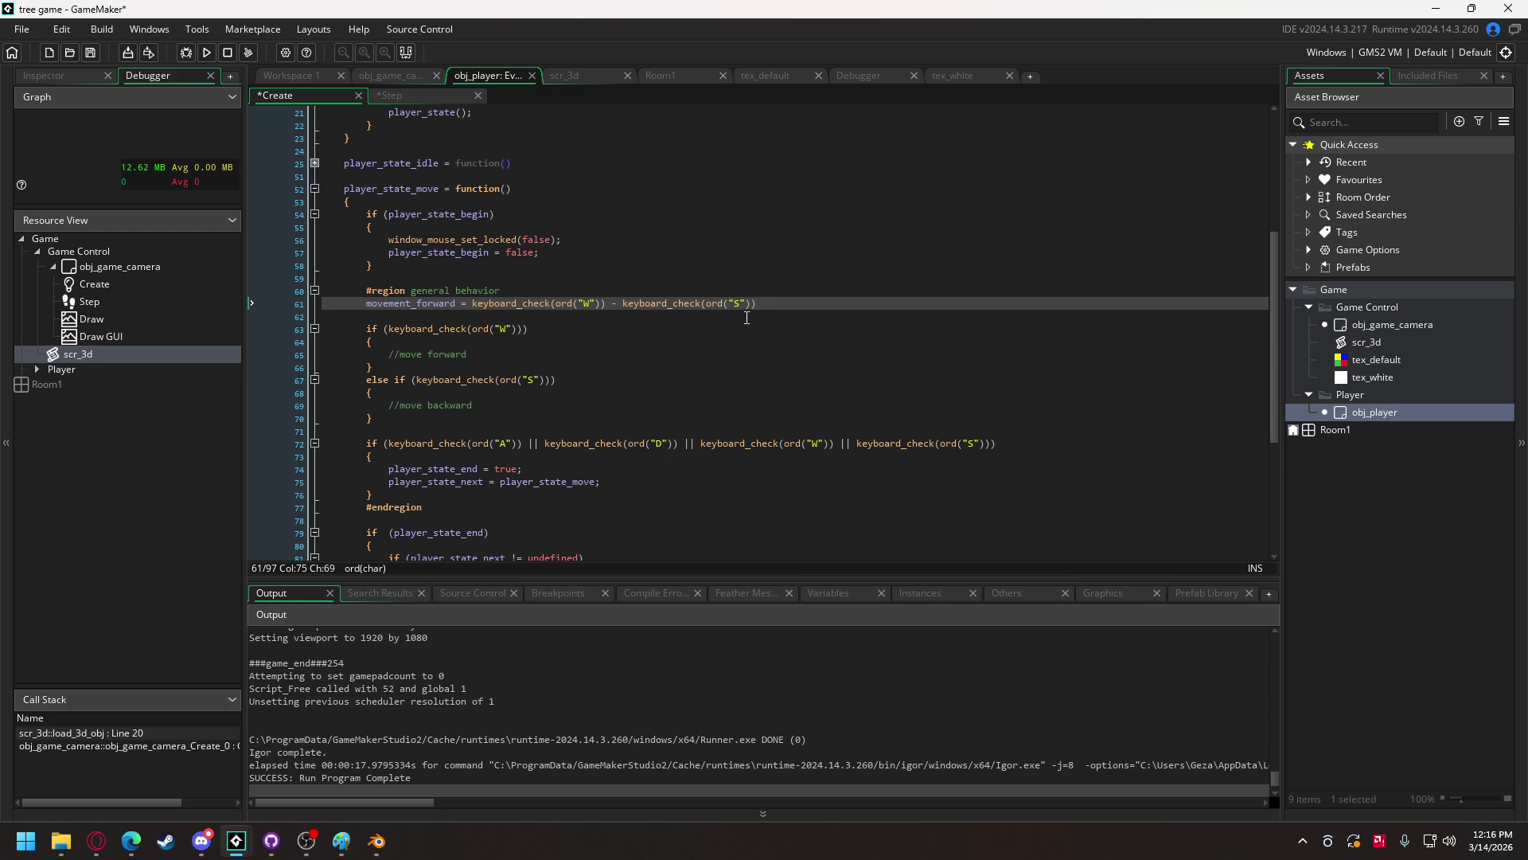
pyautogui.moveTo(446, 418)
pyautogui.mouseDown()
pyautogui.moveTo(319, 357)
pyautogui.moveTo(301, 327)
pyautogui.mouseUp()
pyautogui.press('BackSpace')
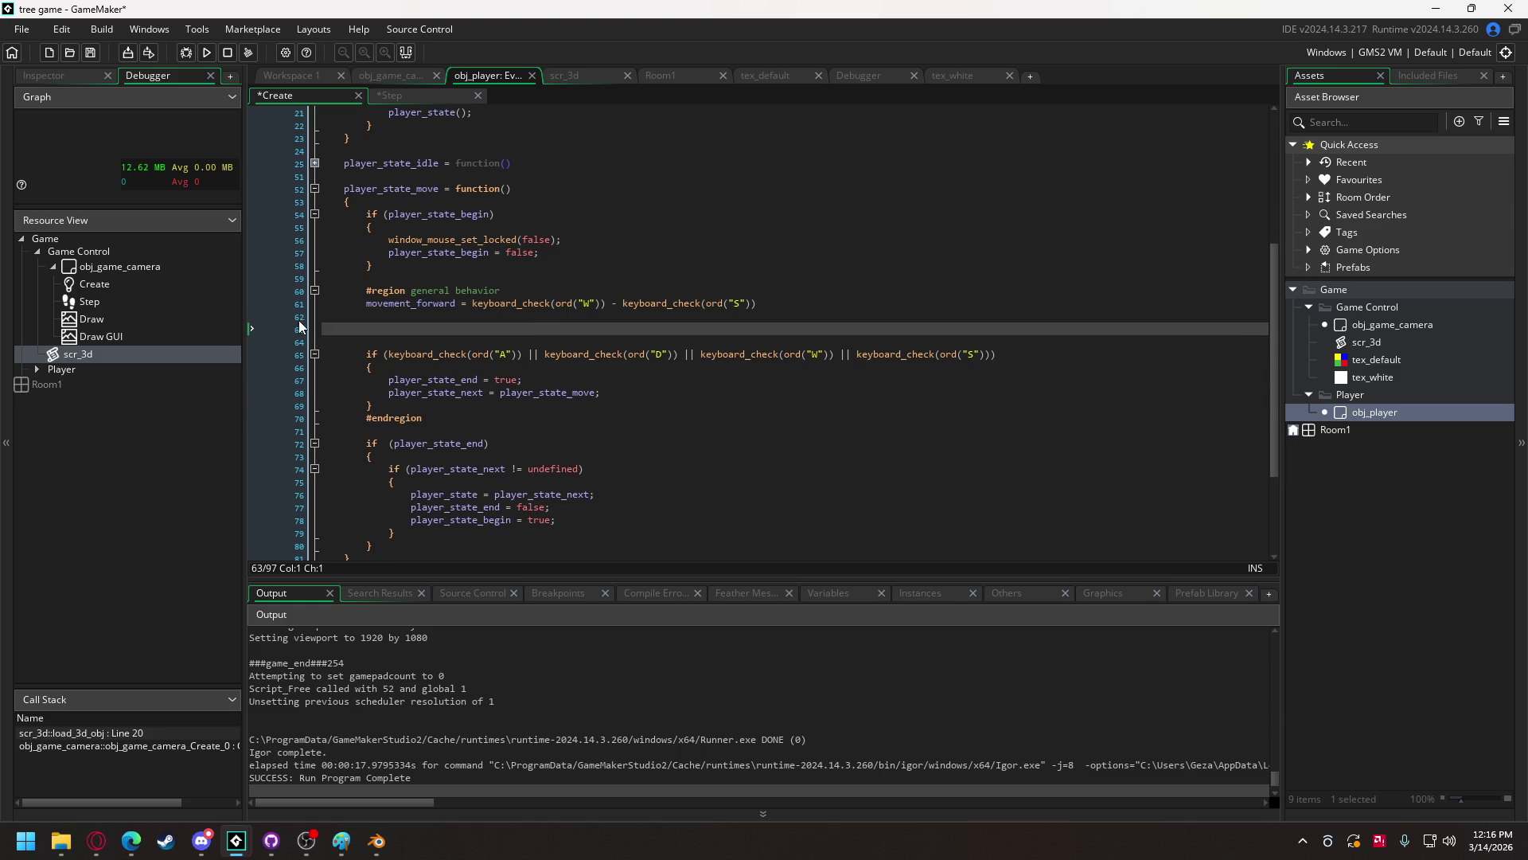
# - Add a movement_sideways line using a copy of the W-minus-S expression
pyautogui.click(379, 315)
pyautogui.write('movem')
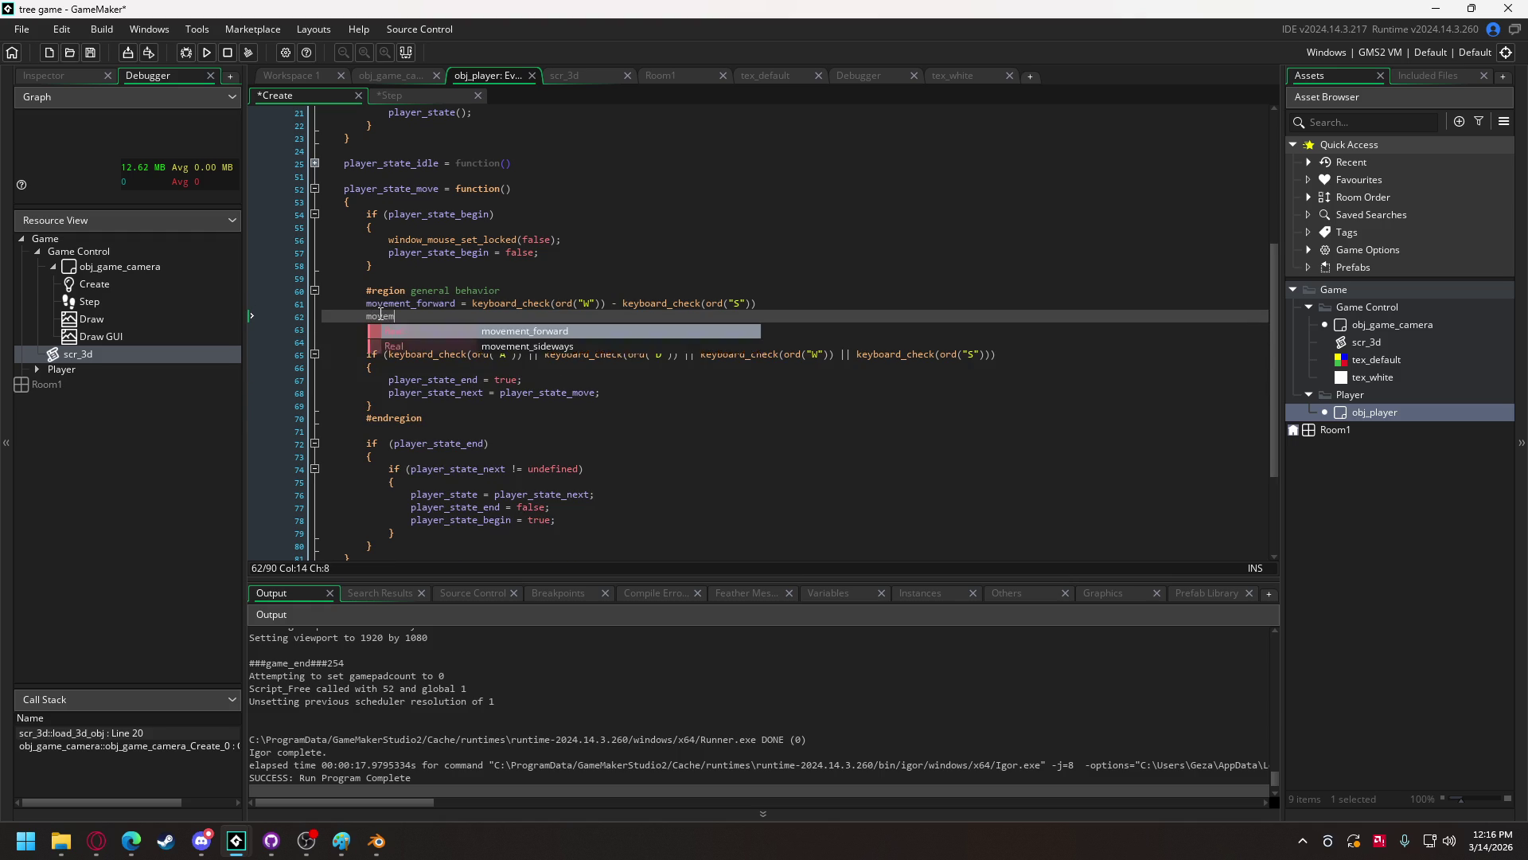
pyautogui.press('Down')
pyautogui.press('Return')
pyautogui.write('=')
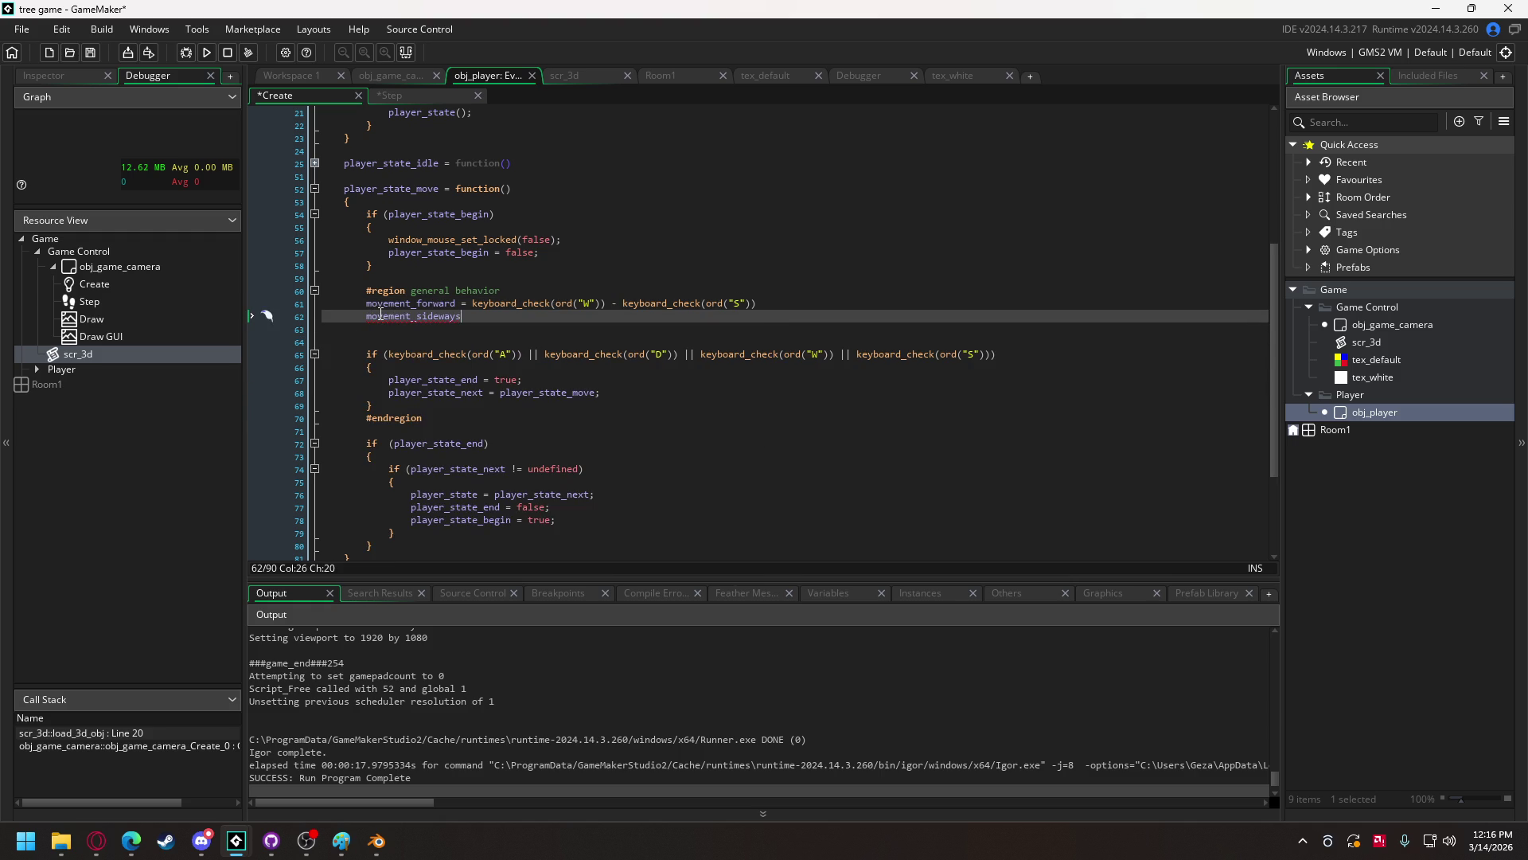
pyautogui.moveTo(791, 301); pyautogui.dragTo(474, 302)
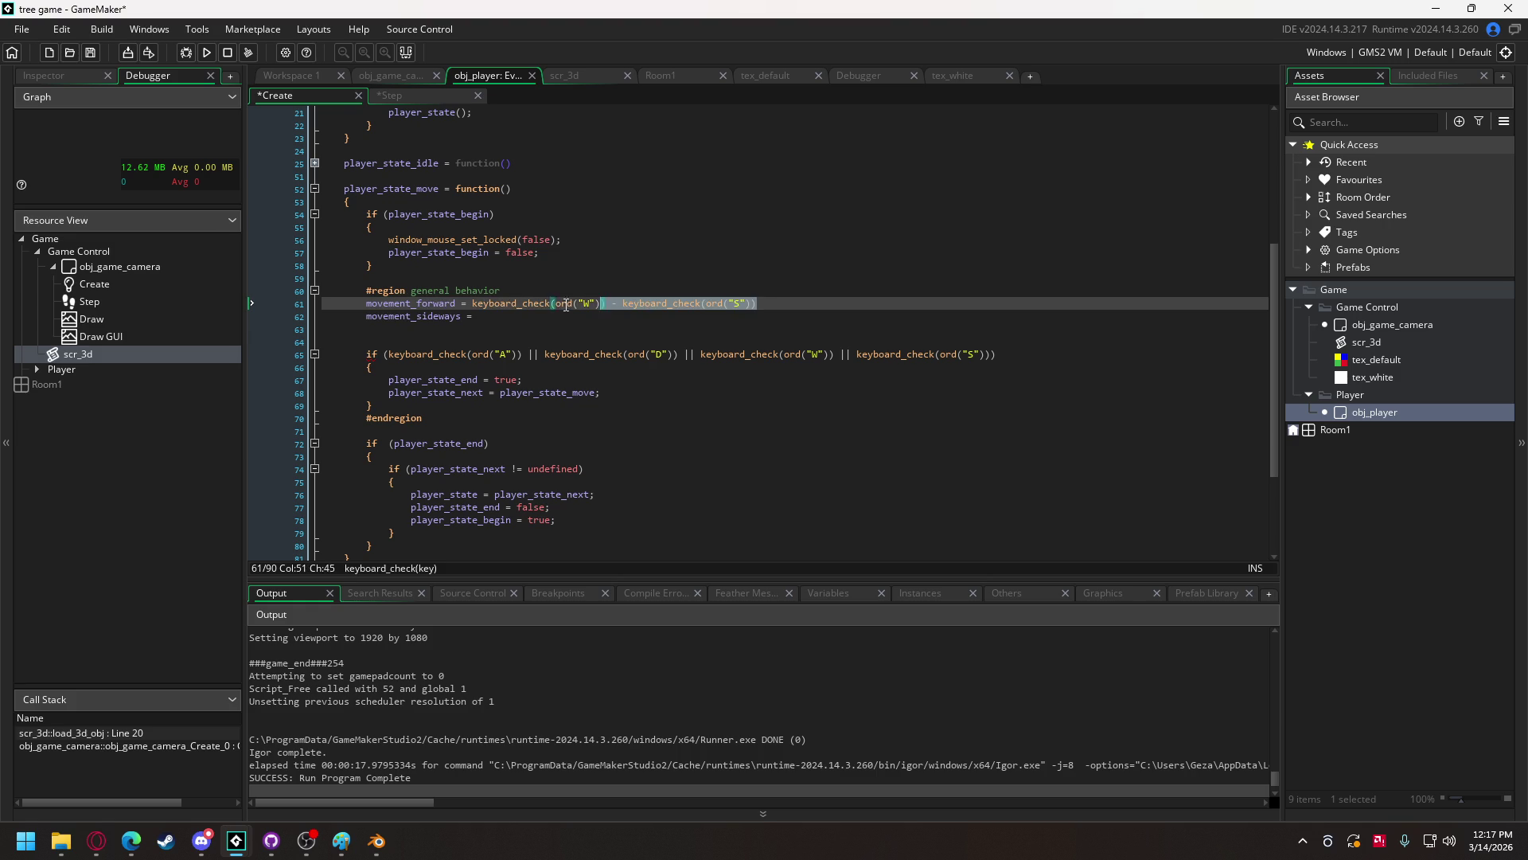
pyautogui.moveTo(475, 301)
pyautogui.hotkey('ctrl', 'c')
pyautogui.click(508, 316)
pyautogui.hotkey('ctrl', 'v')
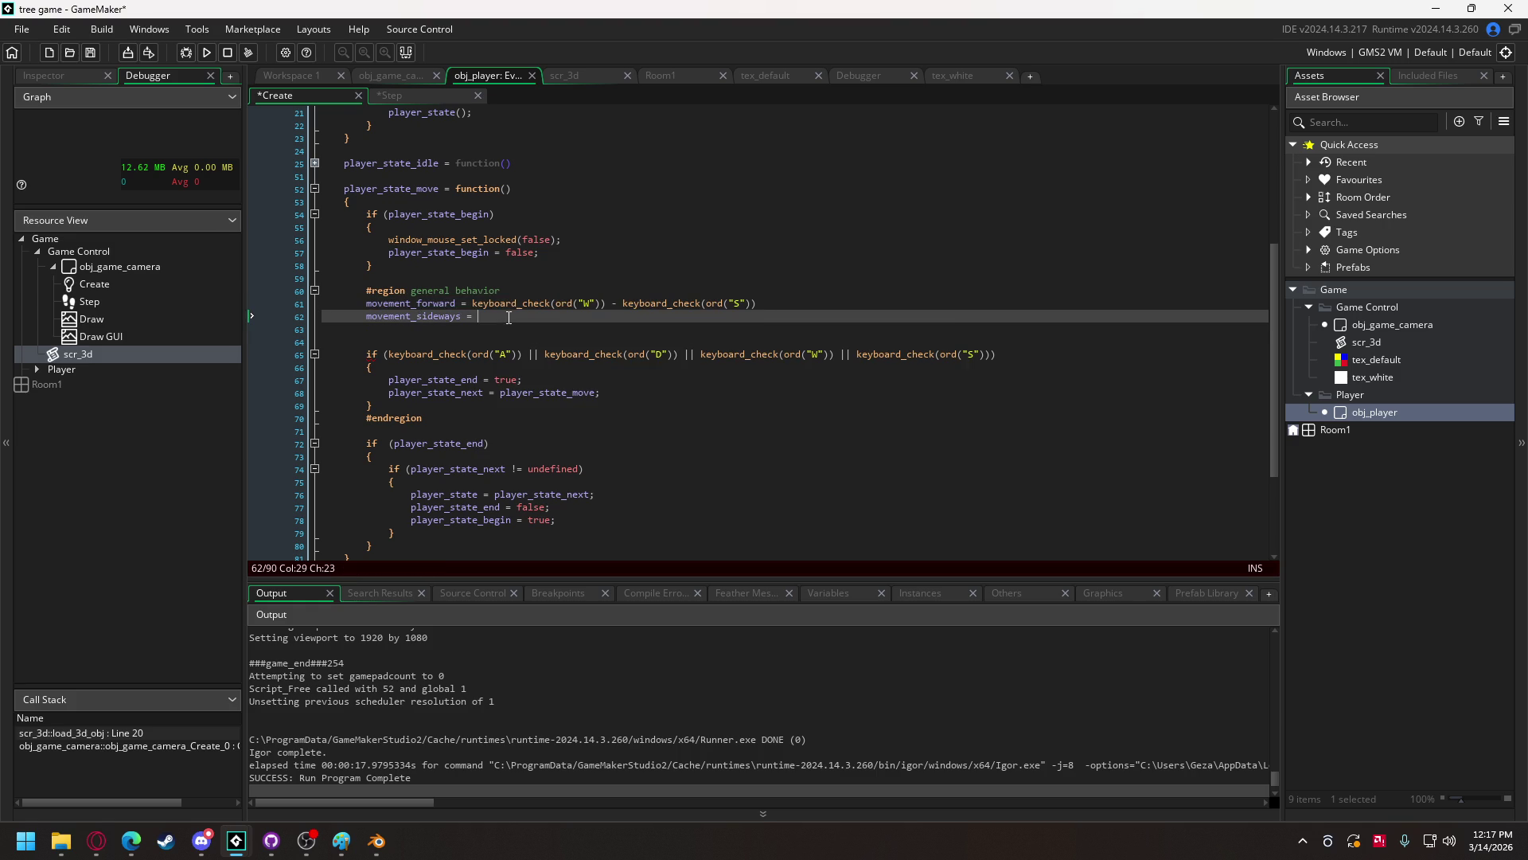
# - Change the sideways expression to D minus A and end both movement lines with semicolons
pyautogui.doubleClick(594, 315)
pyautogui.write('D")) - keyboard_check(ord("S"))')
pyautogui.doubleClick(744, 316)
pyautogui.write('A')
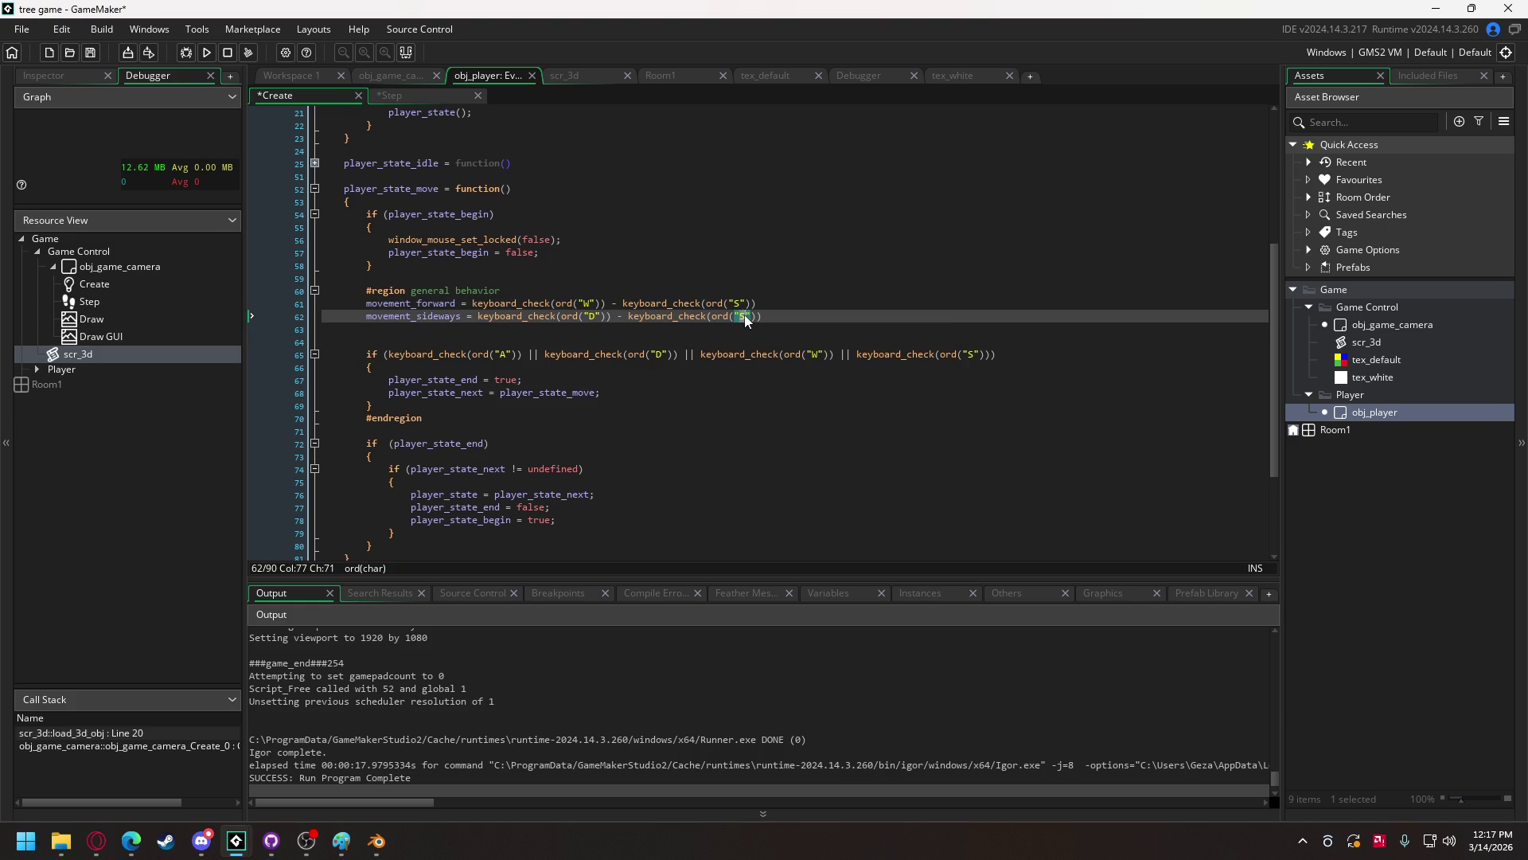
pyautogui.click(775, 301)
pyautogui.write(';')
pyautogui.click(771, 313)
pyautogui.write(';')
# - Start replacing the transition's old key-check condition with (!keyb…
pyautogui.moveTo(388, 354); pyautogui.dragTo(535, 354)
pyautogui.moveTo(635, 353); pyautogui.dragTo(991, 360)
pyautogui.write('(!keyb')
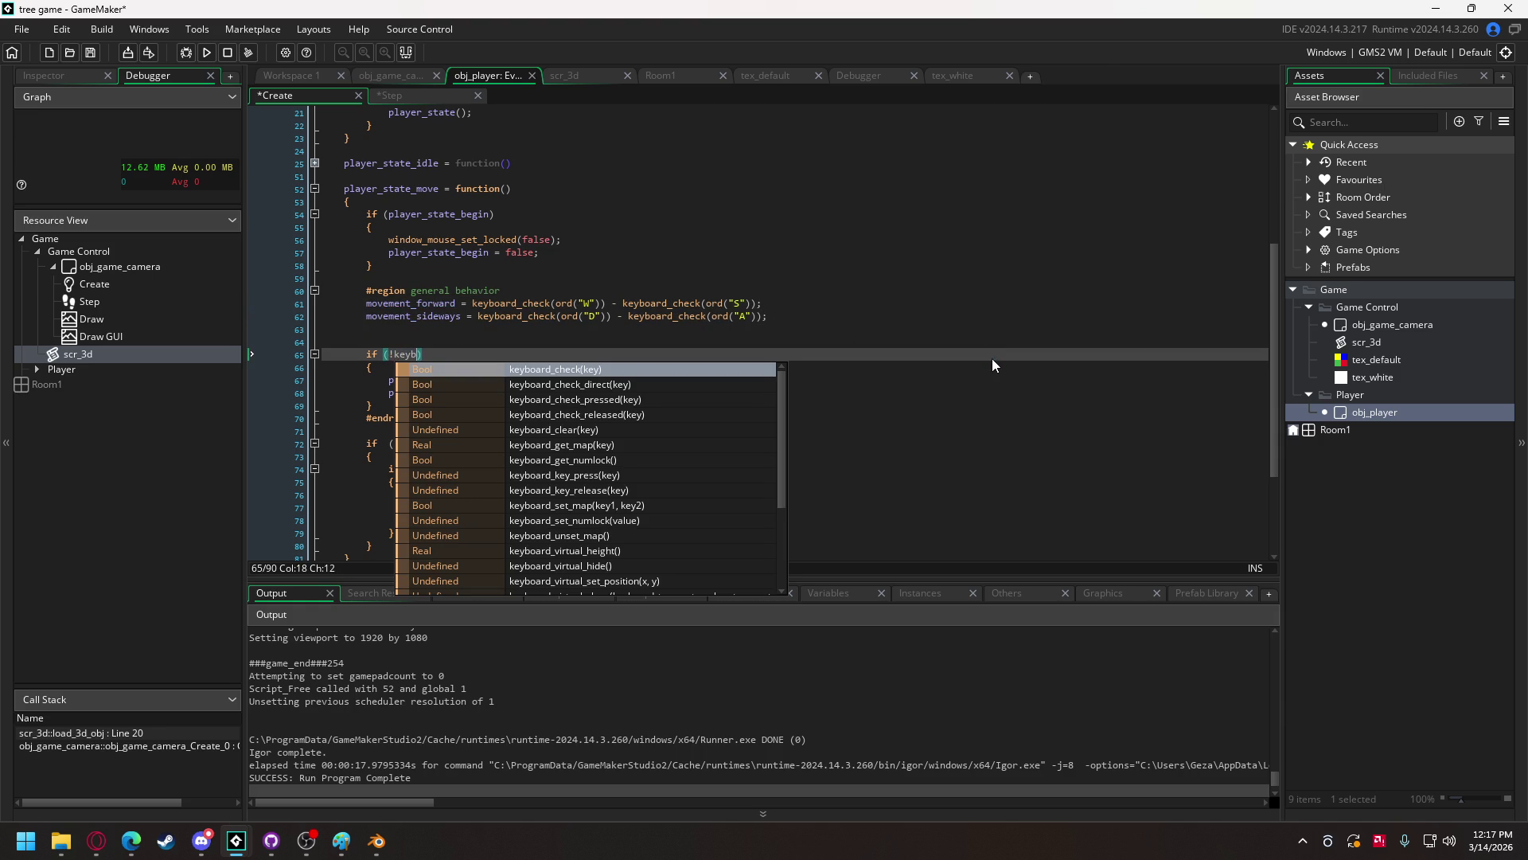
# - Rewrite line 65's condition as movement_sideways == 0 && movement_forward == 0 && player_state_next == undefined
pyautogui.press('BackSpace')
pyautogui.press('BackSpace')
pyautogui.press('BackSpace')
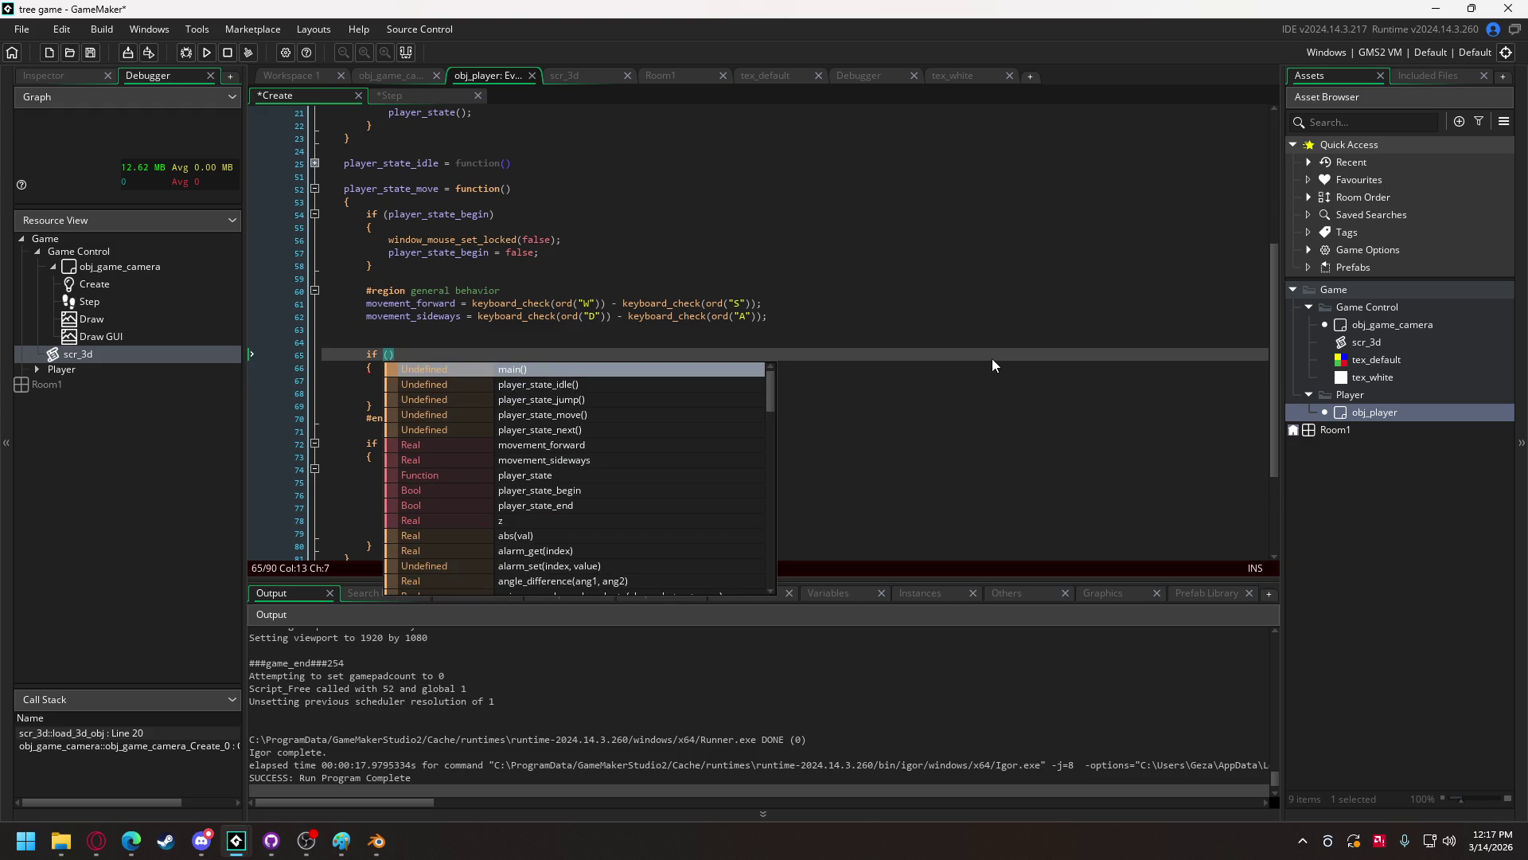
pyautogui.write('mo')
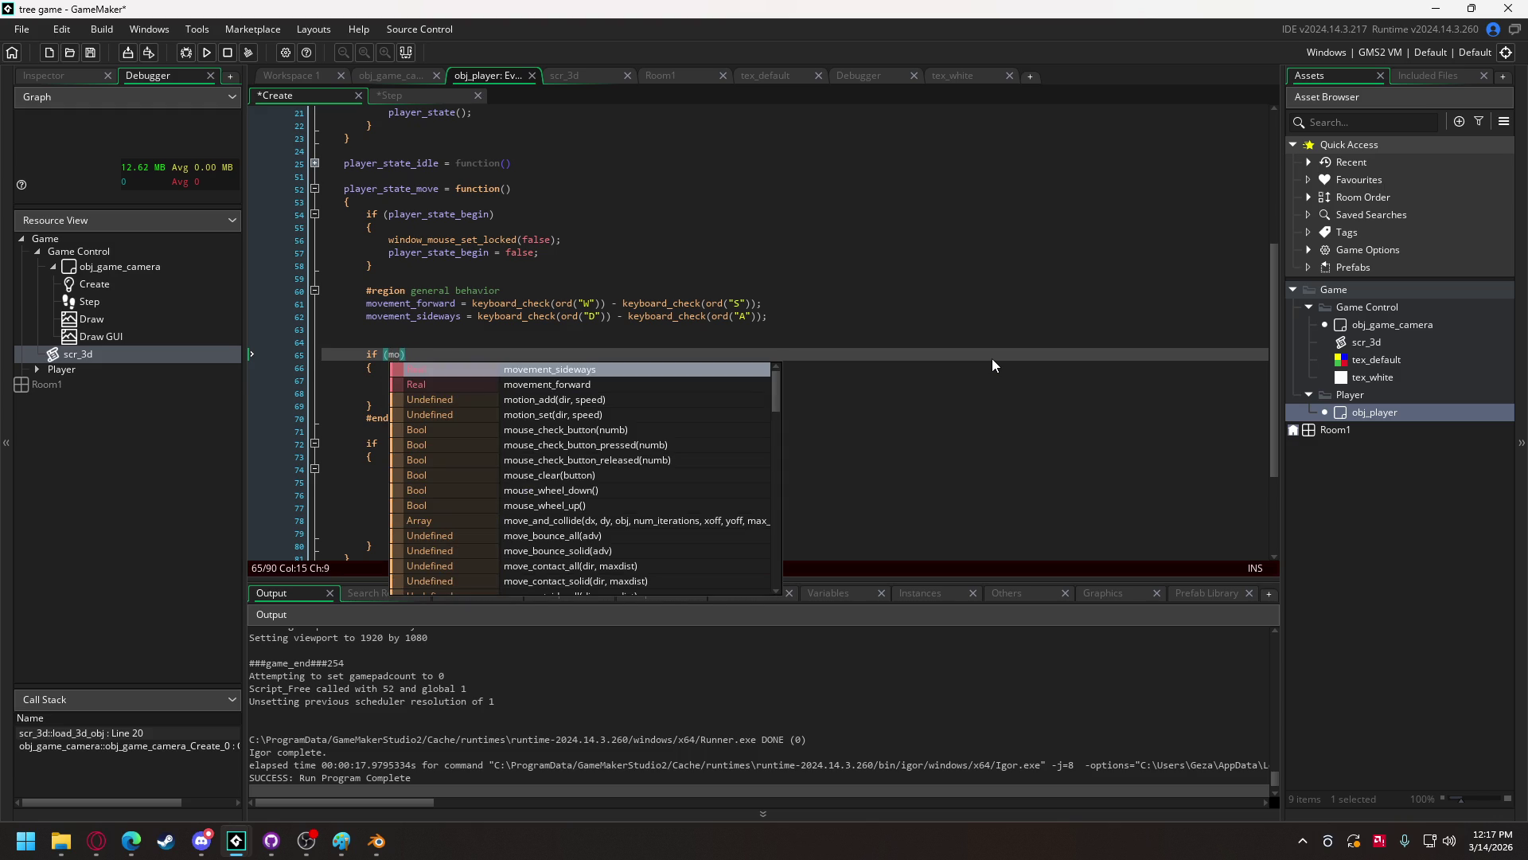
pyautogui.press('Return')
pyautogui.write('== 0 ')
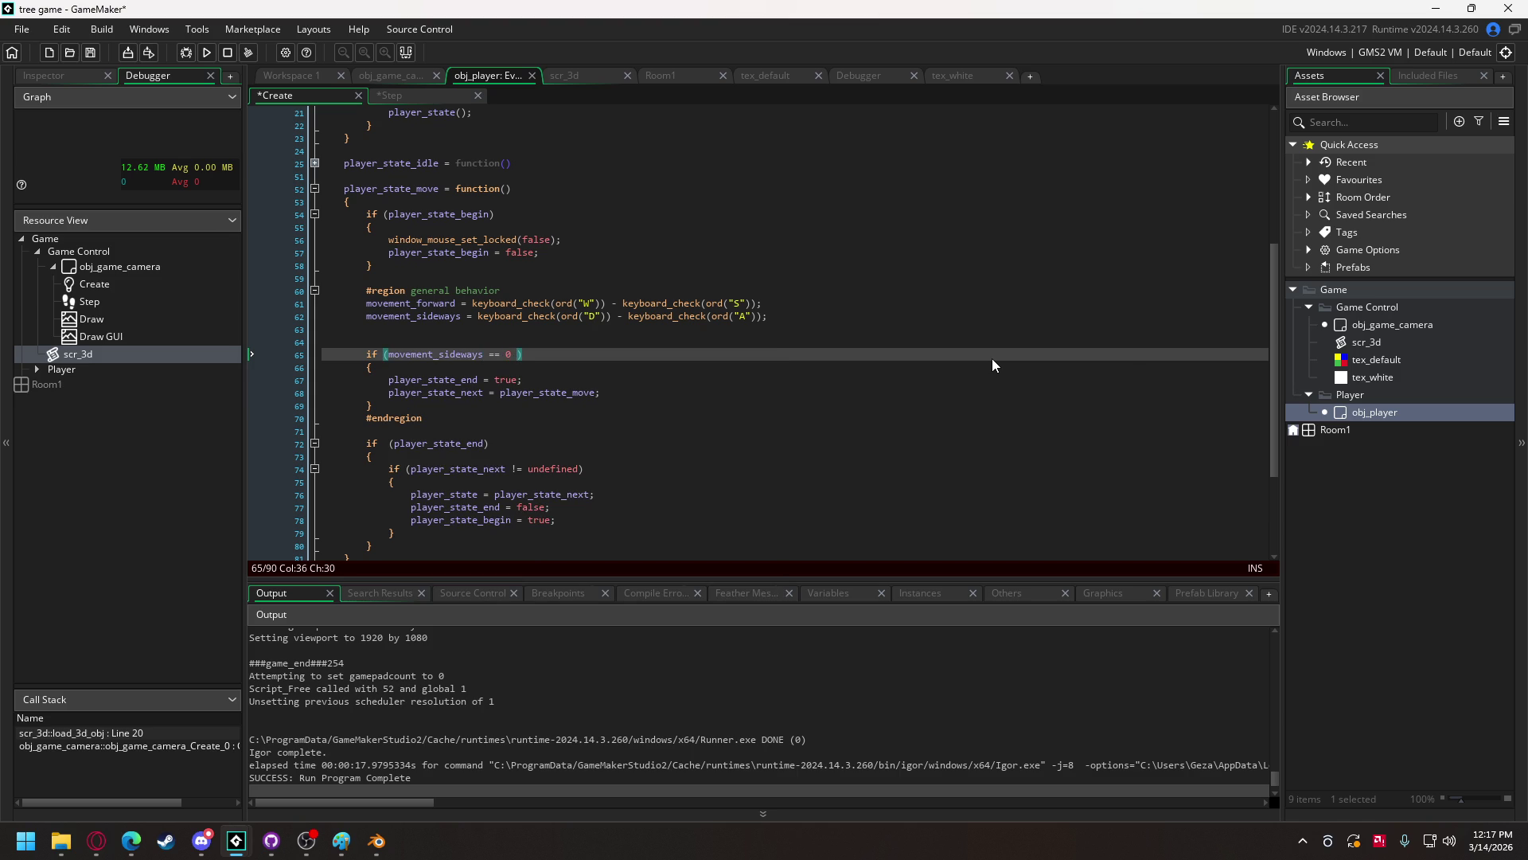
pyautogui.write('&& move')
pyautogui.press('Down')
pyautogui.press('Return')
pyautogui.write('== 0')
pyautogui.write(' &&')
pyautogui.write(' pla')
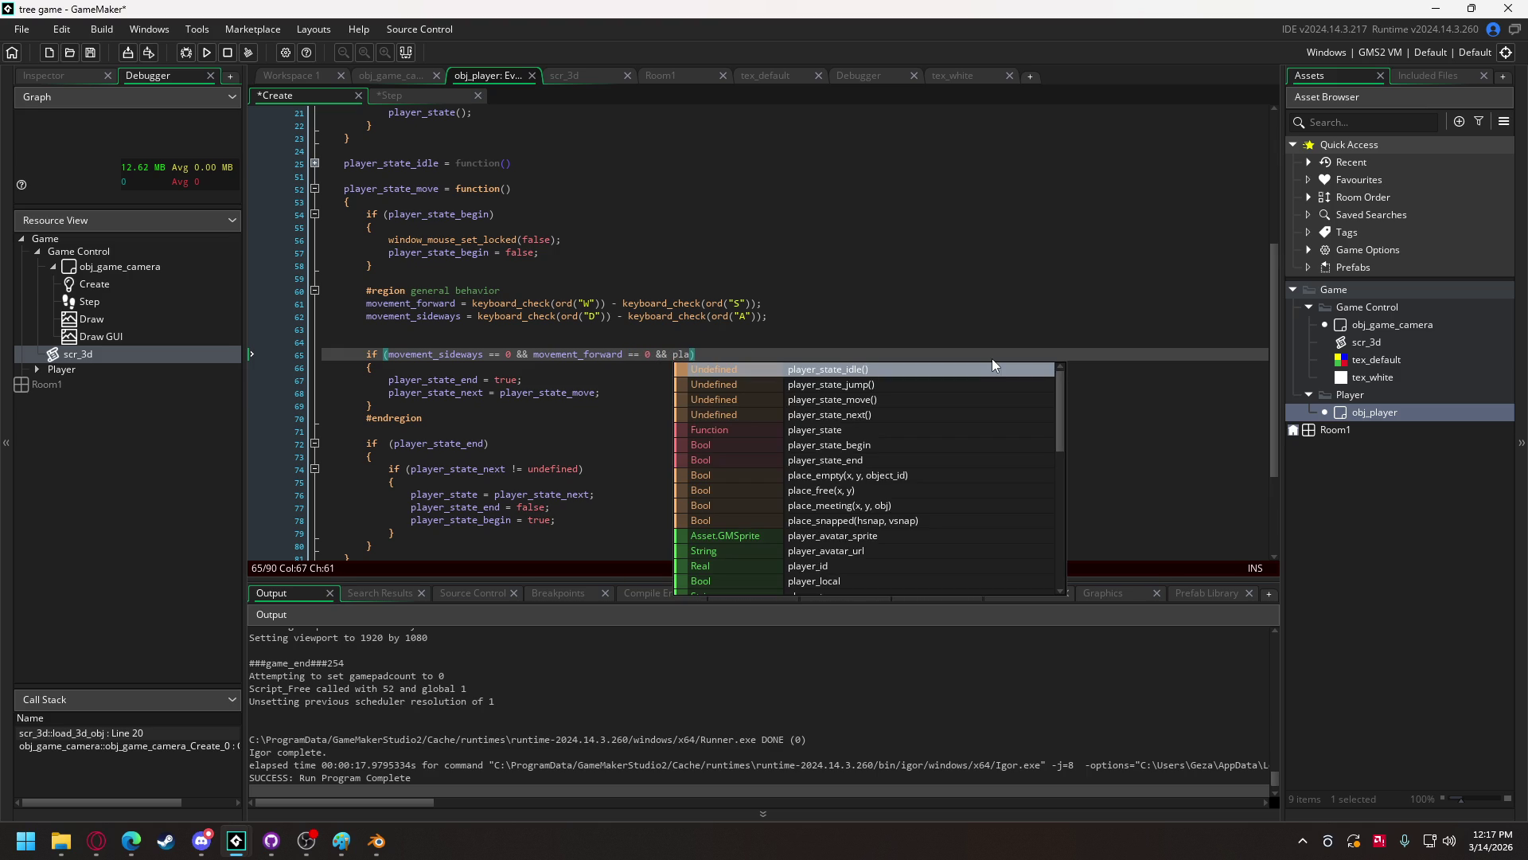
pyautogui.write('yer_state')
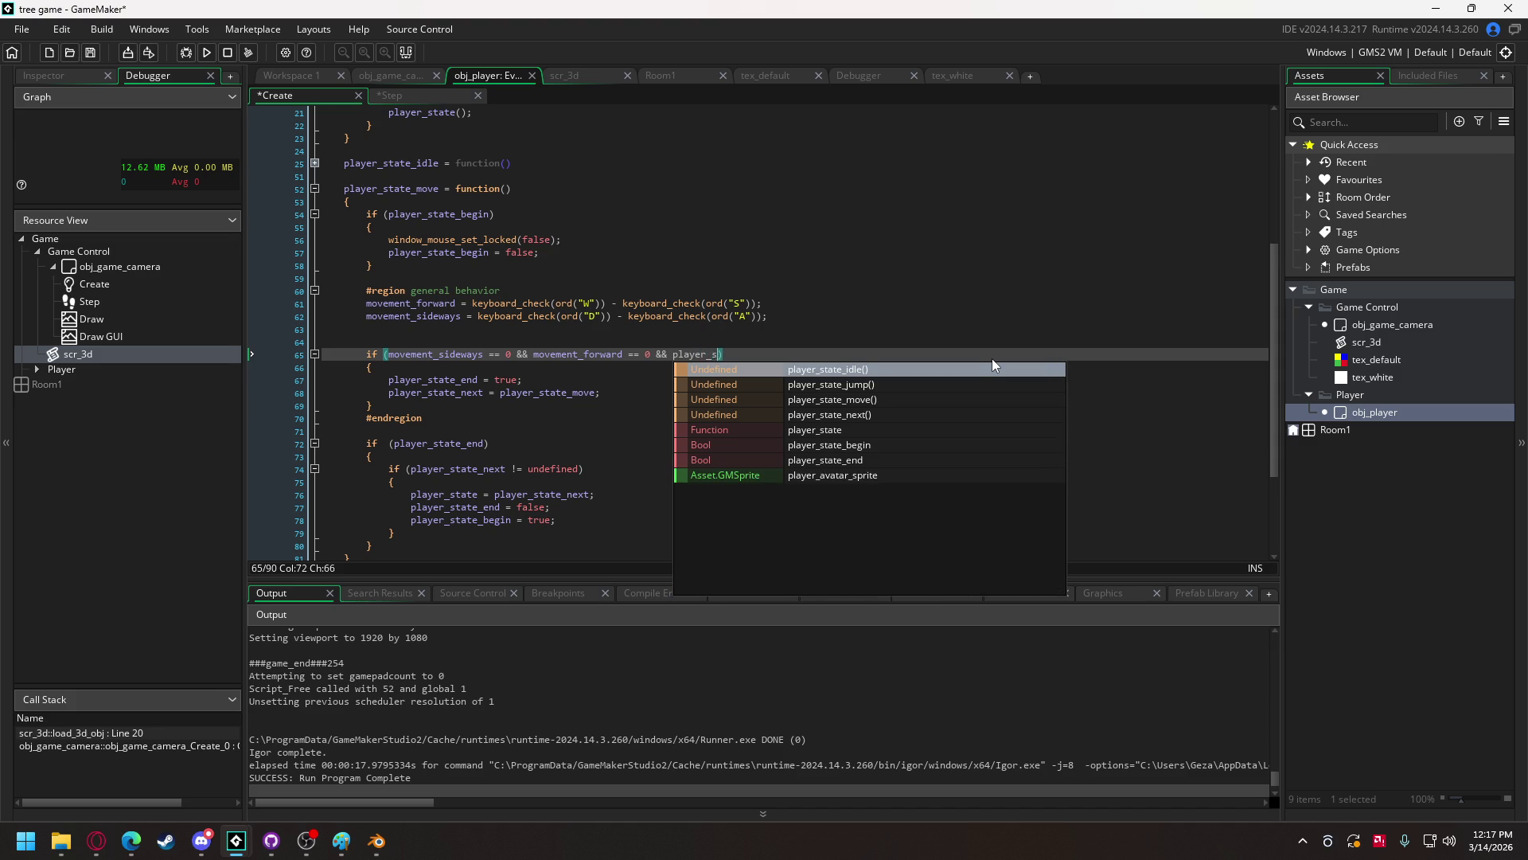
pyautogui.write('_next ')
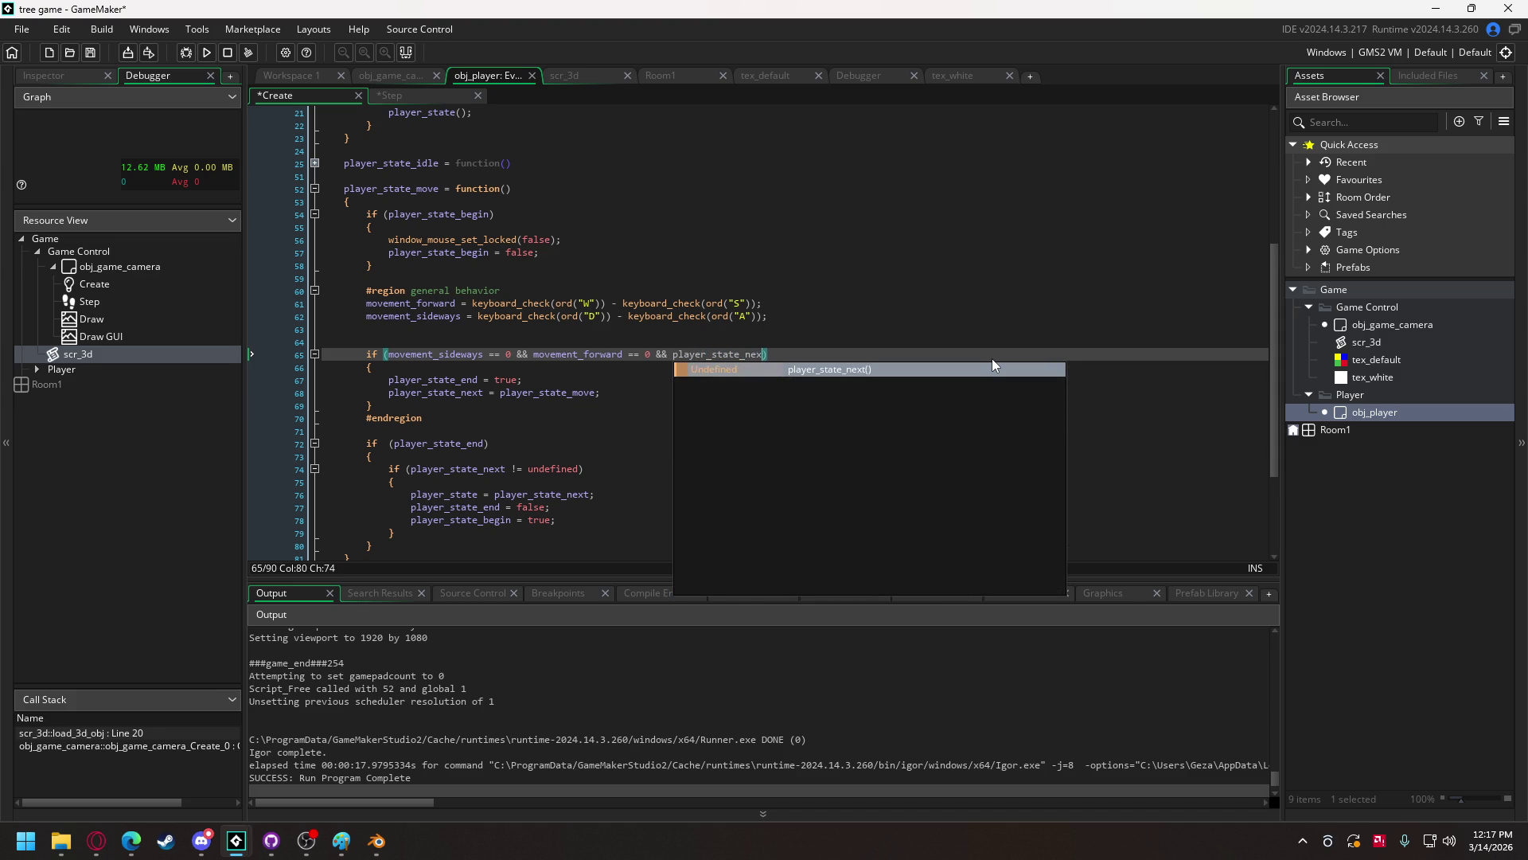
pyautogui.write('== undefi')
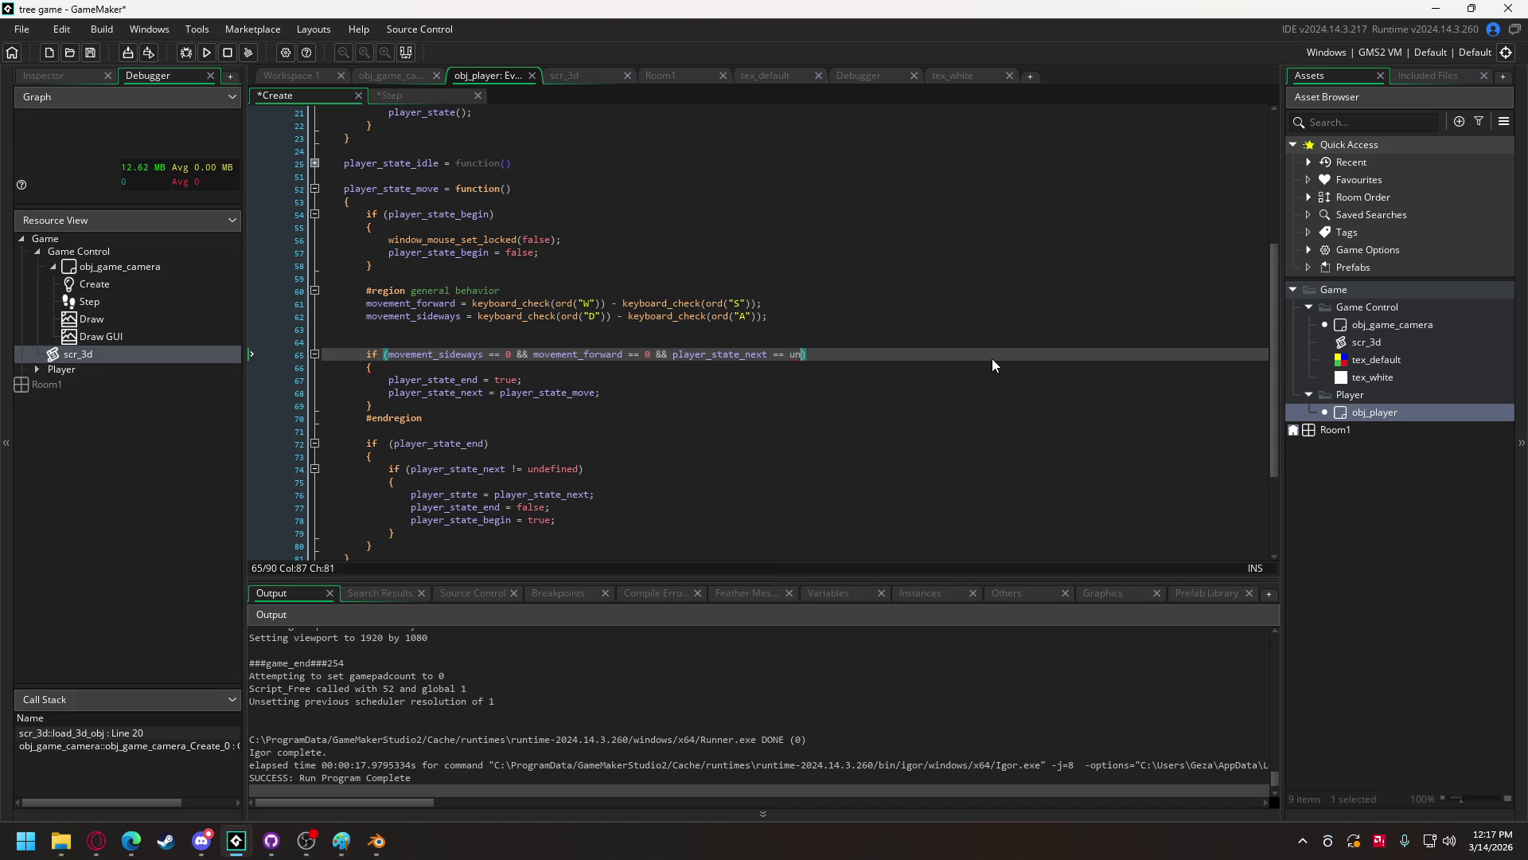
pyautogui.write('ned')
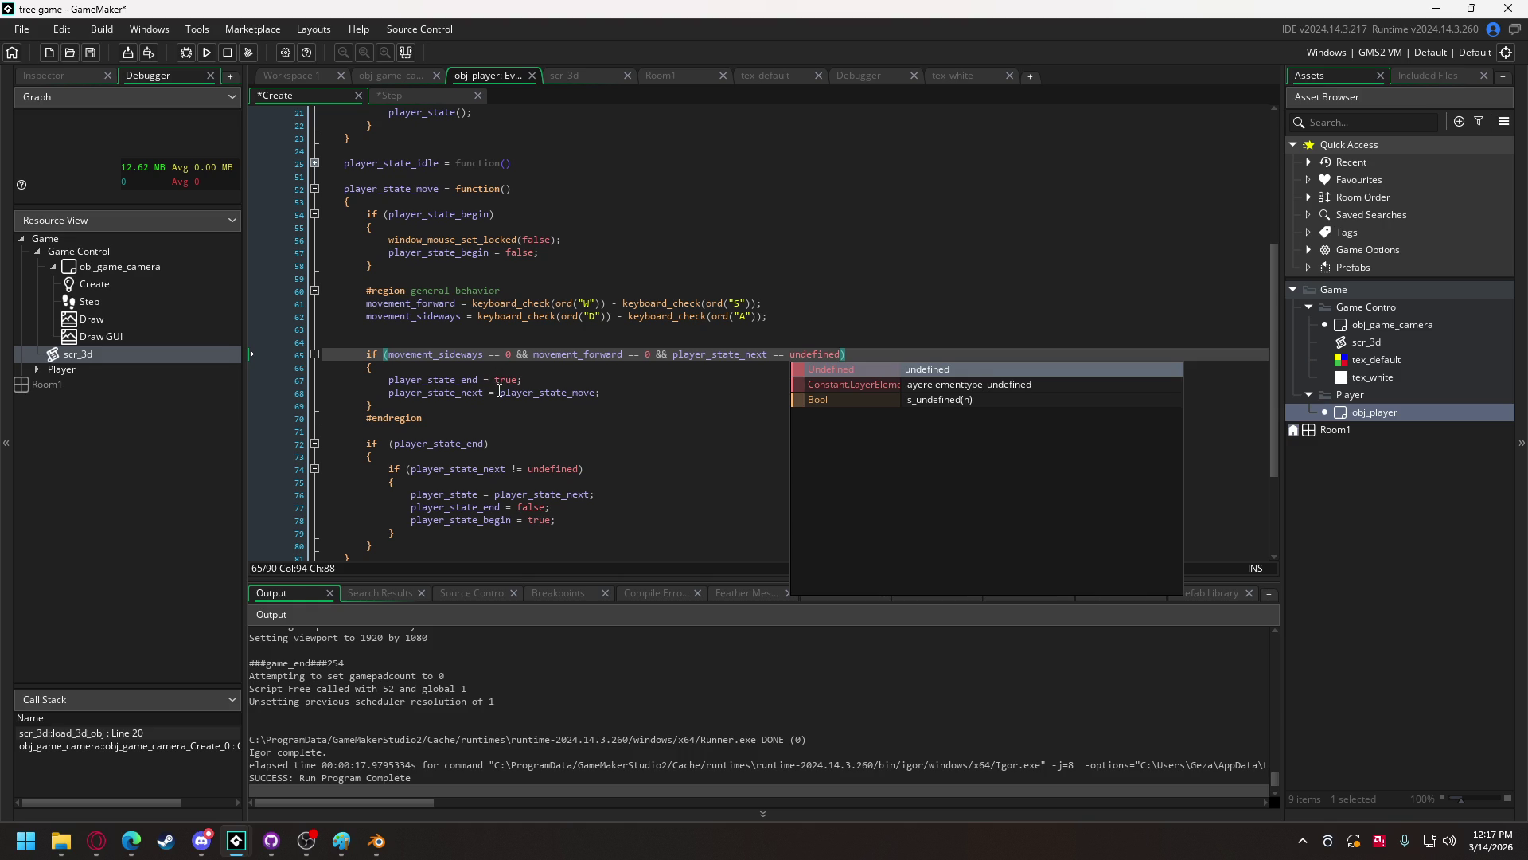
# - Change the resulting state from player_state_move to player_state_idle
pyautogui.click(577, 394)
pyautogui.hotkey('shift', 'Right')
pyautogui.hotkey('shift', 'Right')
pyautogui.hotkey('shift', 'Right')
pyautogui.write('id')
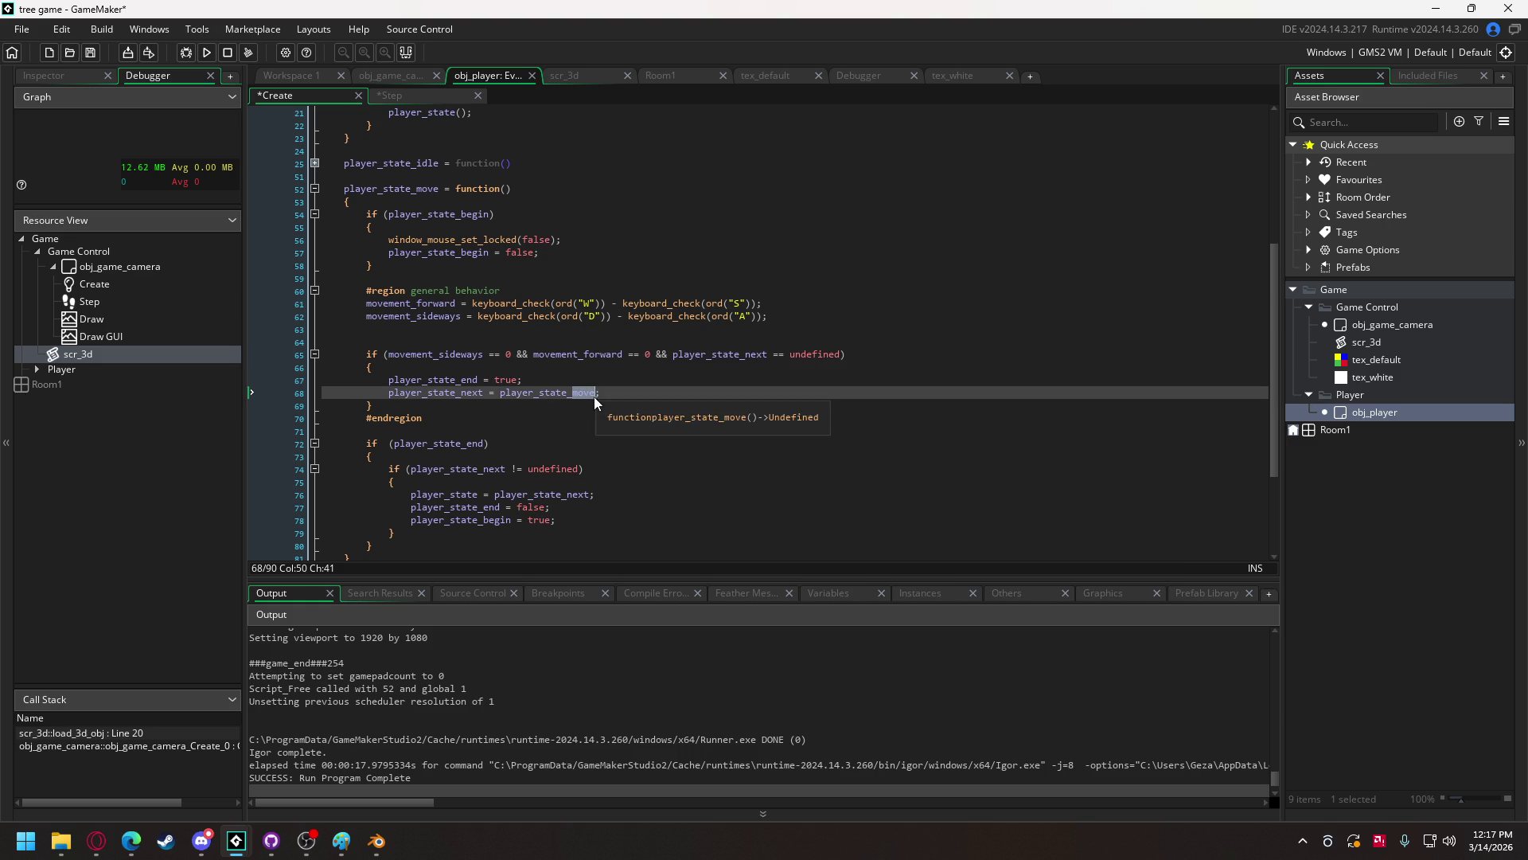
pyautogui.write('le')
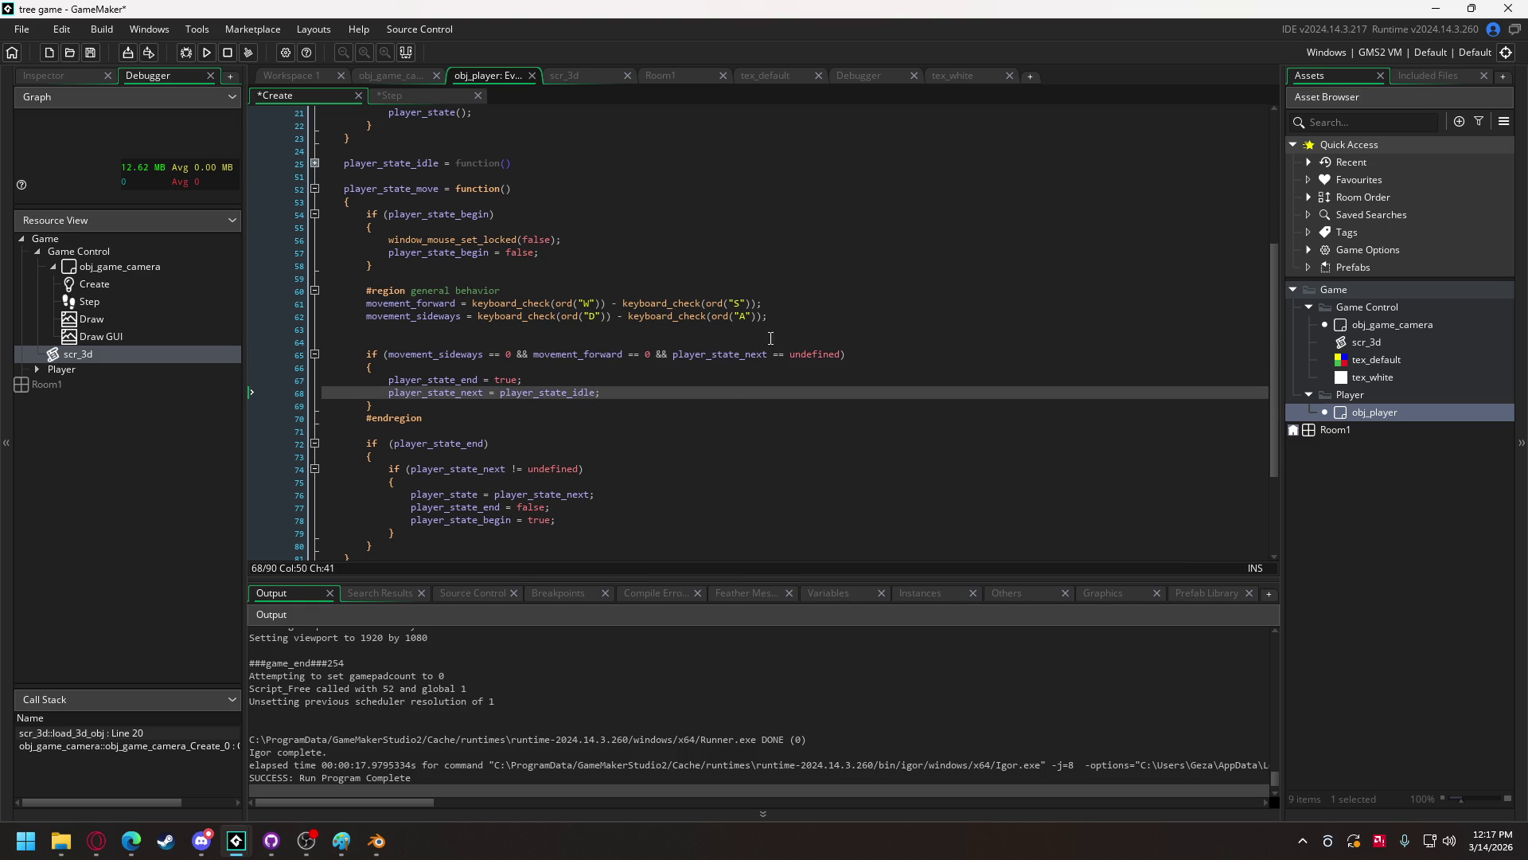
pyautogui.doubleClick(730, 355)
pyautogui.hotkey('ctrl', 'c')
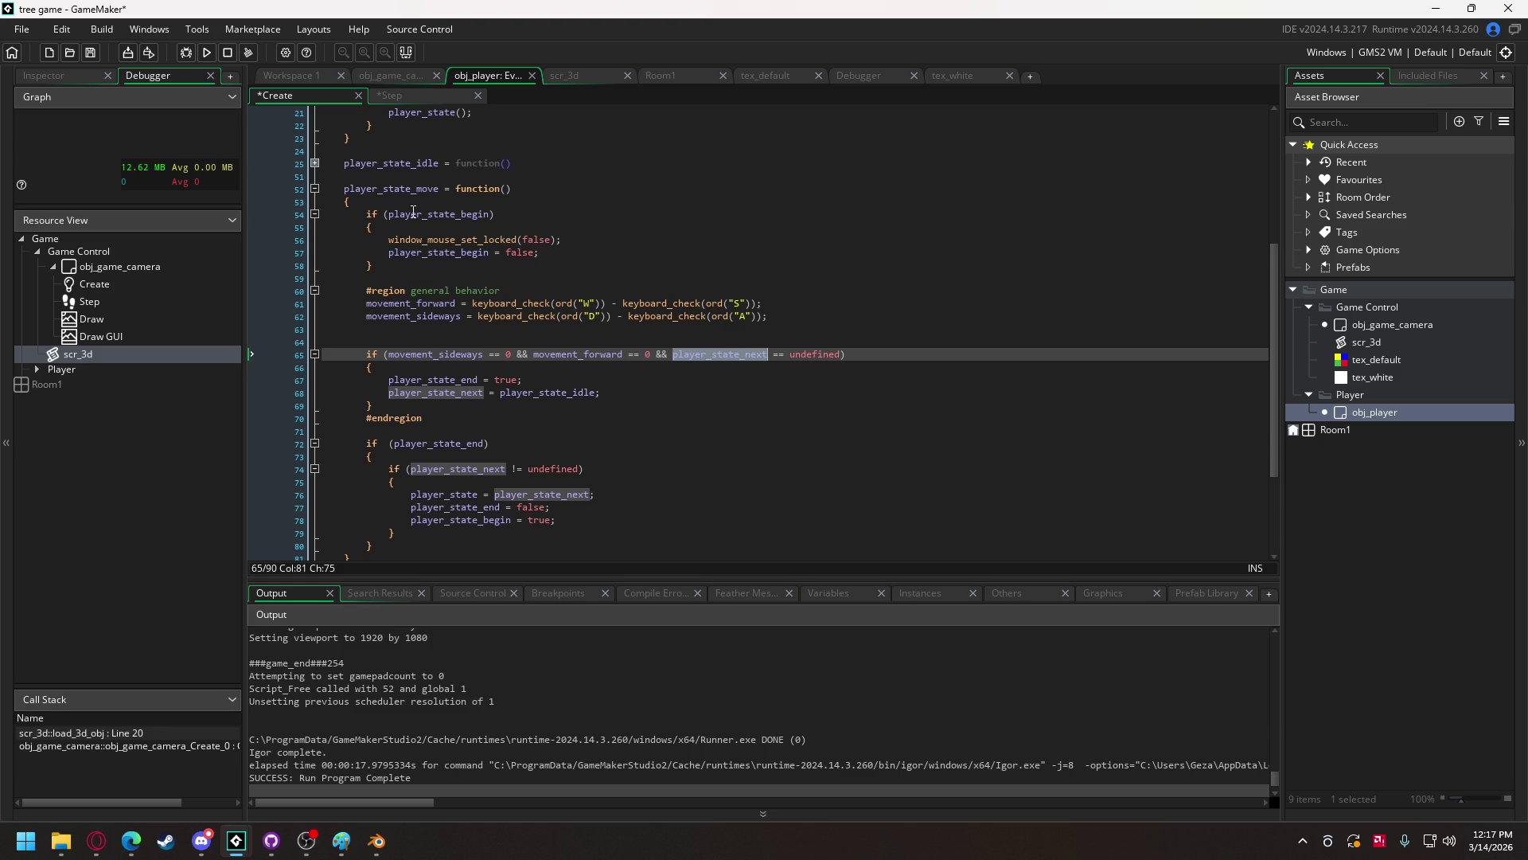
# - Add a player_state_next = undefined; line after window_mouse_set_locked(false); in the move state's begin block
pyautogui.click(570, 239)
pyautogui.press('Return')
pyautogui.hotkey('ctrl', 'v')
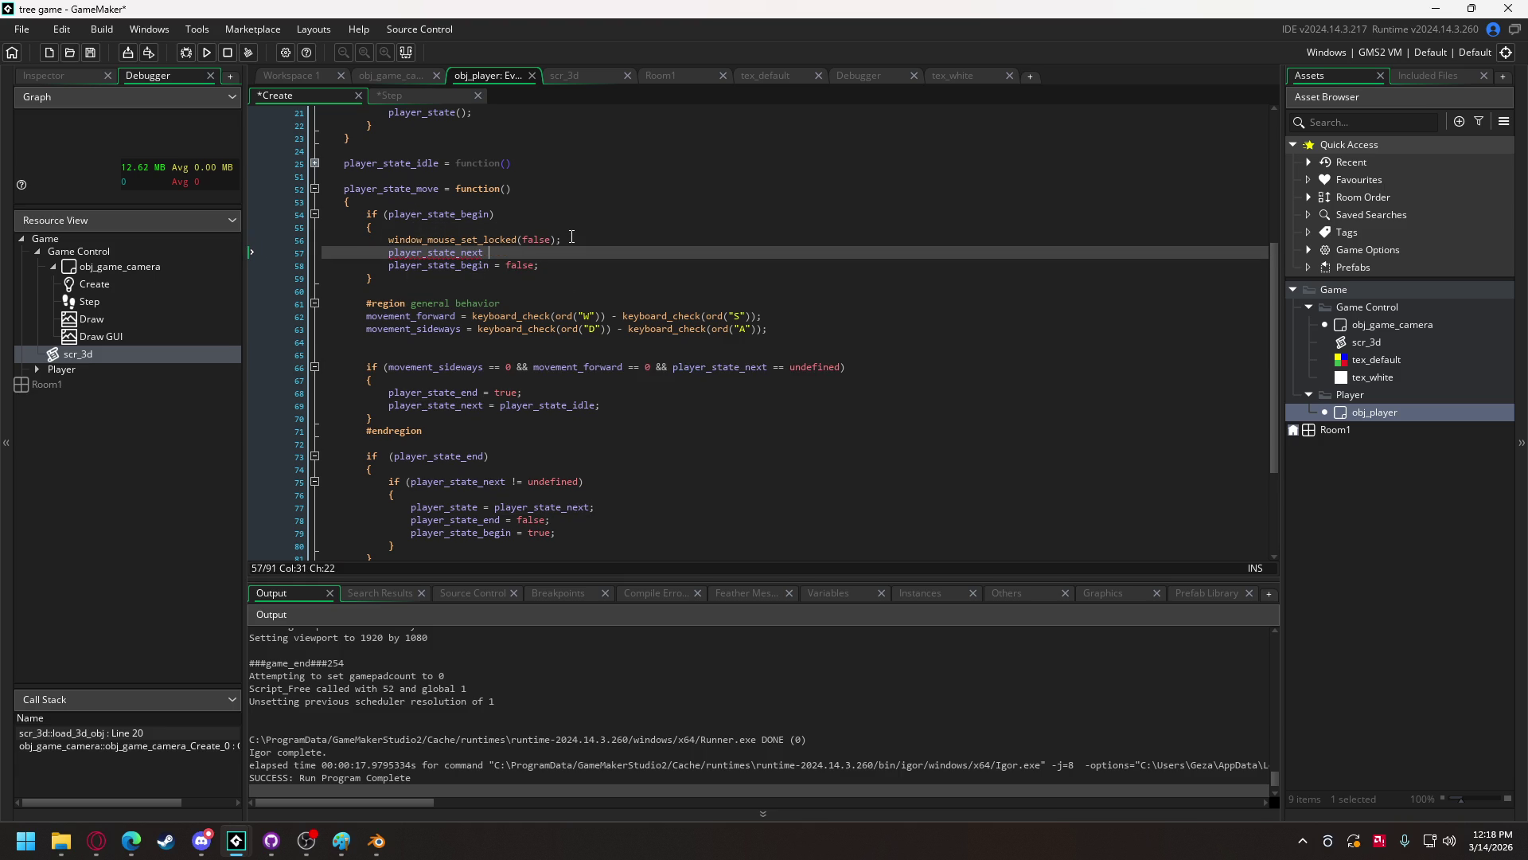
pyautogui.write('undefined;')
pyautogui.moveTo(504, 323)
pyautogui.click(377, 842)
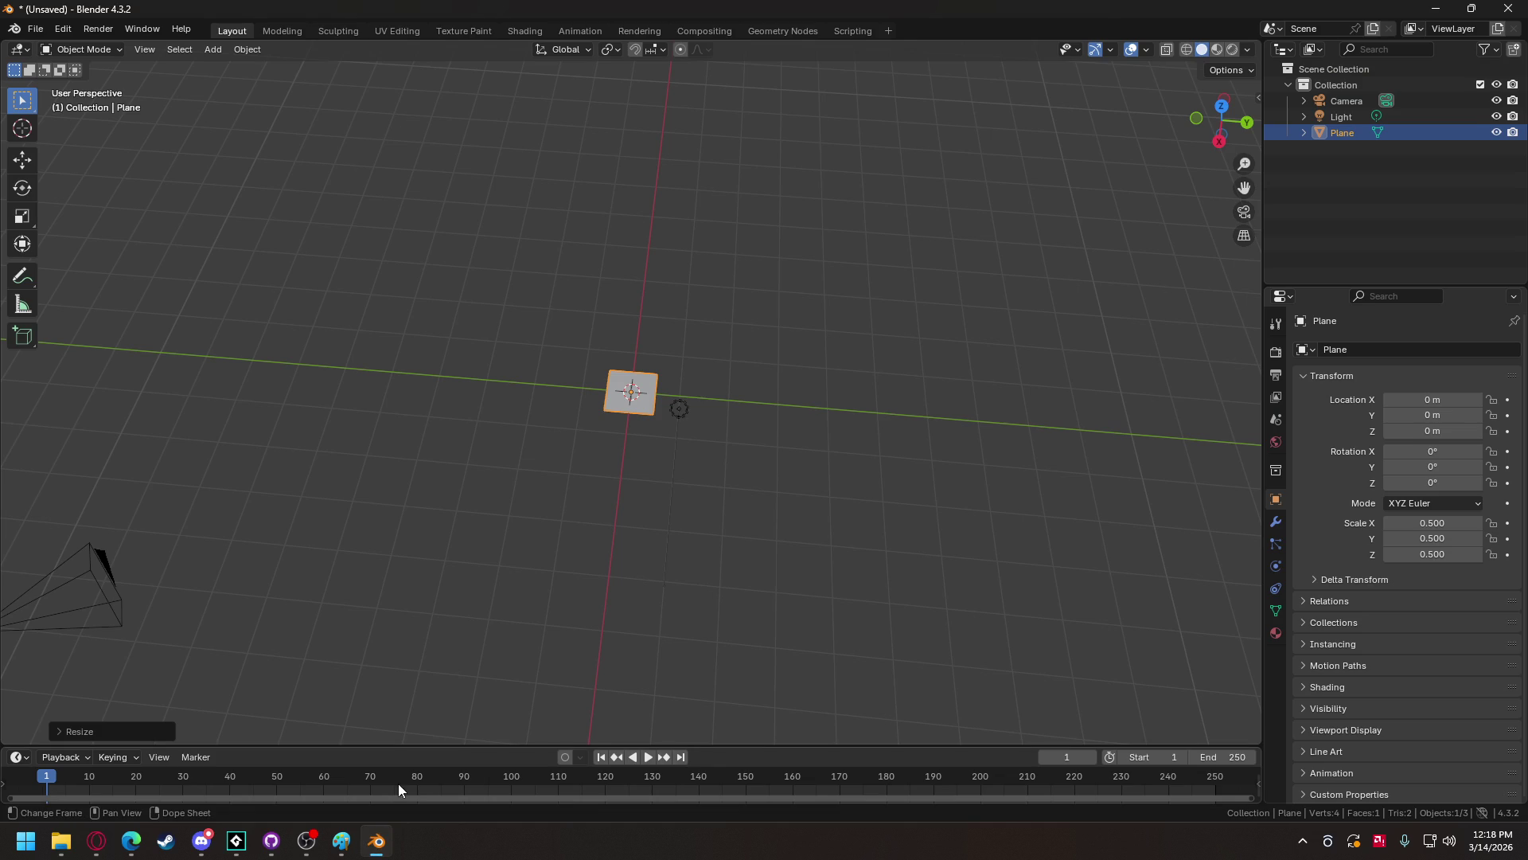
pyautogui.click(201, 842)
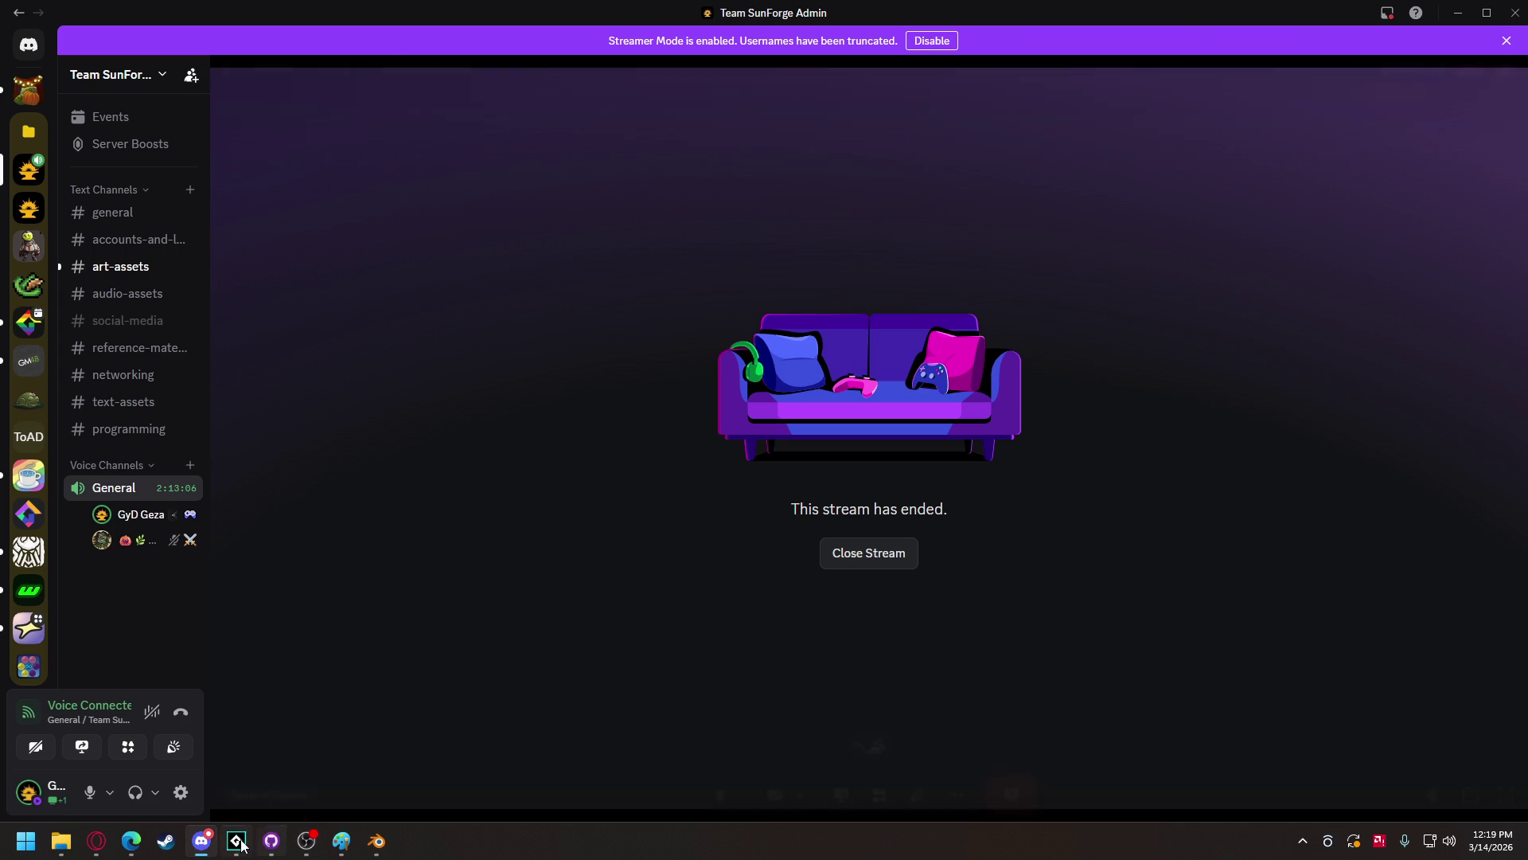
pyautogui.moveTo(249, 842)
pyautogui.click(68, 756)
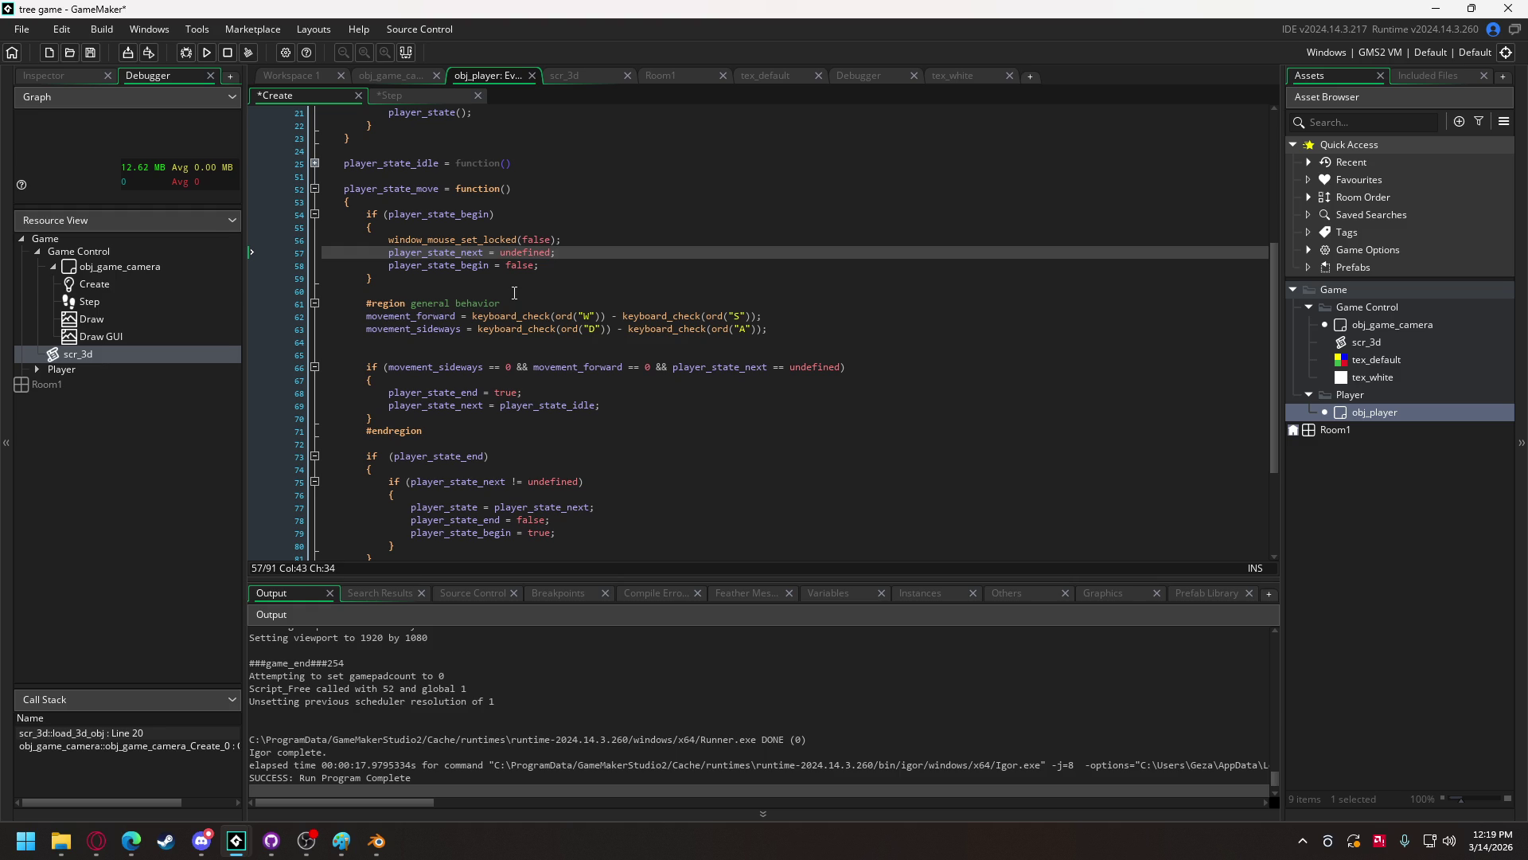
pyautogui.click(451, 342)
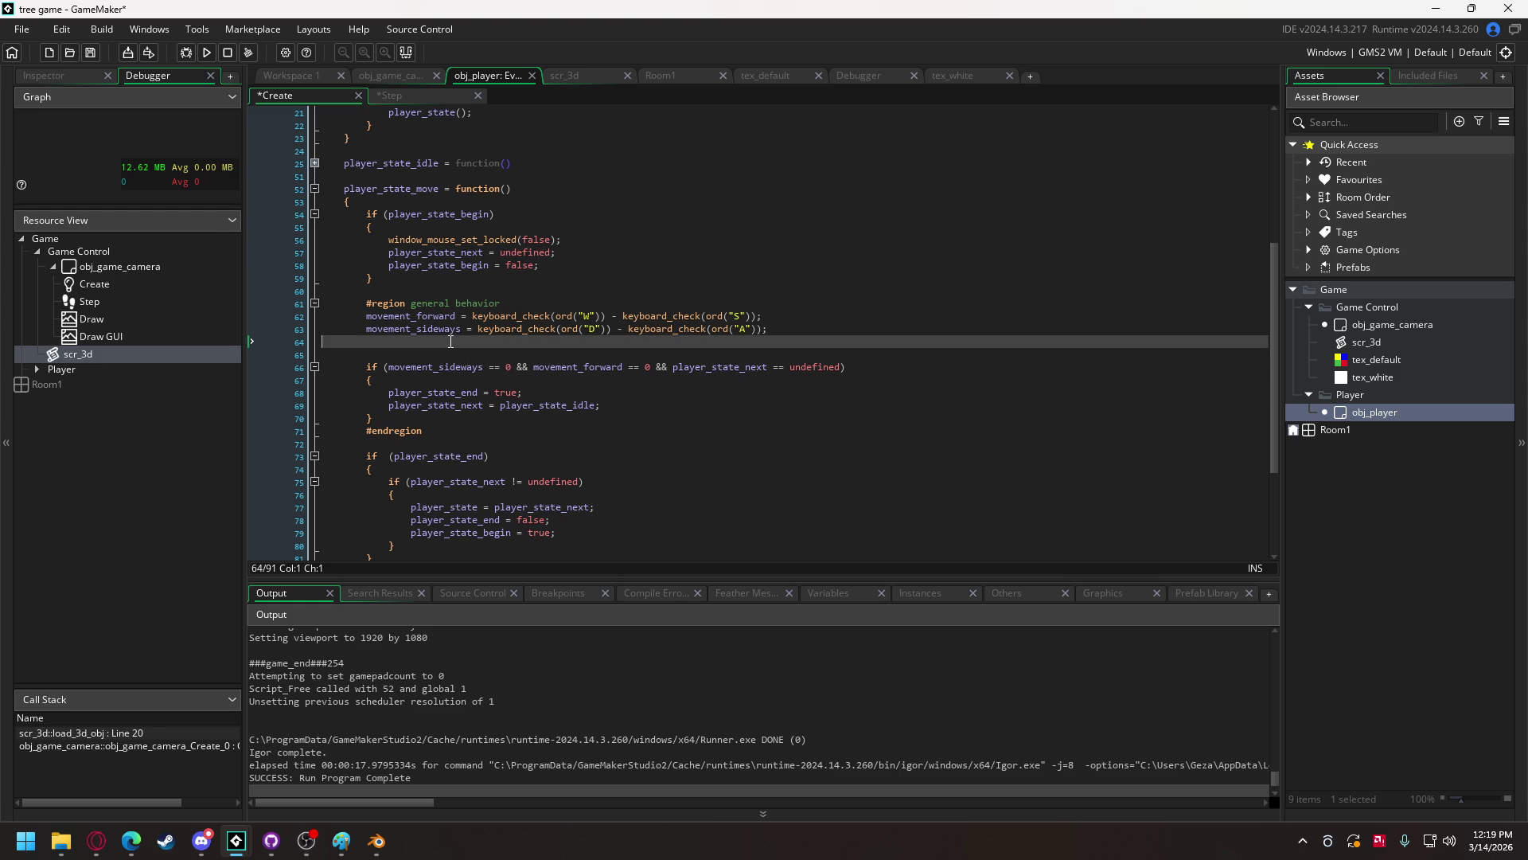
pyautogui.scroll(7, 450, 341)
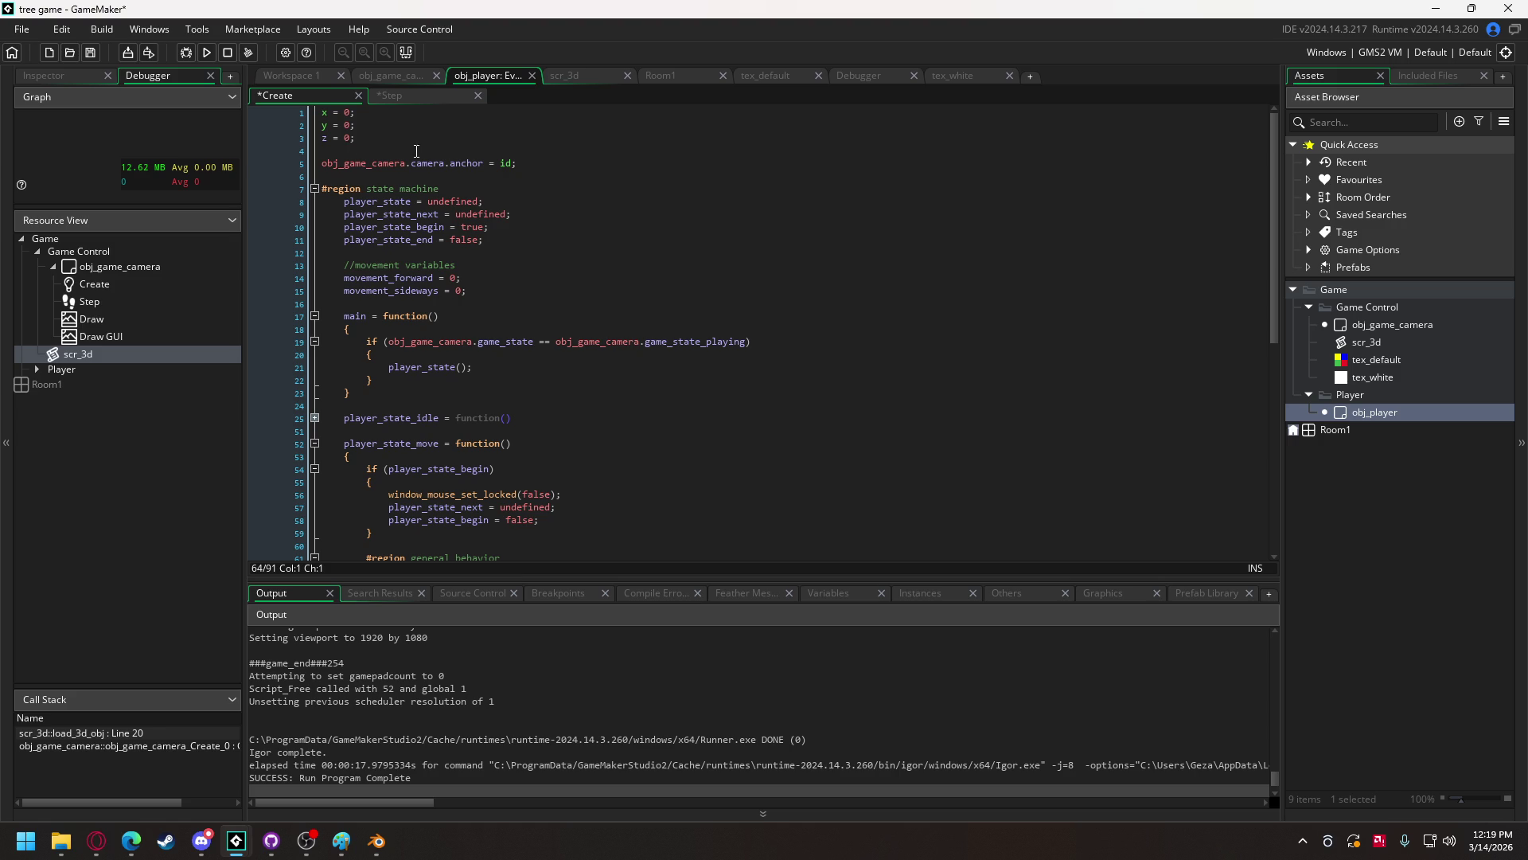
pyautogui.moveTo(458, 153); pyautogui.dragTo(278, 114)
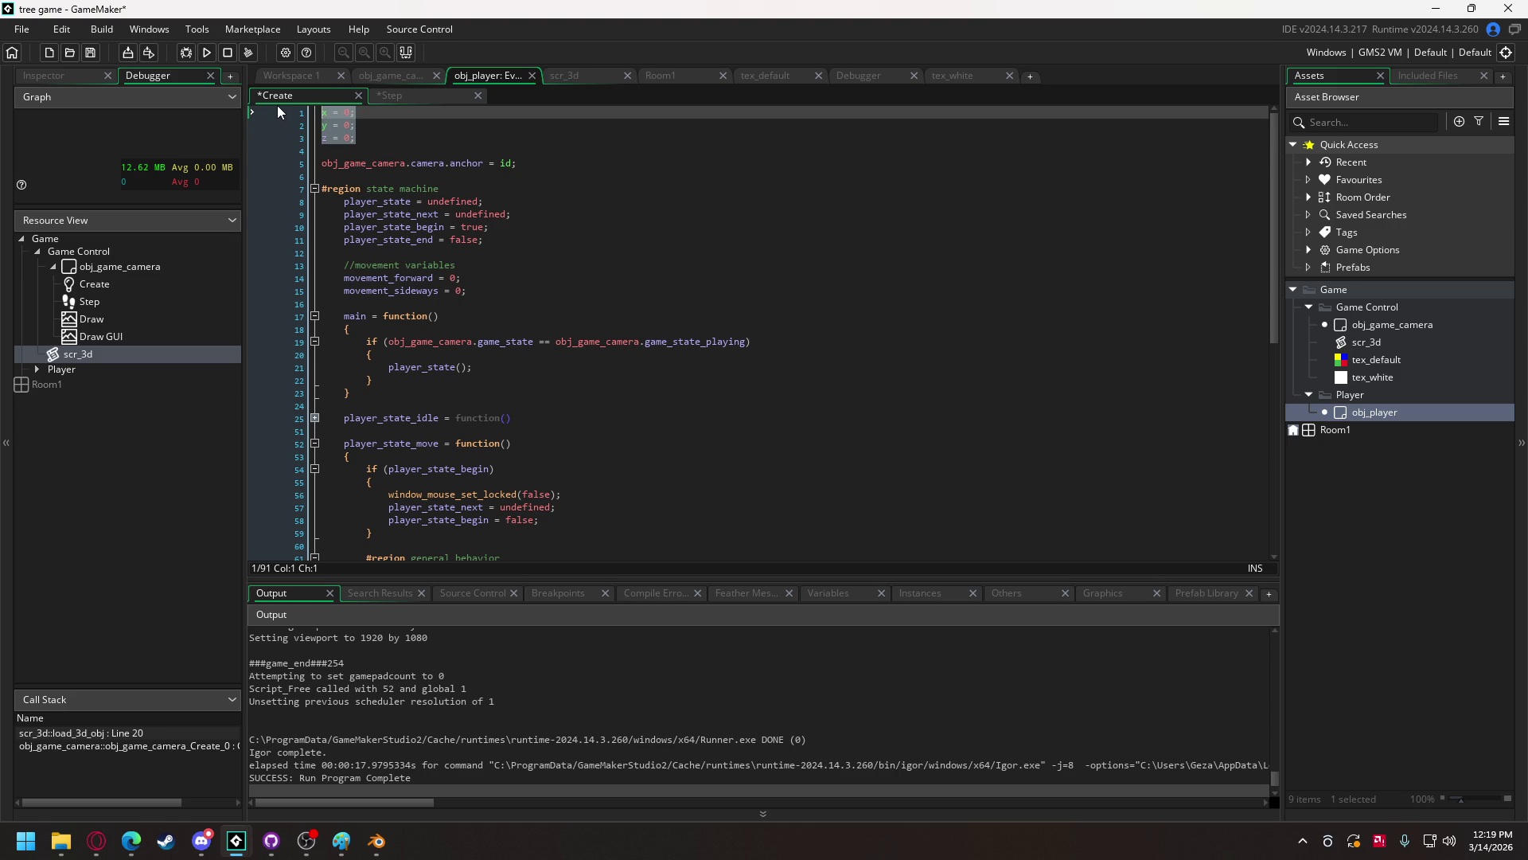